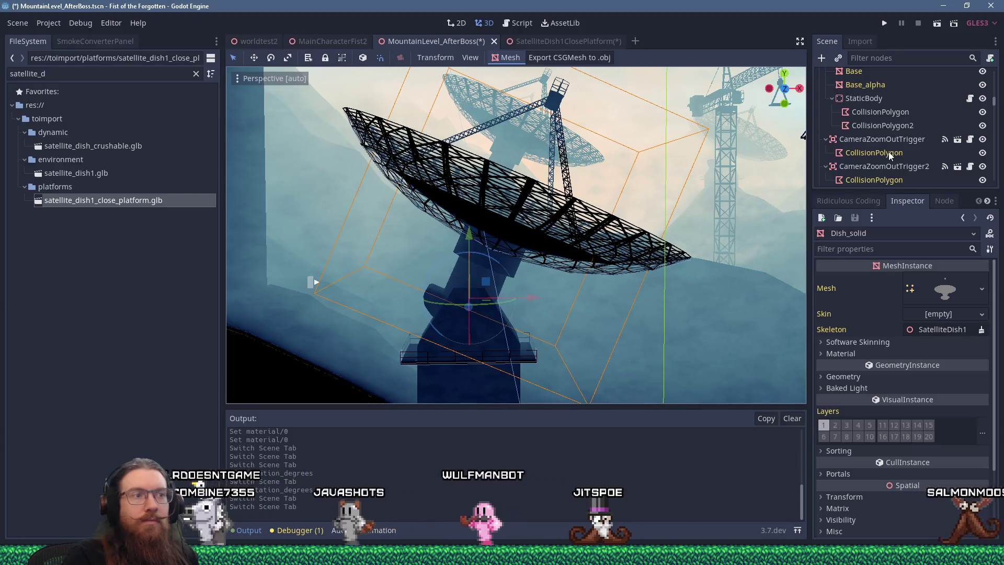
Step: Copy the level dish's StaticBody with its two collision polygons
{"action": "scroll", "coordinate": [889, 153], "scroll_direction": "up", "scroll_amount": 2}
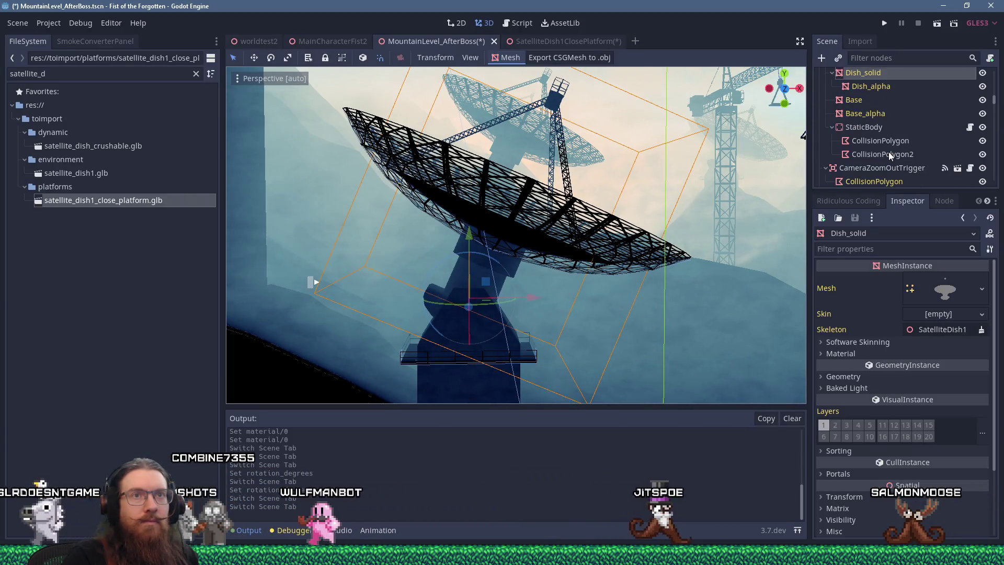
{"action": "left_click", "coordinate": [872, 129]}
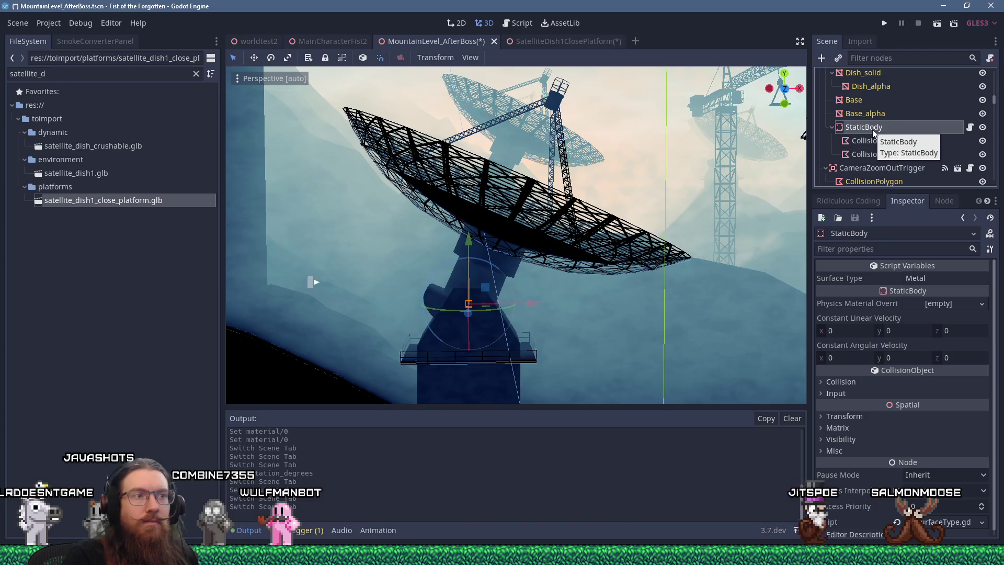
{"action": "scroll", "coordinate": [857, 171], "scroll_direction": "up", "scroll_amount": 2}
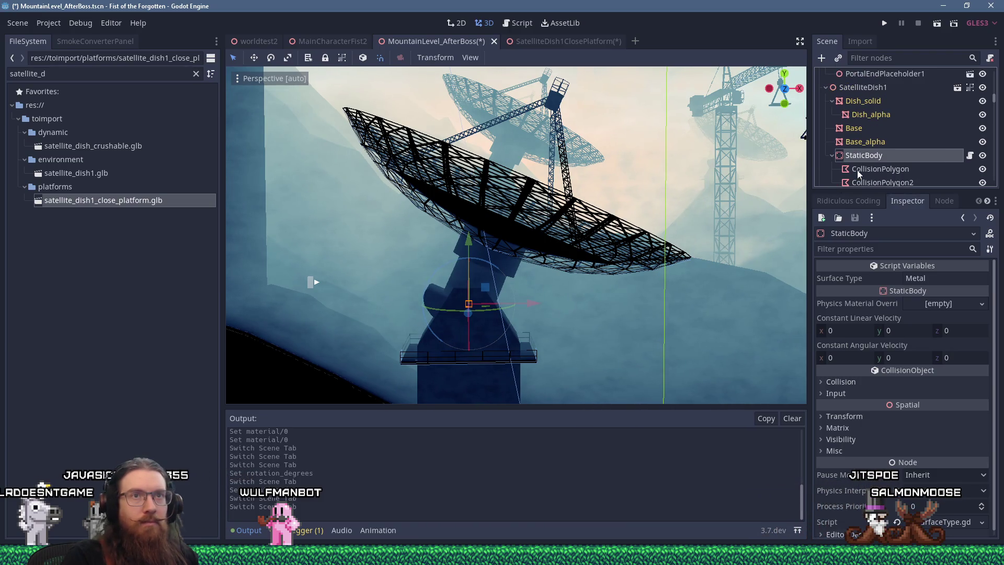
{"action": "right_click", "coordinate": [862, 156]}
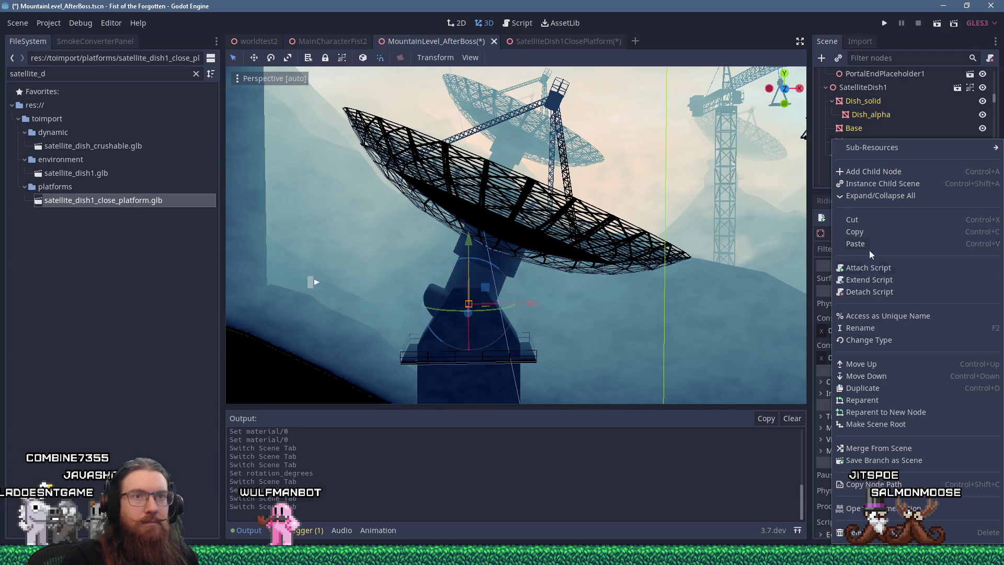
{"action": "left_click", "coordinate": [871, 229]}
Step: Paste the StaticBody under the SatelliteDish1ClosePlatform root, check it, and return to the level
{"action": "left_click", "coordinate": [581, 39]}
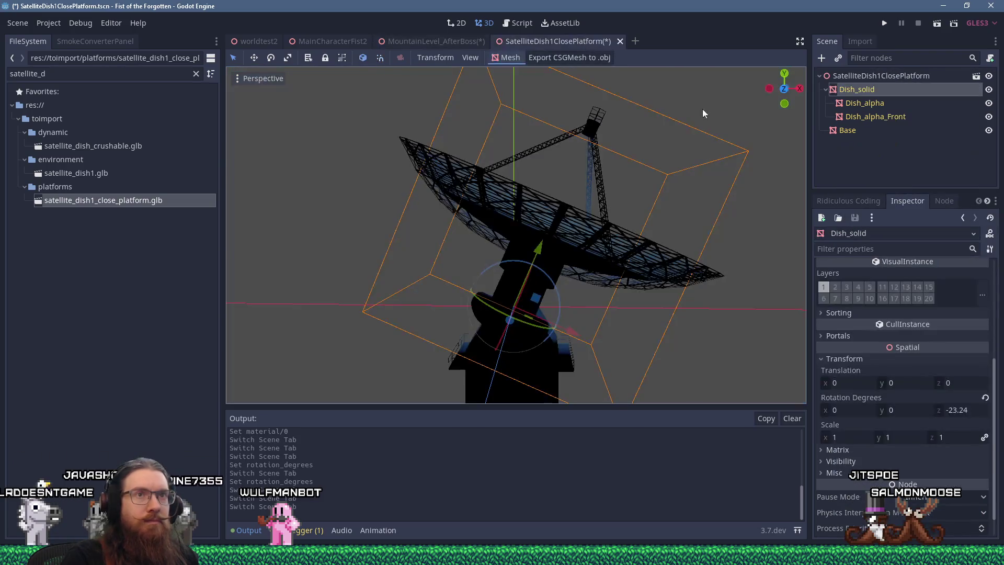
{"action": "right_click", "coordinate": [854, 77]}
{"action": "left_click", "coordinate": [864, 158]}
{"action": "mouse_move", "coordinate": [586, 220]}
{"action": "middle_mouse_down"}
{"action": "mouse_move", "coordinate": [603, 238]}
{"action": "mouse_move", "coordinate": [537, 255]}
{"action": "mouse_move", "coordinate": [463, 255]}
{"action": "mouse_move", "coordinate": [446, 274]}
{"action": "mouse_move", "coordinate": [472, 272]}
{"action": "mouse_move", "coordinate": [453, 306]}
{"action": "mouse_move", "coordinate": [438, 213]}
{"action": "mouse_move", "coordinate": [444, 224]}
{"action": "mouse_move", "coordinate": [522, 246]}
{"action": "mouse_move", "coordinate": [626, 261]}
{"action": "mouse_move", "coordinate": [604, 242]}
{"action": "mouse_move", "coordinate": [604, 221]}
{"action": "mouse_move", "coordinate": [685, 262]}
{"action": "mouse_move", "coordinate": [631, 286]}
{"action": "mouse_move", "coordinate": [409, 251]}
{"action": "mouse_move", "coordinate": [486, 219]}
{"action": "mouse_move", "coordinate": [498, 190]}
{"action": "mouse_move", "coordinate": [632, 178]}
{"action": "mouse_move", "coordinate": [625, 198]}
{"action": "mouse_move", "coordinate": [570, 193]}
{"action": "middle_mouse_up"}
{"action": "scroll", "coordinate": [623, 284], "scroll_direction": "up", "scroll_amount": 5}
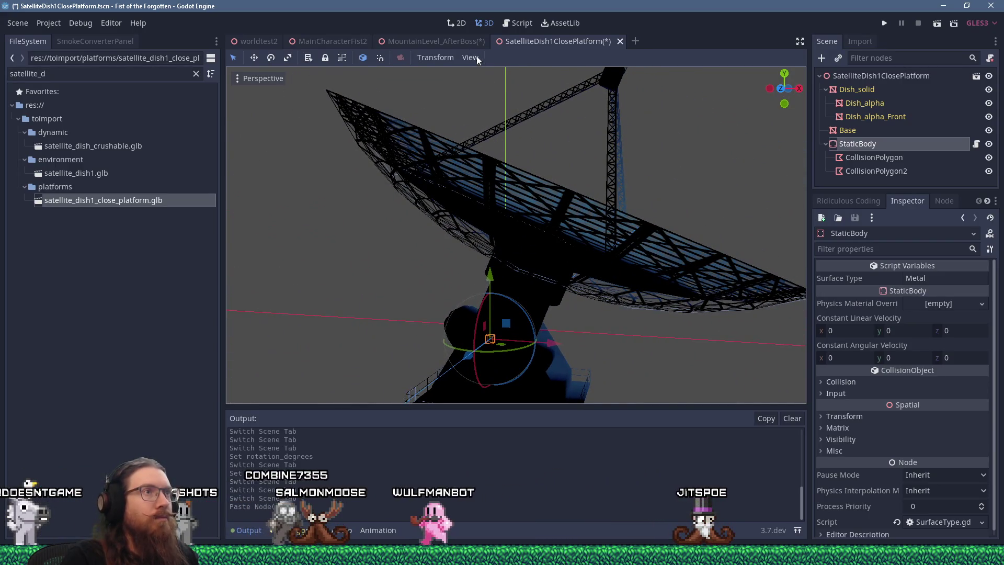
{"action": "left_click", "coordinate": [459, 38]}
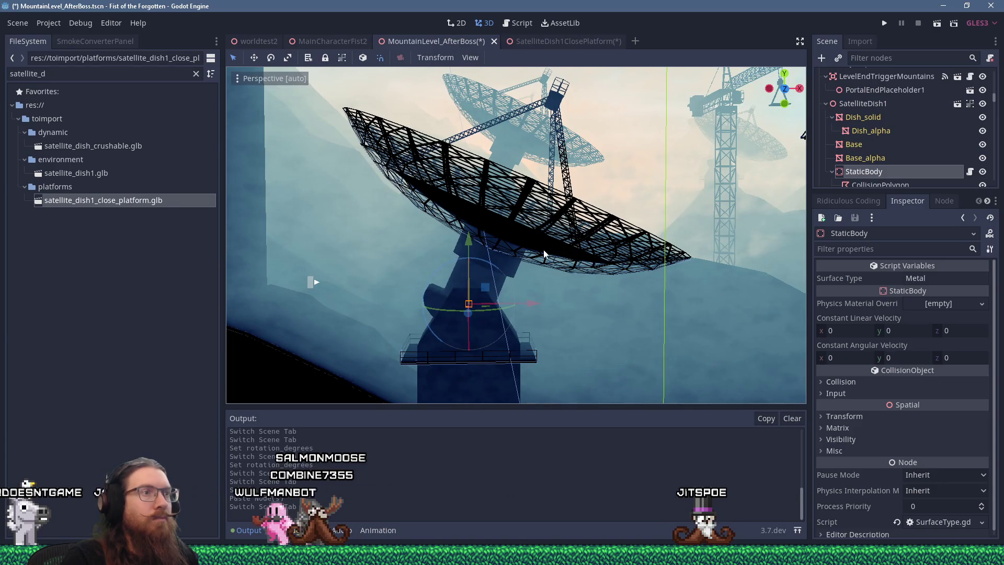
Step: Save the SatelliteDish1ClosePlatform scene and go back to the mountain level
{"action": "left_click", "coordinate": [864, 104]}
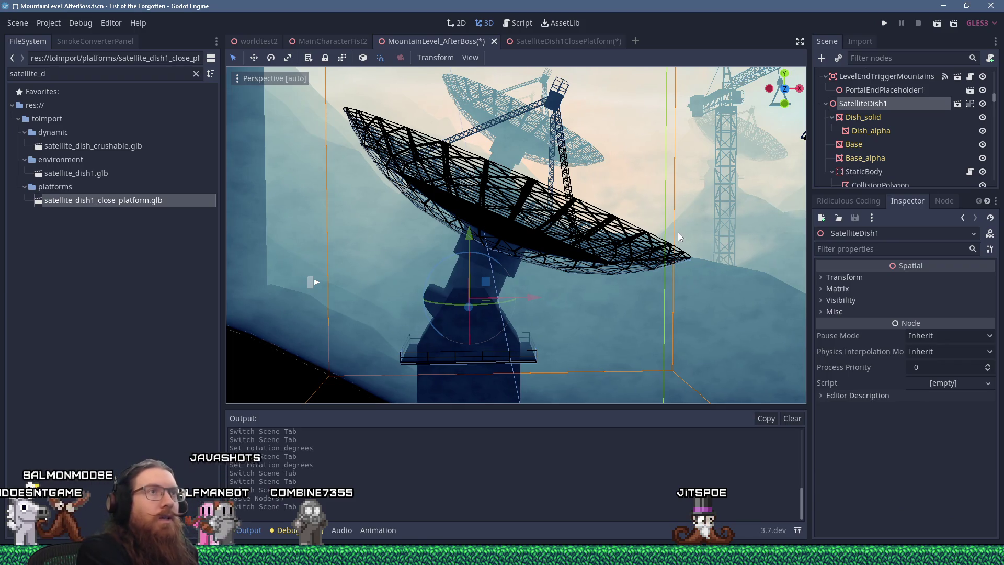
{"action": "left_click", "coordinate": [595, 40]}
{"action": "key", "text": "ctrl+s"}
{"action": "left_click", "coordinate": [459, 42]}
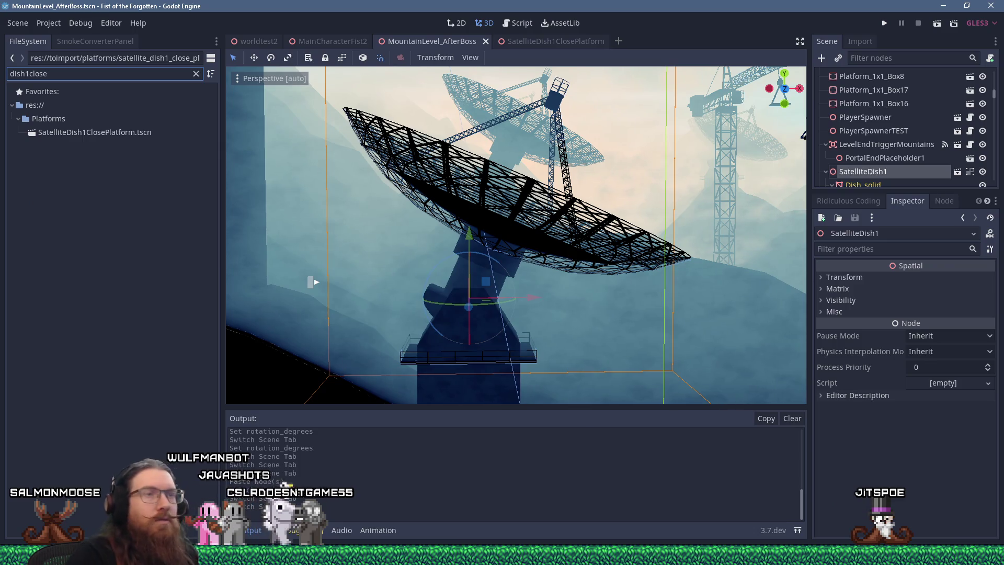
Step: Instance SatelliteDish1ClosePlatform.tscn beside SatelliteDish1, then delete the old SatelliteDish1 node
{"action": "mouse_move", "coordinate": [73, 133]}
{"action": "left_mouse_down"}
{"action": "mouse_move", "coordinate": [657, 193]}
{"action": "mouse_move", "coordinate": [871, 152]}
{"action": "mouse_move", "coordinate": [871, 124]}
{"action": "left_mouse_up"}
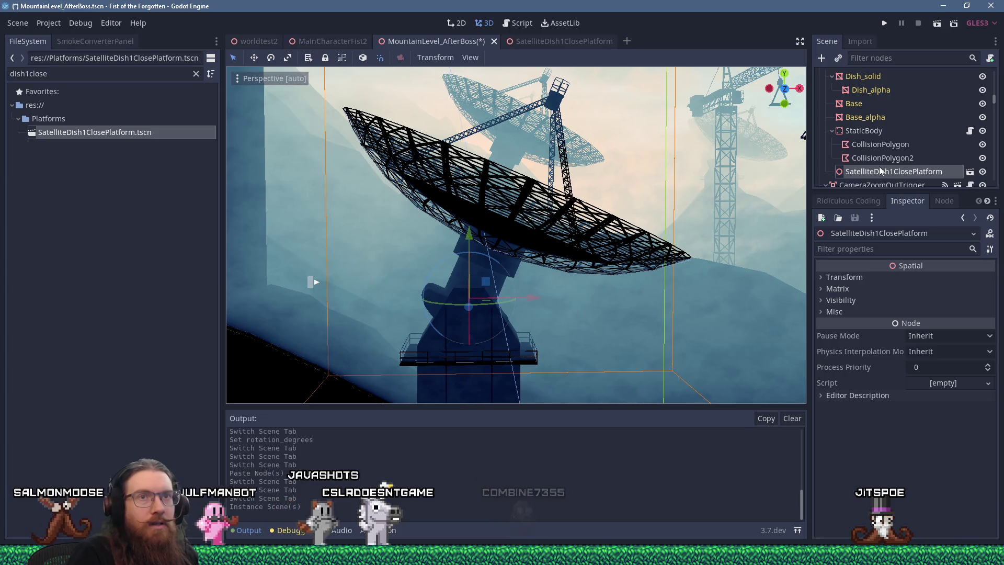
{"action": "scroll", "coordinate": [882, 169], "scroll_direction": "down", "scroll_amount": 1}
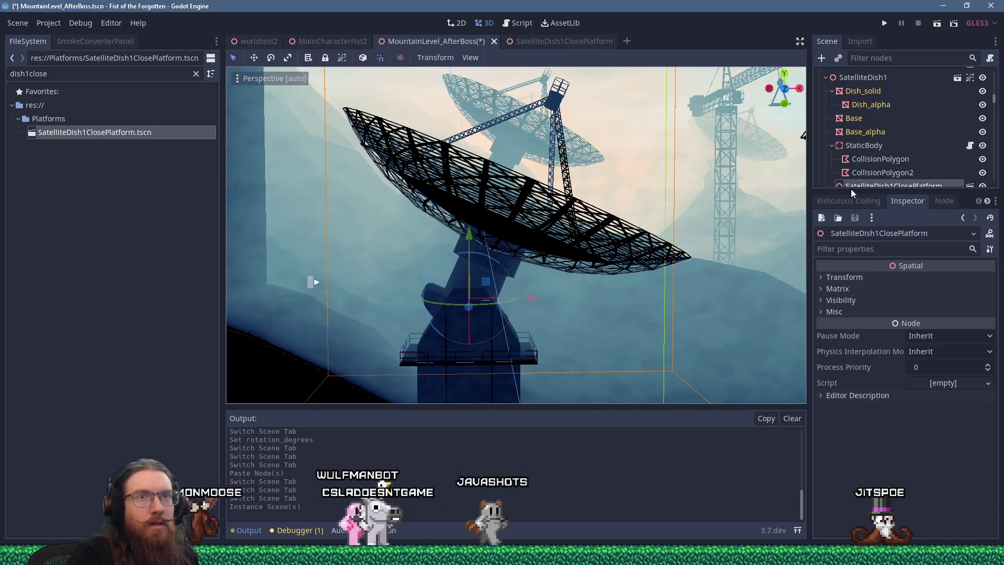
{"action": "mouse_move", "coordinate": [853, 184]}
{"action": "left_mouse_down"}
{"action": "mouse_move", "coordinate": [840, 92]}
{"action": "mouse_move", "coordinate": [837, 105]}
{"action": "left_mouse_up"}
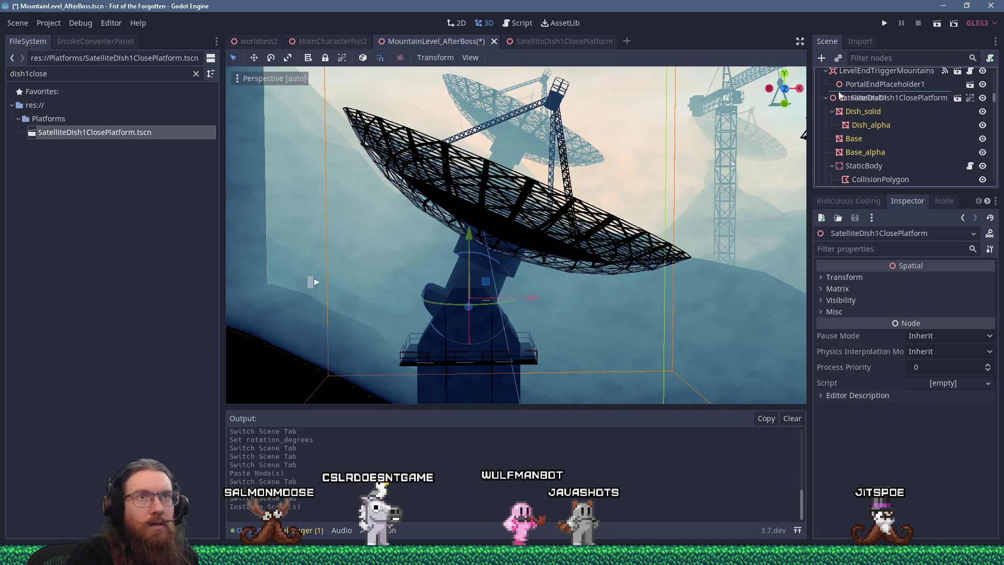
{"action": "left_click", "coordinate": [860, 112]}
{"action": "right_click", "coordinate": [860, 112]}
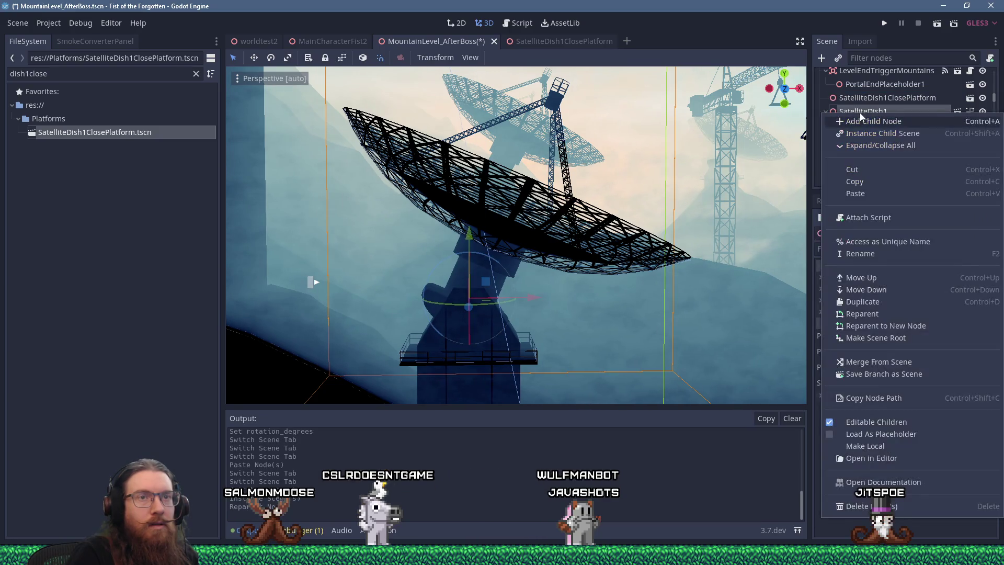
{"action": "left_click", "coordinate": [863, 507]}
{"action": "left_click", "coordinate": [478, 287]}
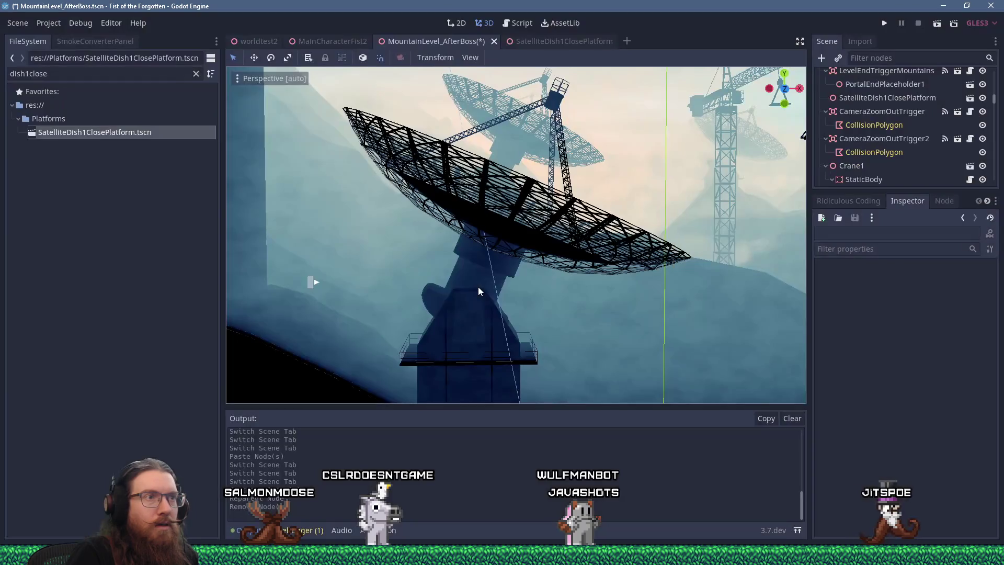
Step: Inspect the tower platform in the viewport, then save and run the game
{"action": "scroll", "coordinate": [538, 249], "scroll_direction": "up", "scroll_amount": 5}
{"action": "scroll", "coordinate": [541, 245], "scroll_direction": "up", "scroll_amount": 5}
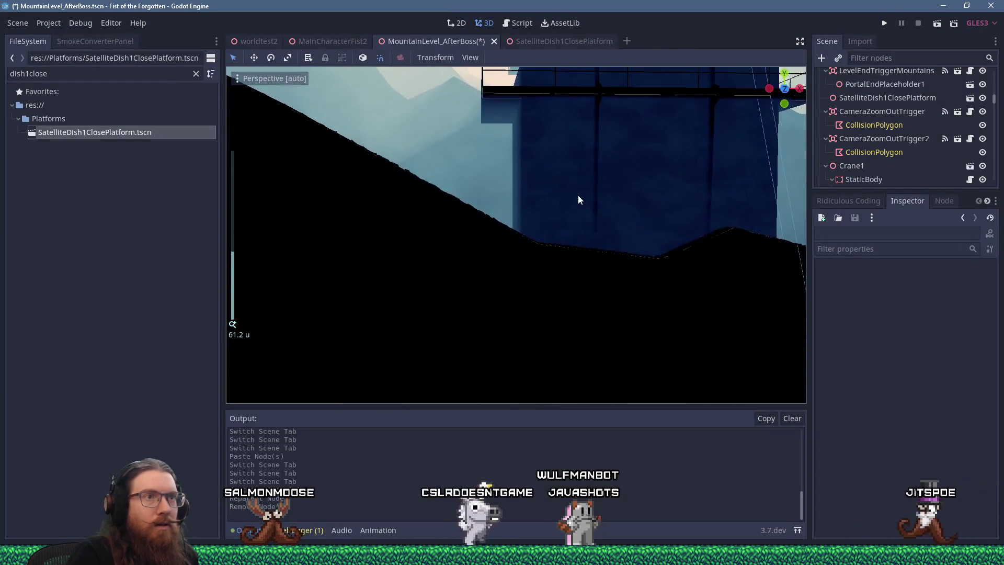
{"action": "scroll", "coordinate": [565, 222], "scroll_direction": "down", "scroll_amount": 1}
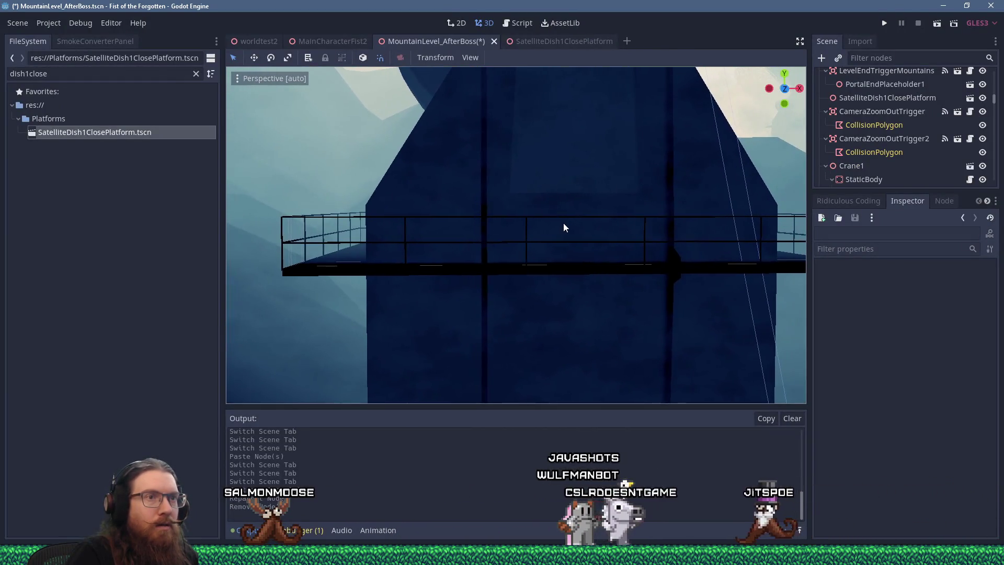
{"action": "mouse_move", "coordinate": [564, 222]}
{"action": "middle_mouse_down", "text": "shift"}
{"action": "mouse_move", "coordinate": [510, 230]}
{"action": "mouse_move", "coordinate": [475, 205]}
{"action": "mouse_move", "coordinate": [632, 218]}
{"action": "mouse_move", "coordinate": [584, 215]}
{"action": "mouse_move", "coordinate": [628, 164]}
{"action": "mouse_move", "coordinate": [601, 206]}
{"action": "mouse_move", "coordinate": [611, 209]}
{"action": "middle_mouse_up", "text": "shift"}
{"action": "scroll", "coordinate": [587, 207], "scroll_direction": "up", "scroll_amount": 4}
{"action": "scroll", "coordinate": [626, 168], "scroll_direction": "down", "scroll_amount": 2}
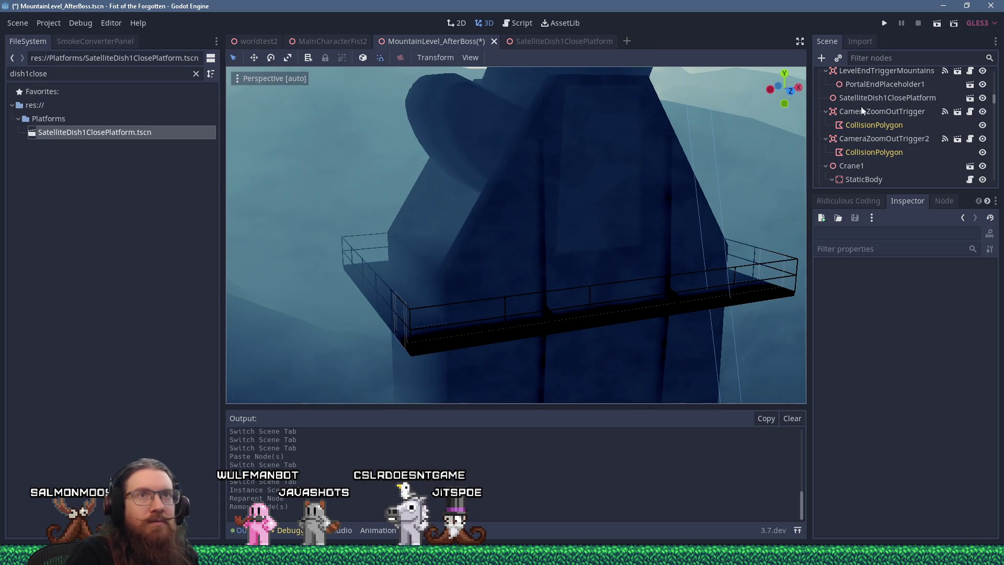
{"action": "left_click", "coordinate": [885, 23]}
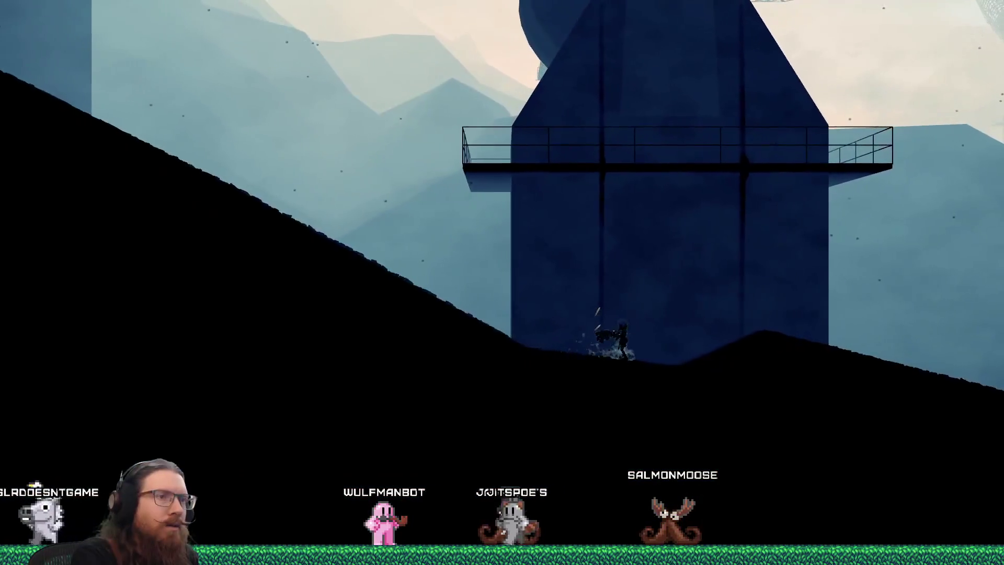
Step: Quit the game by entering quit in the development console
{"action": "key", "text": "grave"}
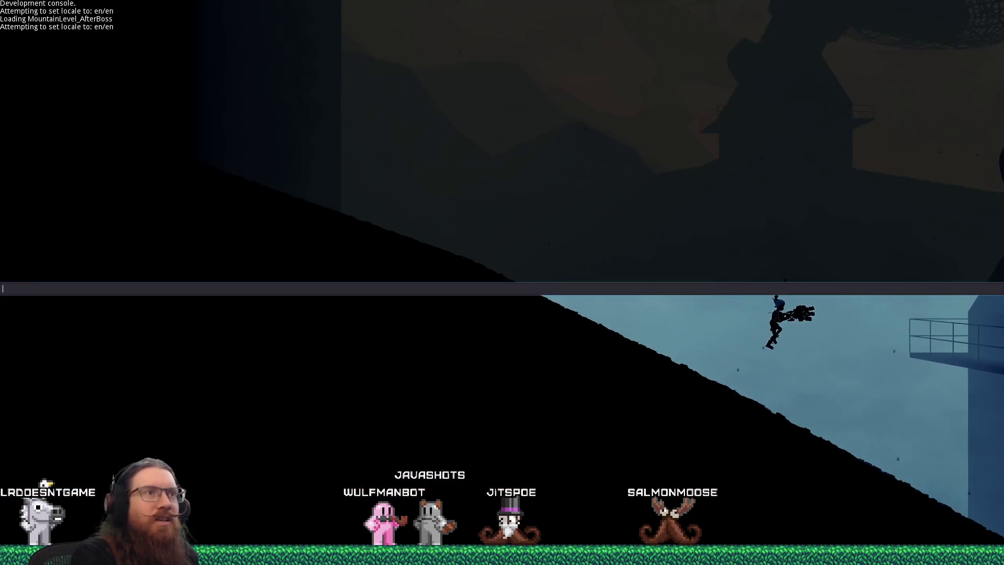
{"action": "type", "text": "quit"}
{"action": "key", "text": "Return"}
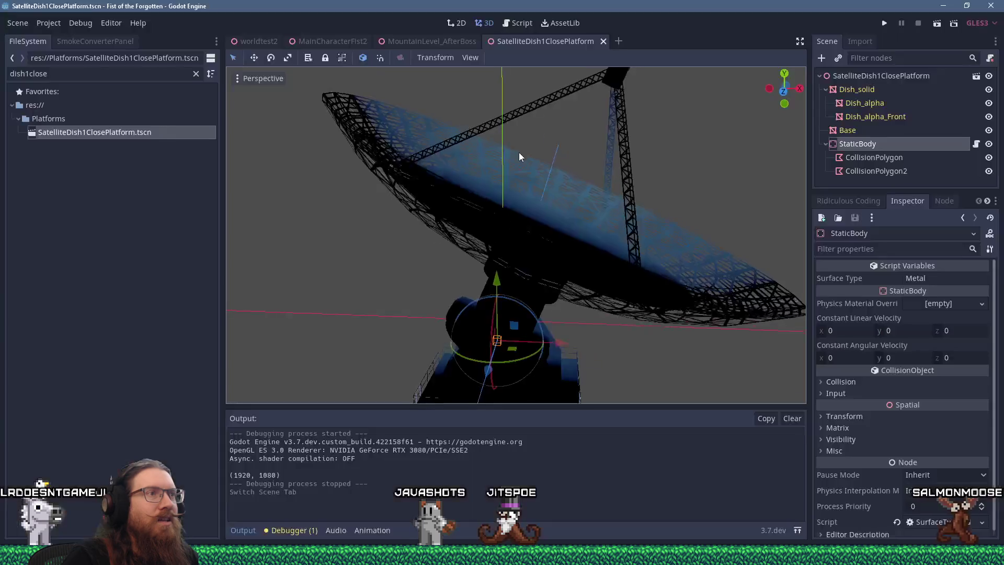
Step: Inspect the dish underside in the platform and MountainLevel_AfterBoss views, then switch to Blender
{"action": "mouse_move", "coordinate": [518, 152]}
{"action": "middle_mouse_down"}
{"action": "mouse_move", "coordinate": [489, 265]}
{"action": "mouse_move", "coordinate": [441, 262]}
{"action": "mouse_move", "coordinate": [357, 209]}
{"action": "mouse_move", "coordinate": [465, 240]}
{"action": "mouse_move", "coordinate": [468, 134]}
{"action": "mouse_move", "coordinate": [485, 168]}
{"action": "mouse_move", "coordinate": [487, 112]}
{"action": "mouse_move", "coordinate": [545, 318]}
{"action": "mouse_move", "coordinate": [553, 210]}
{"action": "mouse_move", "coordinate": [505, 214]}
{"action": "mouse_move", "coordinate": [474, 256]}
{"action": "mouse_move", "coordinate": [455, 215]}
{"action": "mouse_move", "coordinate": [408, 205]}
{"action": "mouse_move", "coordinate": [710, 156]}
{"action": "mouse_move", "coordinate": [729, 143]}
{"action": "mouse_move", "coordinate": [757, 204]}
{"action": "mouse_move", "coordinate": [607, 130]}
{"action": "mouse_move", "coordinate": [602, 238]}
{"action": "mouse_move", "coordinate": [652, 205]}
{"action": "mouse_move", "coordinate": [701, 137]}
{"action": "mouse_move", "coordinate": [693, 94]}
{"action": "mouse_move", "coordinate": [724, 90]}
{"action": "mouse_move", "coordinate": [758, 105]}
{"action": "mouse_move", "coordinate": [717, 88]}
{"action": "mouse_move", "coordinate": [698, 379]}
{"action": "mouse_move", "coordinate": [664, 359]}
{"action": "mouse_move", "coordinate": [643, 406]}
{"action": "mouse_move", "coordinate": [576, 119]}
{"action": "mouse_move", "coordinate": [522, 135]}
{"action": "mouse_move", "coordinate": [422, 139]}
{"action": "middle_mouse_up"}
{"action": "scroll", "coordinate": [602, 238], "scroll_direction": "up", "scroll_amount": 3}
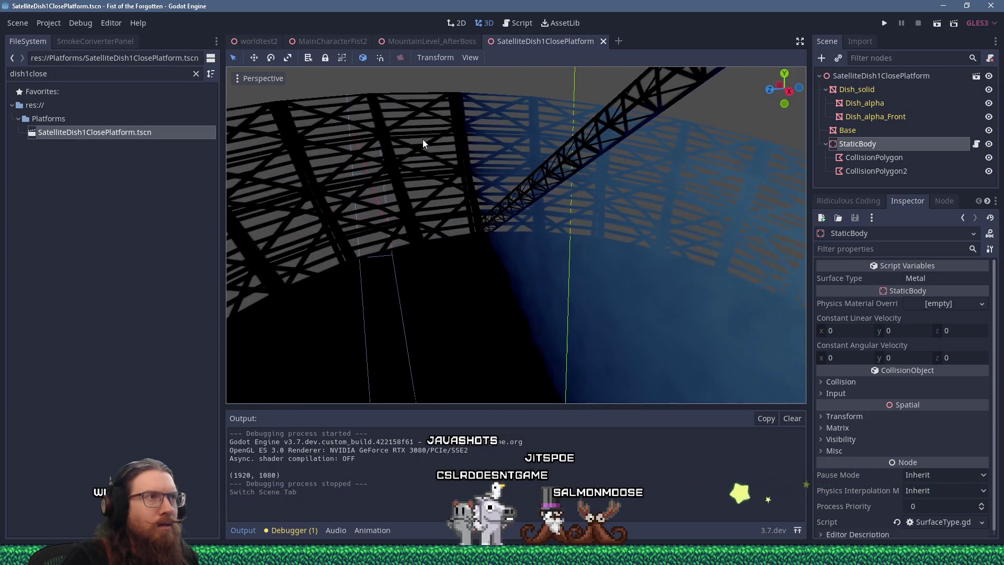
{"action": "left_click", "coordinate": [460, 39]}
{"action": "mouse_move", "coordinate": [491, 110]}
{"action": "middle_mouse_down"}
{"action": "mouse_move", "coordinate": [431, 215]}
{"action": "mouse_move", "coordinate": [335, 222]}
{"action": "mouse_move", "coordinate": [523, 272]}
{"action": "mouse_move", "coordinate": [504, 263]}
{"action": "mouse_move", "coordinate": [487, 219]}
{"action": "mouse_move", "coordinate": [496, 204]}
{"action": "mouse_move", "coordinate": [514, 220]}
{"action": "mouse_move", "coordinate": [567, 212]}
{"action": "mouse_move", "coordinate": [523, 208]}
{"action": "mouse_move", "coordinate": [585, 206]}
{"action": "mouse_move", "coordinate": [682, 176]}
{"action": "mouse_move", "coordinate": [559, 199]}
{"action": "mouse_move", "coordinate": [450, 196]}
{"action": "mouse_move", "coordinate": [441, 230]}
{"action": "mouse_move", "coordinate": [497, 277]}
{"action": "mouse_move", "coordinate": [531, 204]}
{"action": "mouse_move", "coordinate": [535, 231]}
{"action": "mouse_move", "coordinate": [566, 220]}
{"action": "mouse_move", "coordinate": [553, 228]}
{"action": "mouse_move", "coordinate": [545, 195]}
{"action": "mouse_move", "coordinate": [548, 212]}
{"action": "mouse_move", "coordinate": [570, 210]}
{"action": "mouse_move", "coordinate": [465, 212]}
{"action": "middle_mouse_up"}
{"action": "scroll", "coordinate": [438, 212], "scroll_direction": "down", "scroll_amount": 5}
{"action": "scroll", "coordinate": [525, 274], "scroll_direction": "up", "scroll_amount": 4}
{"action": "scroll", "coordinate": [487, 220], "scroll_direction": "up", "scroll_amount": 12}
{"action": "scroll", "coordinate": [523, 212], "scroll_direction": "down", "scroll_amount": 4}
{"action": "scroll", "coordinate": [543, 183], "scroll_direction": "up", "scroll_amount": 3}
{"action": "key", "text": "alt+Tab"}
Step: Sort all Dish_alpha_Front faces along the View Z Axis
{"action": "key", "text": "Tab"}
{"action": "key", "text": "Tab"}
{"action": "left_click", "coordinate": [545, 183]}
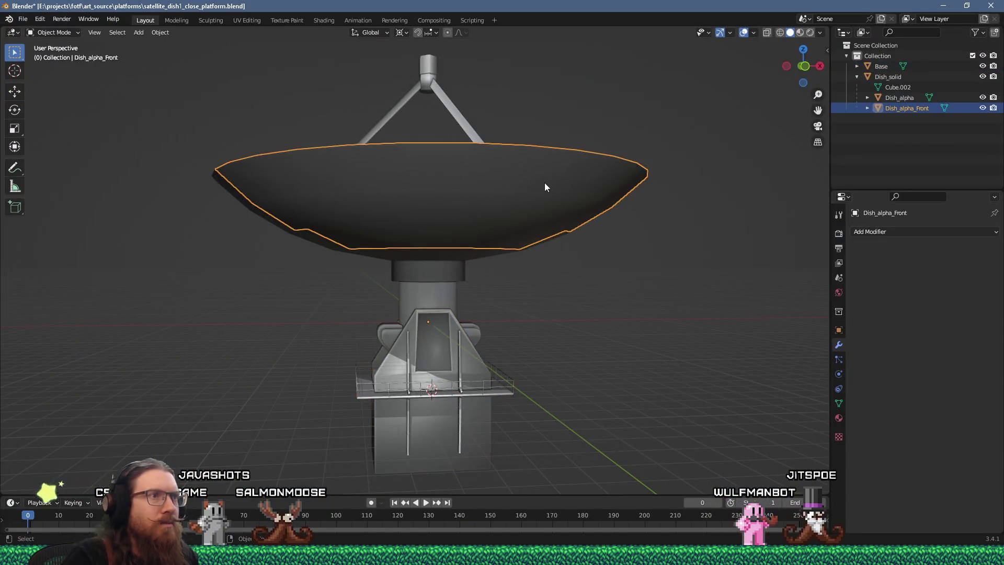
{"action": "middle_click_drag", "start_coordinate": [544, 183], "coordinate": [530, 208]}
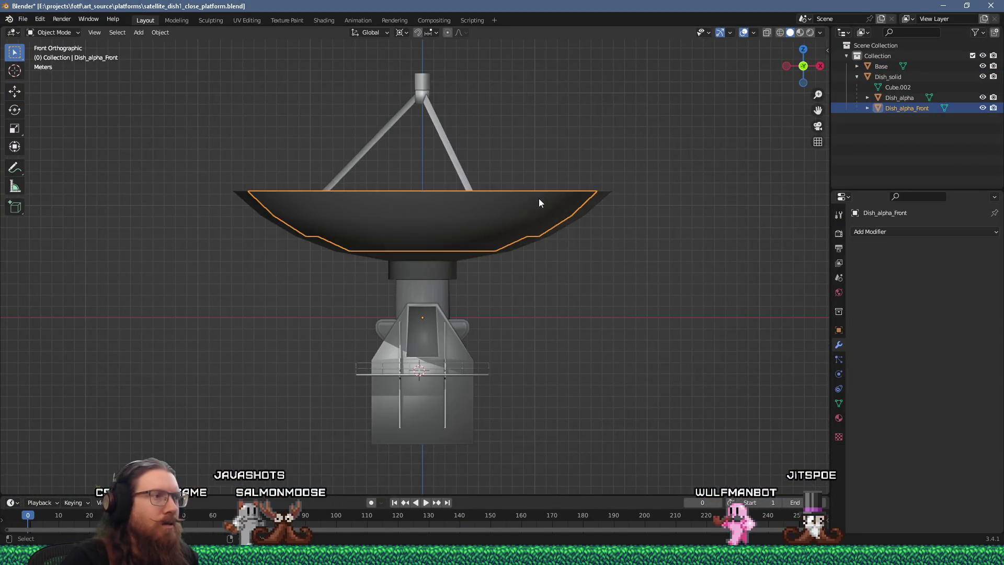
{"action": "key", "text": "Tab"}
{"action": "key", "text": "a"}
{"action": "key", "text": "F3"}
{"action": "type", "text": "sort mesh"}
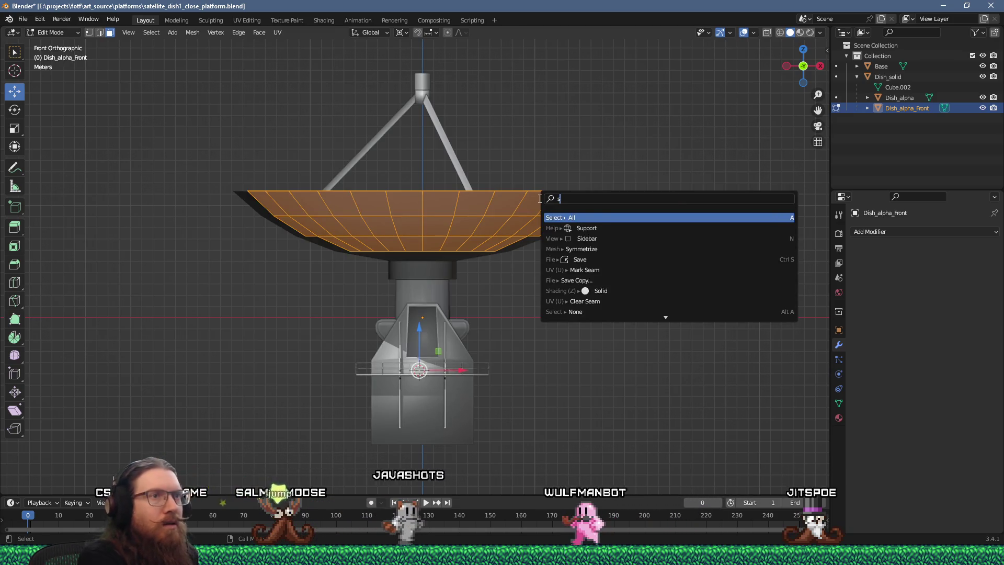
{"action": "key", "text": "Down"}
{"action": "key", "text": "Down"}
{"action": "key", "text": "Down"}
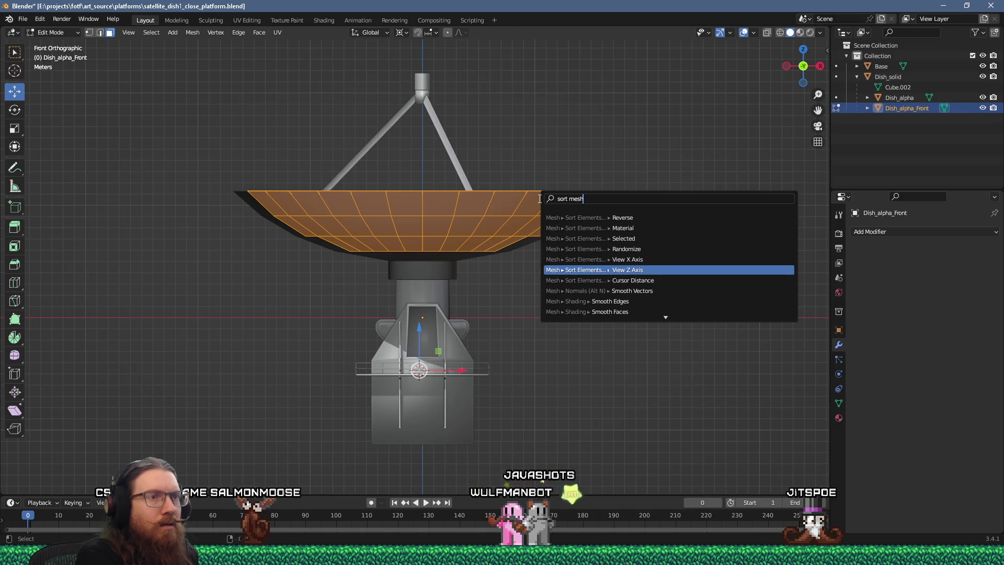
{"action": "key", "text": "Return"}
{"action": "key", "text": "Tab"}
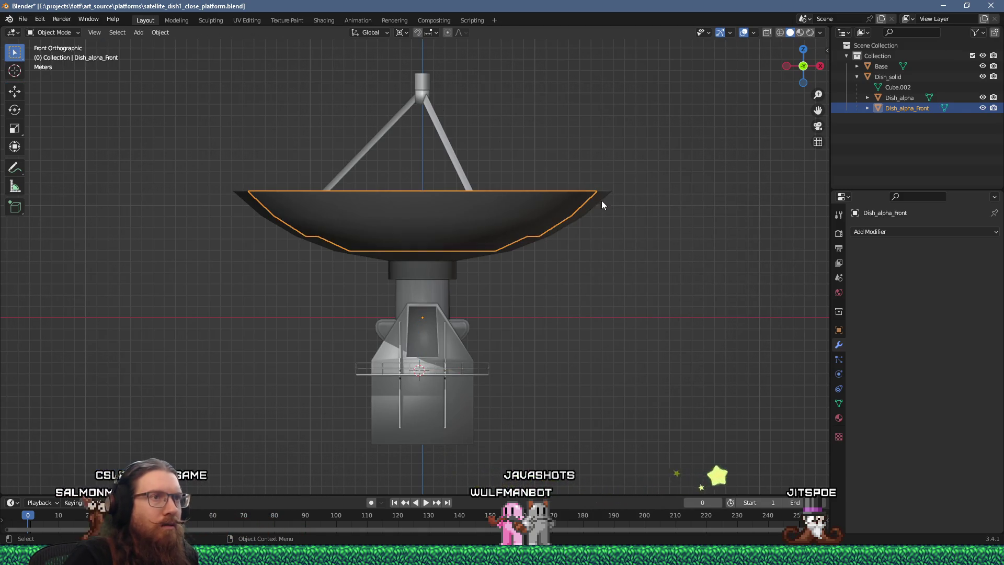
Step: Apply the same View Z Axis sort to all of Dish_alpha's faces
{"action": "left_click", "coordinate": [600, 202]}
{"action": "key", "text": "Tab"}
{"action": "key", "text": "a"}
{"action": "key", "text": "F3"}
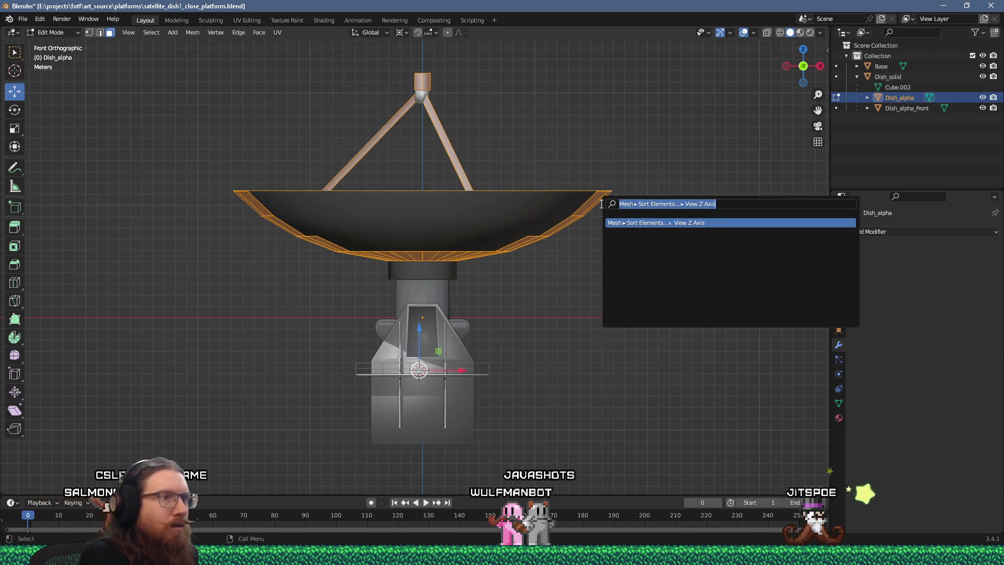
{"action": "key", "text": "Return"}
{"action": "key", "text": "Tab"}
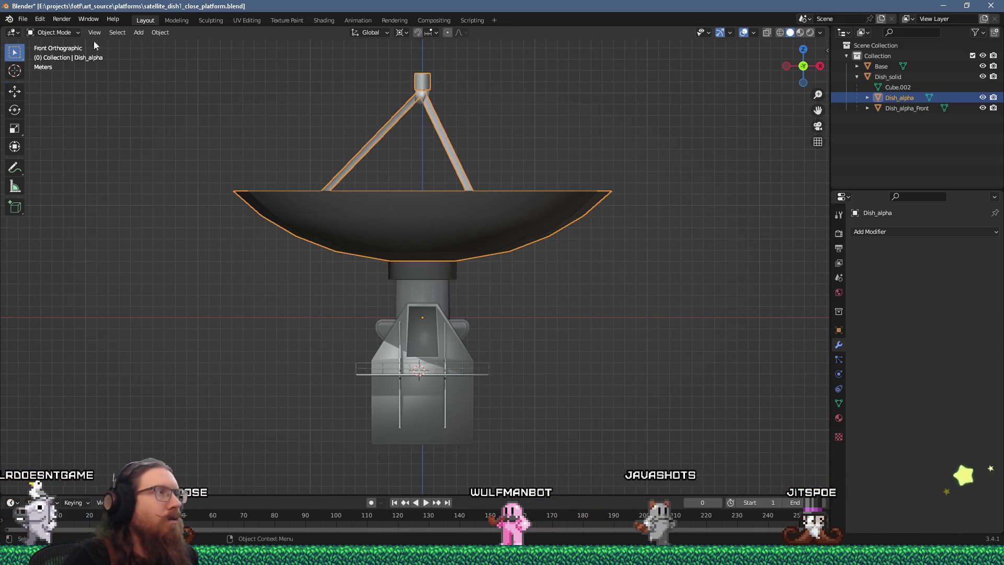
Step: Save the .blend and export satellite_dish1_close_platform.glb as glTF 2.0 to the platforms folder
{"action": "left_click", "coordinate": [23, 19]}
{"action": "left_click", "coordinate": [38, 88]}
{"action": "left_click", "coordinate": [23, 19]}
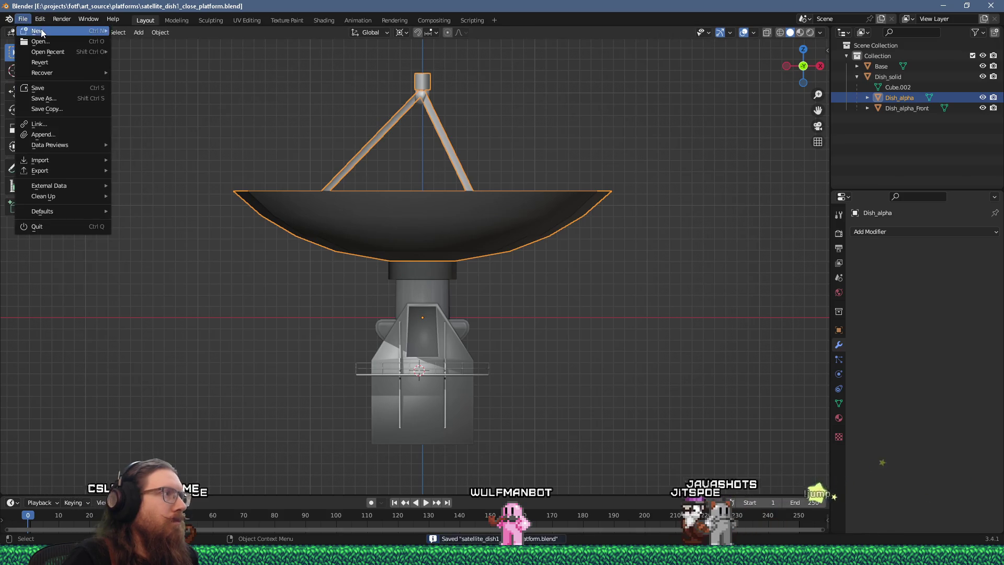
{"action": "mouse_move", "coordinate": [44, 173]}
{"action": "left_click", "coordinate": [184, 274]}
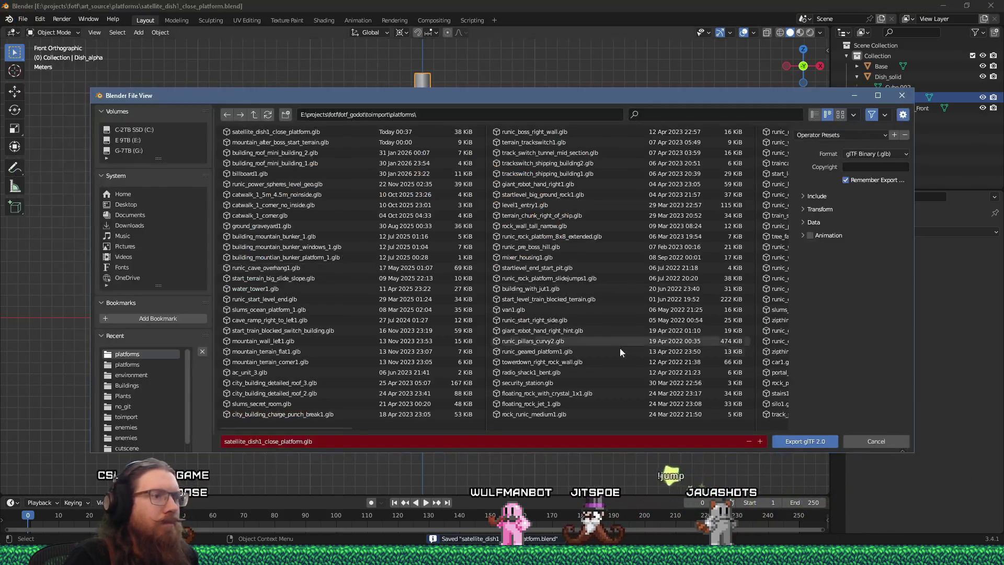
{"action": "left_click", "coordinate": [801, 442]}
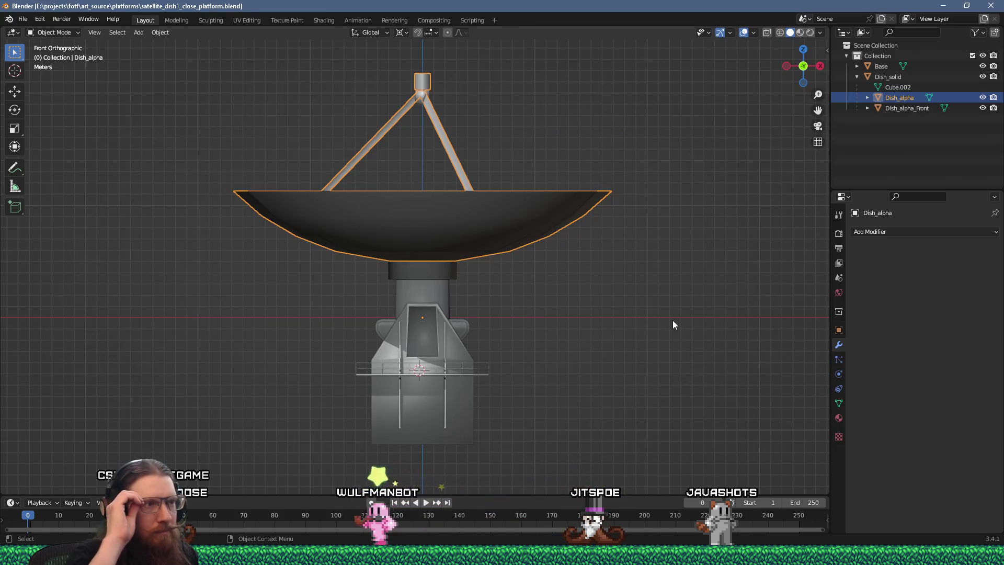
{"action": "key", "text": "alt+Tab"}
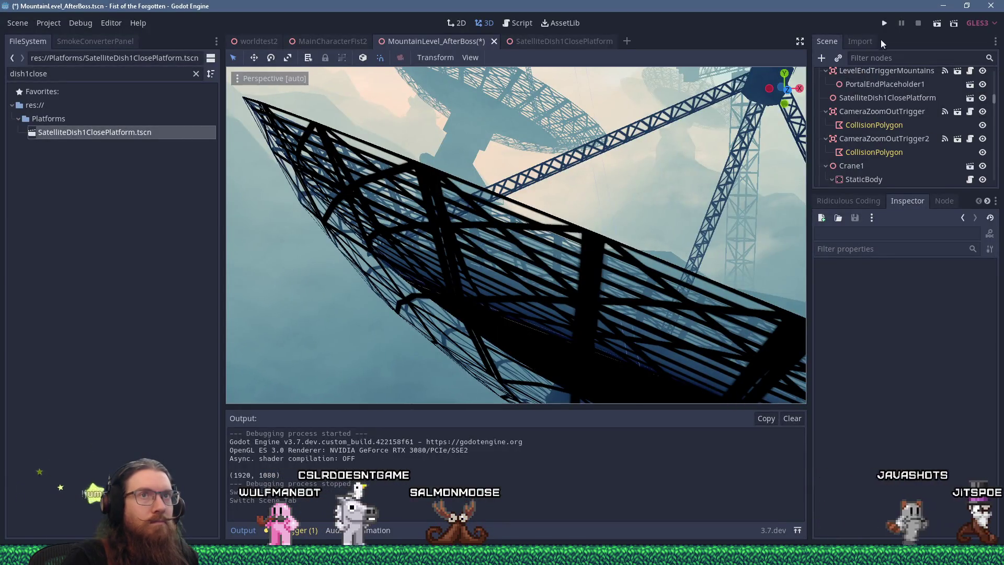
Step: Run the game to check the dish in play, then quit via the console
{"action": "left_click", "coordinate": [883, 24]}
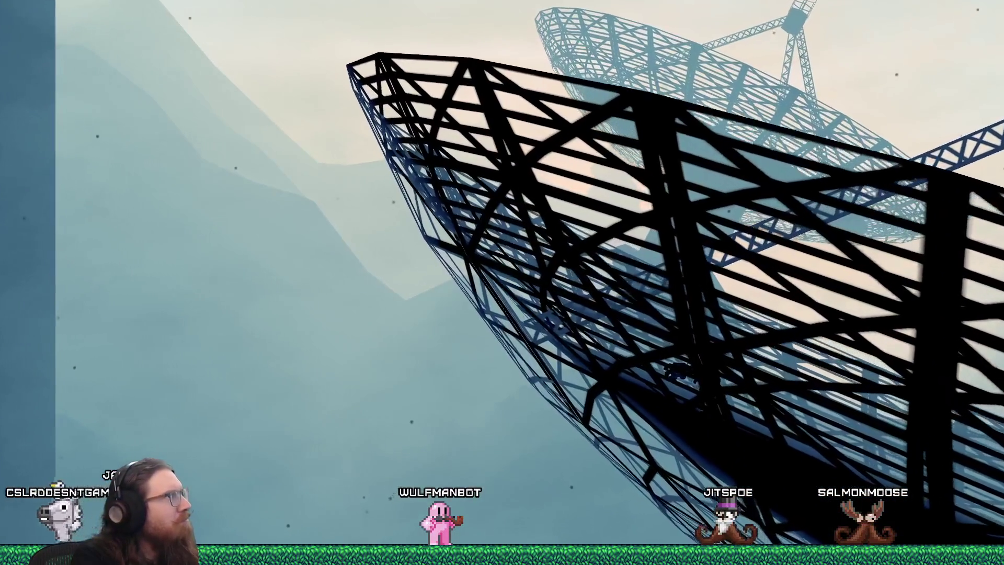
{"action": "key", "text": "grave"}
{"action": "type", "text": "quit"}
{"action": "key", "text": "Return"}
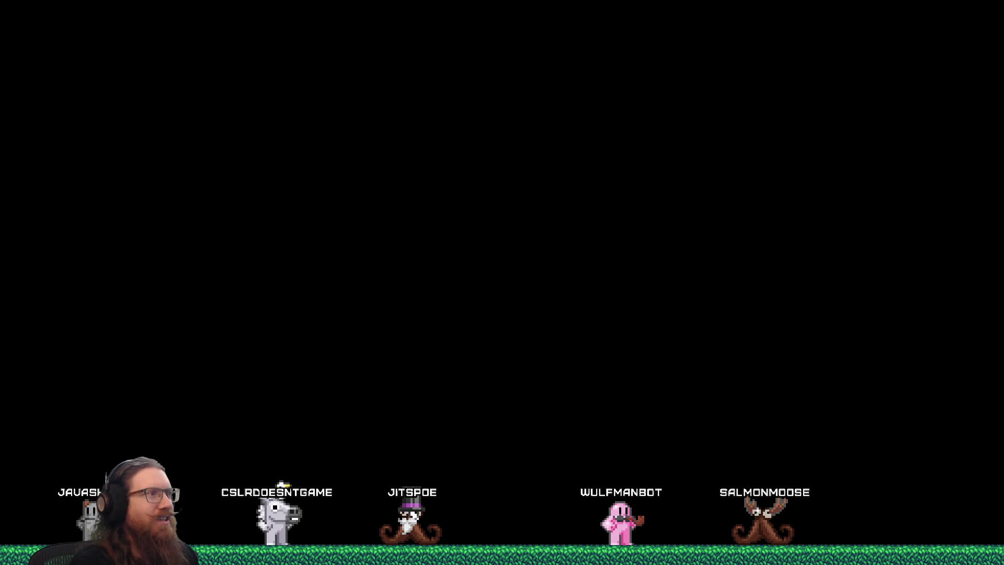
{"action": "type", "text": "giveall"}
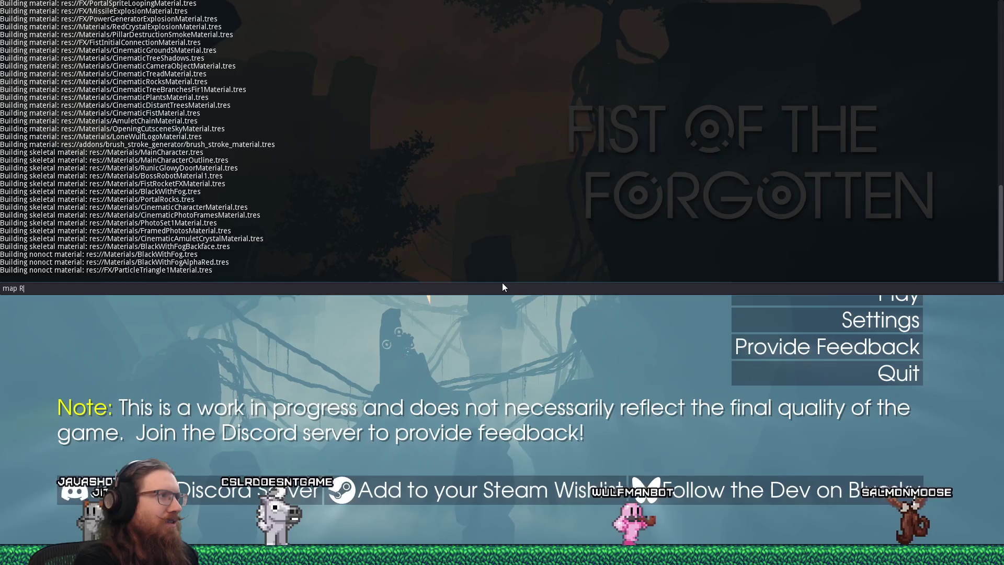
{"action": "type", "text": " MountainL"}
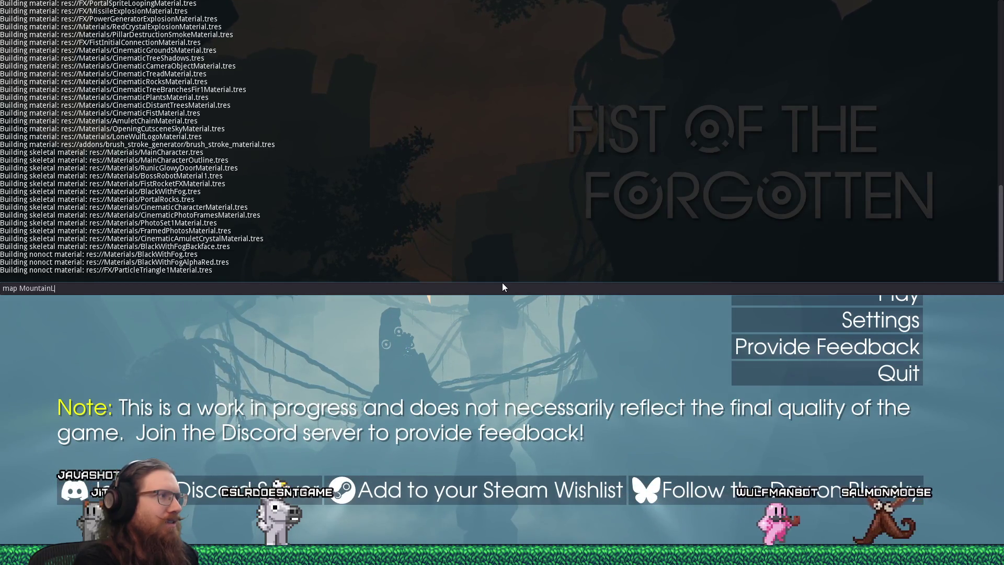
{"action": "type", "text": "evel_Abandoned"}
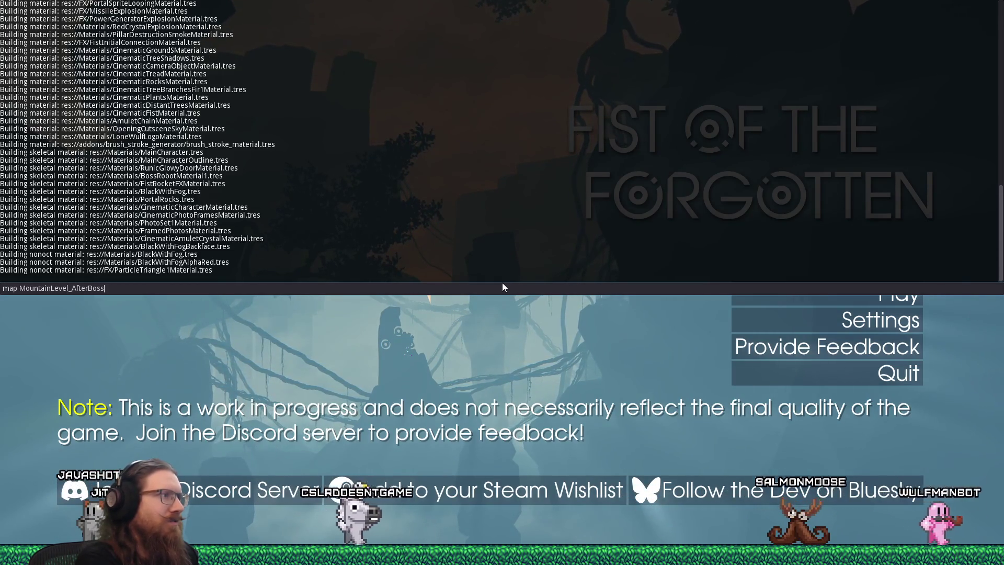
{"action": "key", "text": "Return"}
{"action": "key", "text": "grave"}
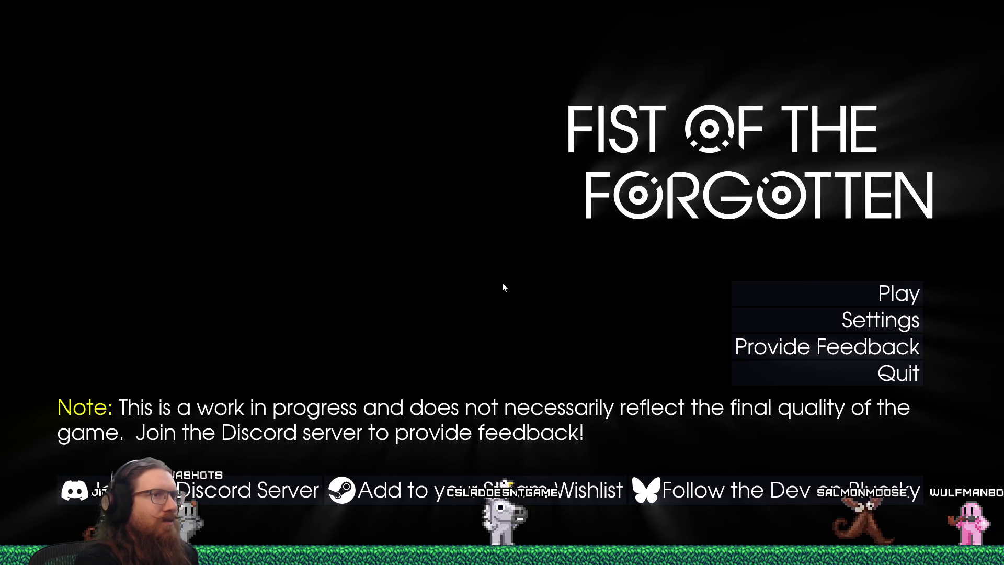
{"action": "key", "text": "grave"}
{"action": "type", "text": "giveall"}
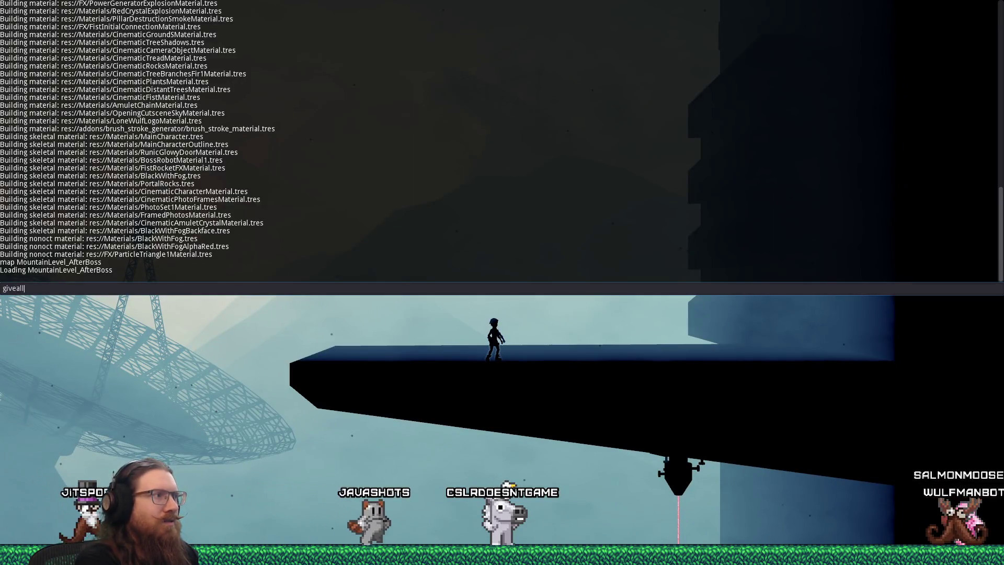
{"action": "key", "text": "Return"}
{"action": "key", "text": "grave"}
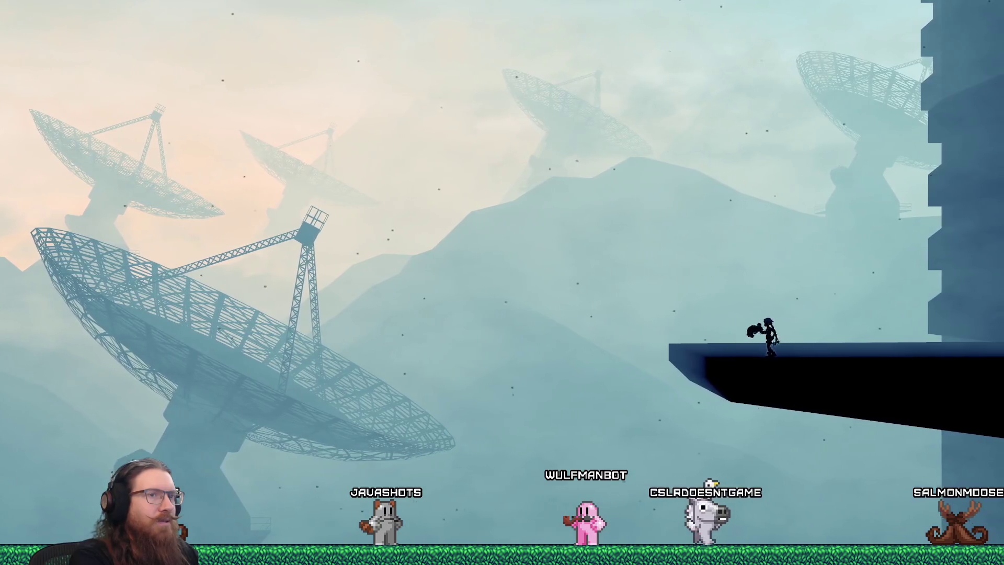
{"action": "key", "text": "a"}
{"action": "key", "text": "space"}
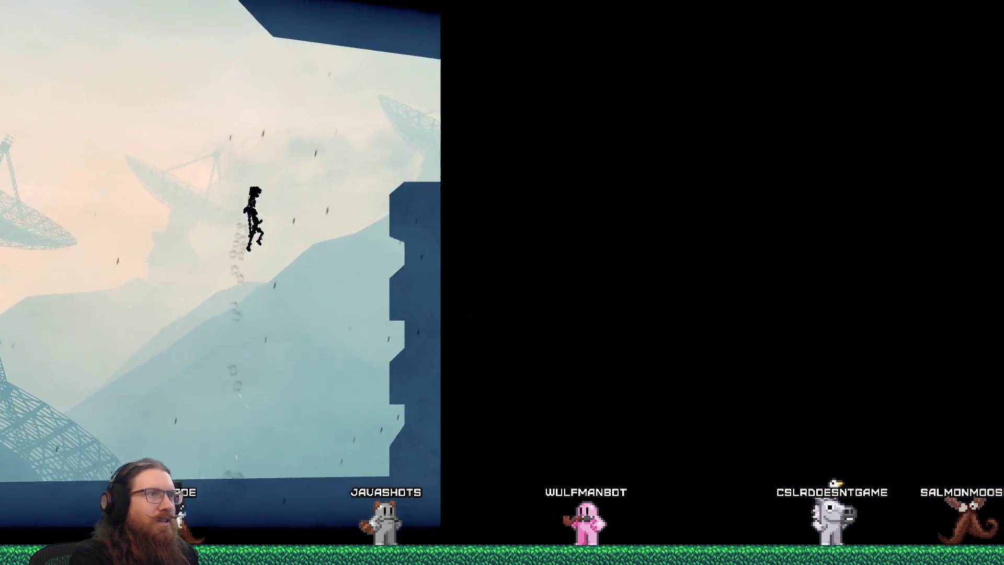
{"action": "key", "text": "space"}
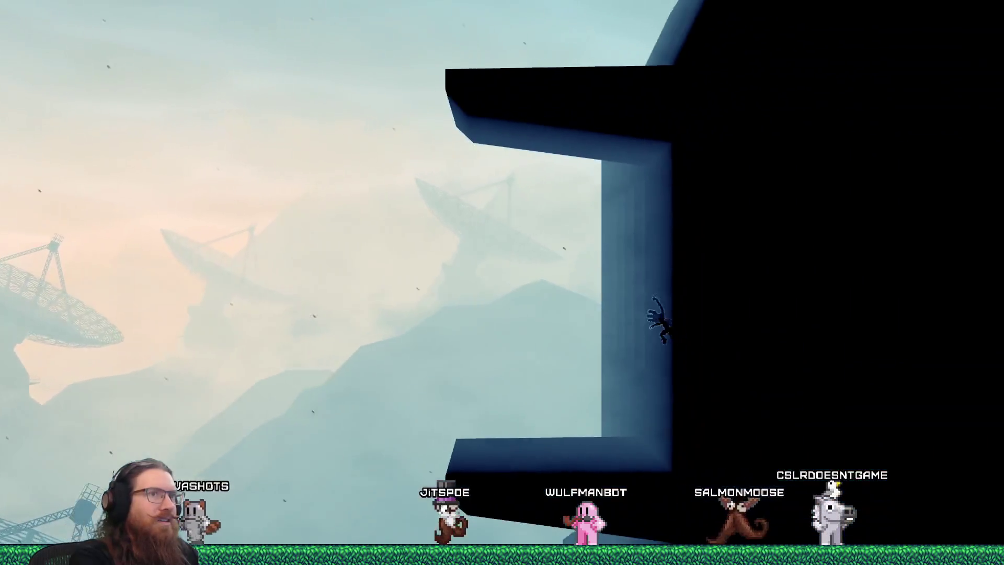
{"action": "key", "text": "d"}
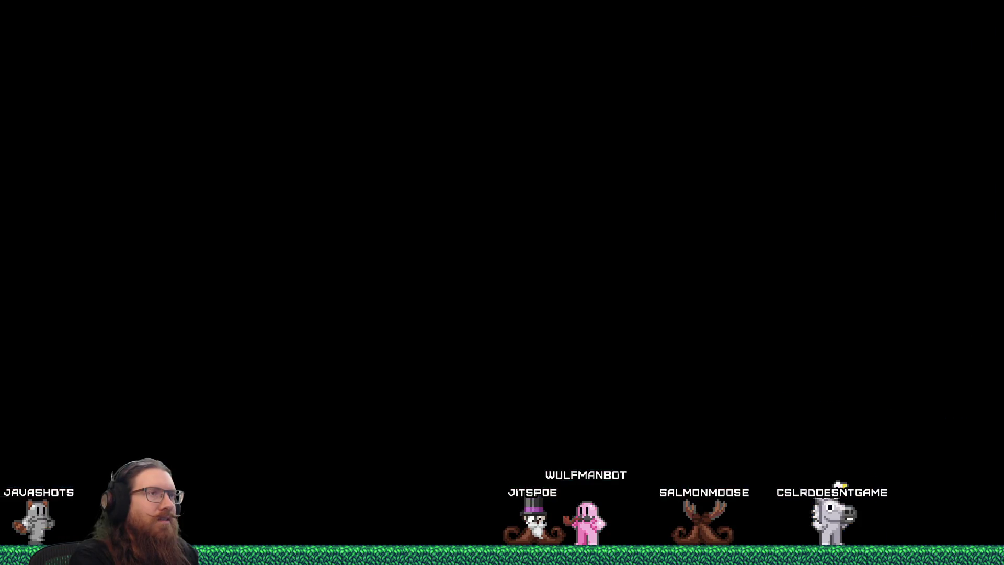
{"action": "key", "text": "alt+Tab"}
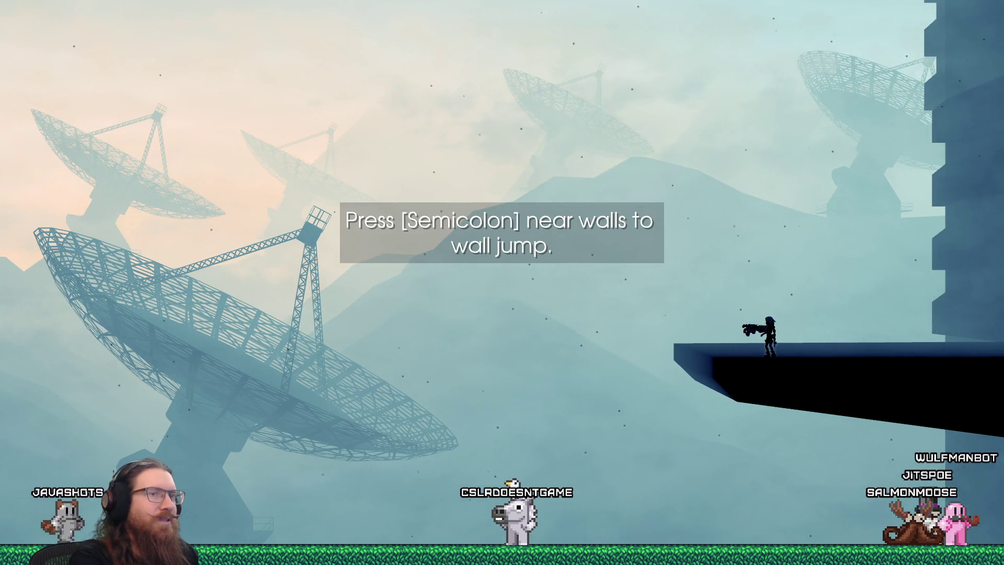
{"action": "key", "text": "semicolon"}
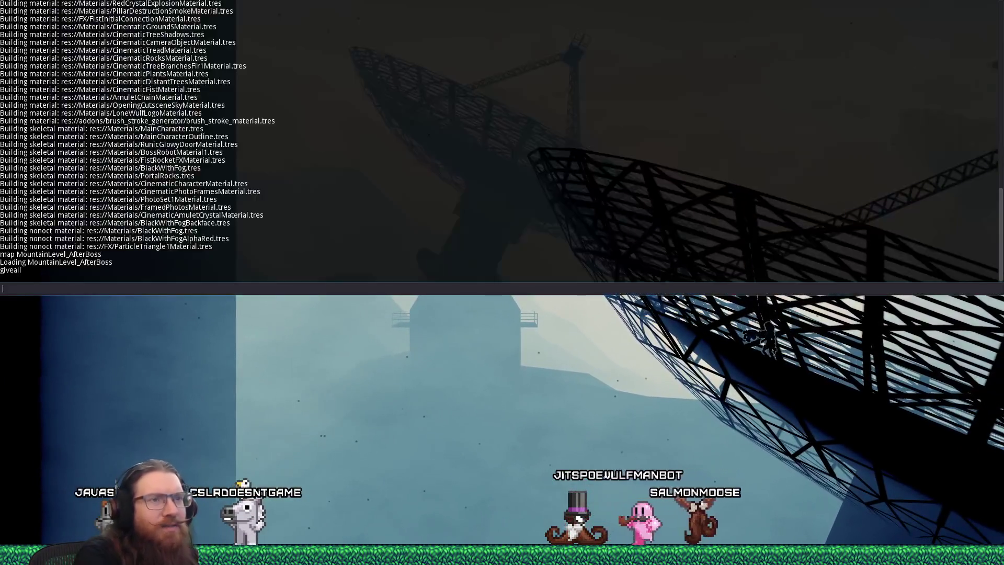
{"action": "key", "text": "Escape"}
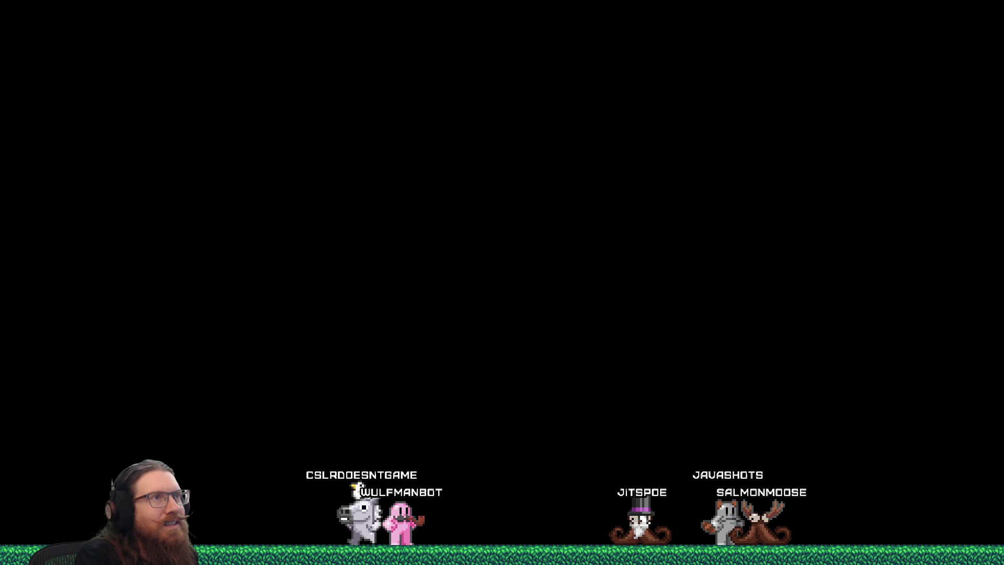
{"action": "key", "text": "alt+Tab"}
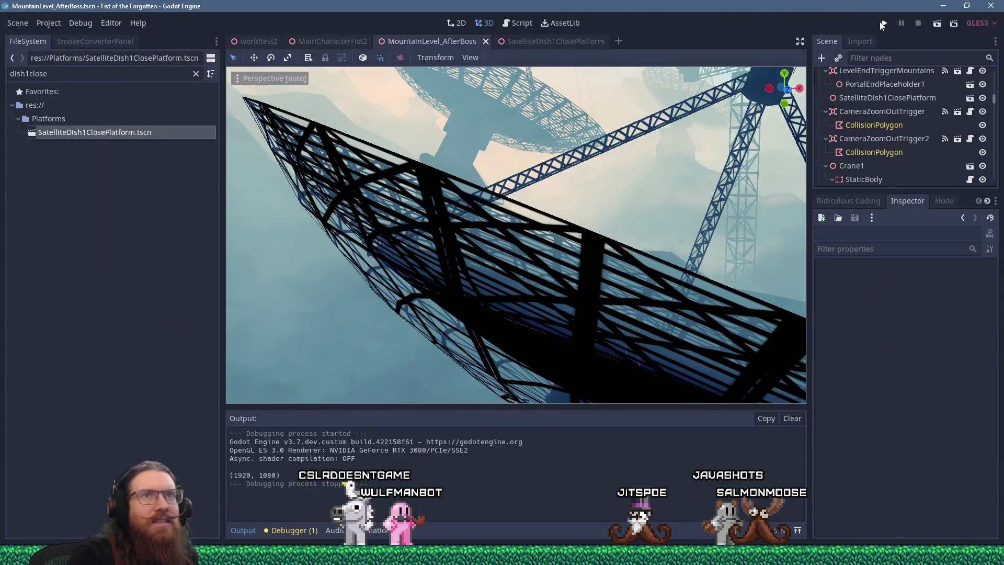
Step: Relaunch the game, open the developer console, and pause on the satellite dish level
{"action": "left_click", "coordinate": [883, 23]}
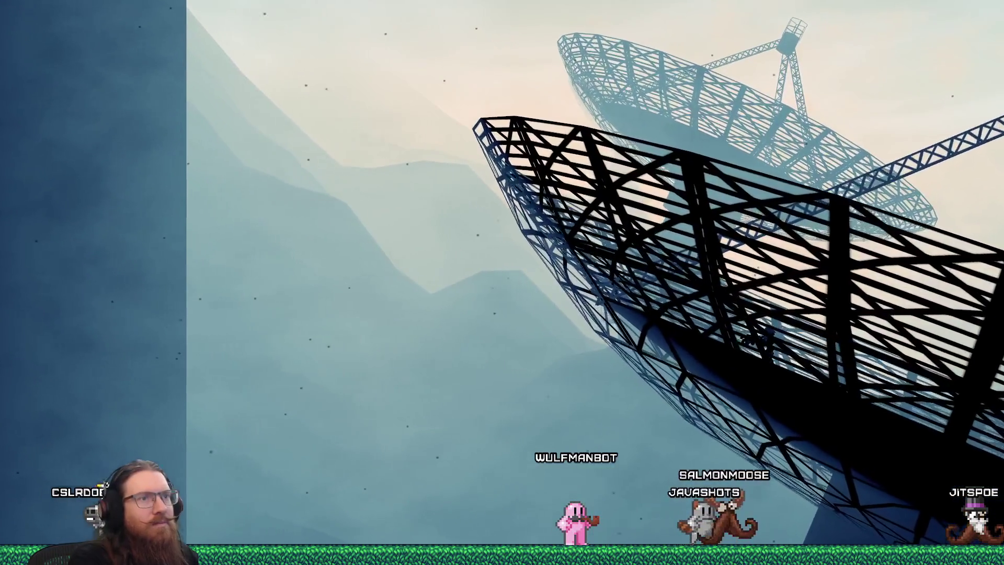
{"action": "key", "text": "grave"}
{"action": "key", "text": "grave"}
{"action": "key", "text": "grave"}
{"action": "key", "text": "grave"}
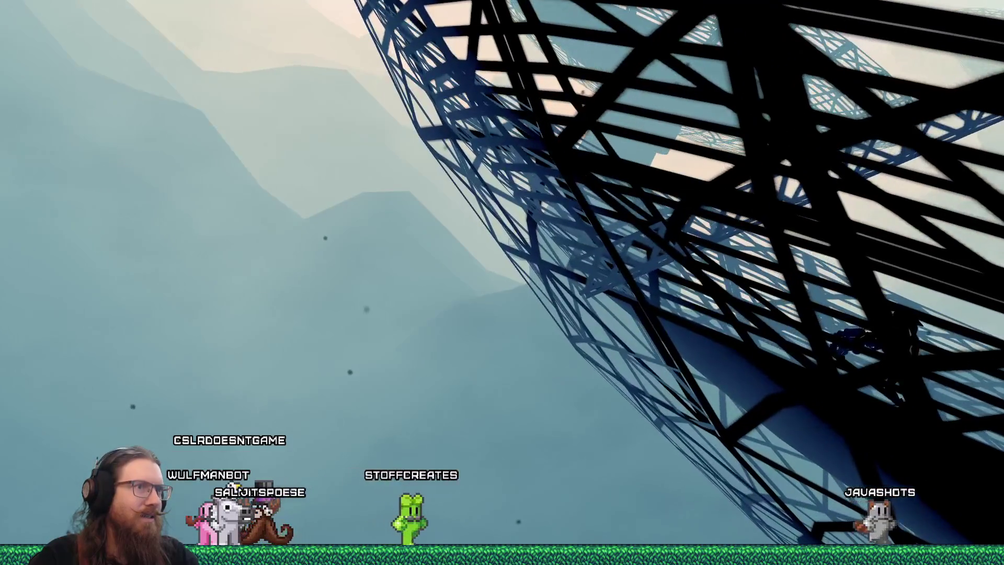
{"action": "key", "text": "Escape"}
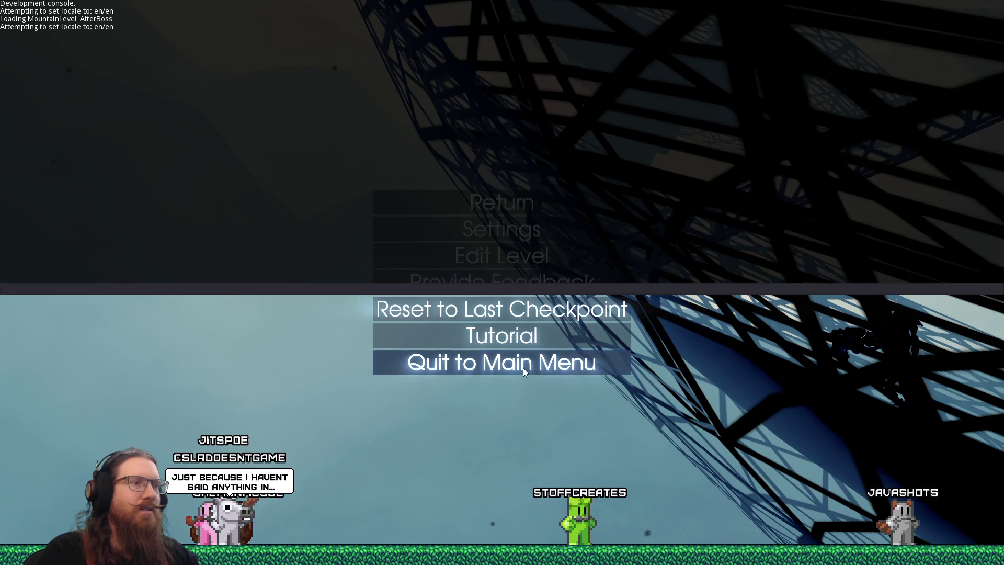
Step: Quit the game and re-sort Dish_alpha's faces along the View Z Axis in Blender
{"action": "left_click", "coordinate": [523, 368]}
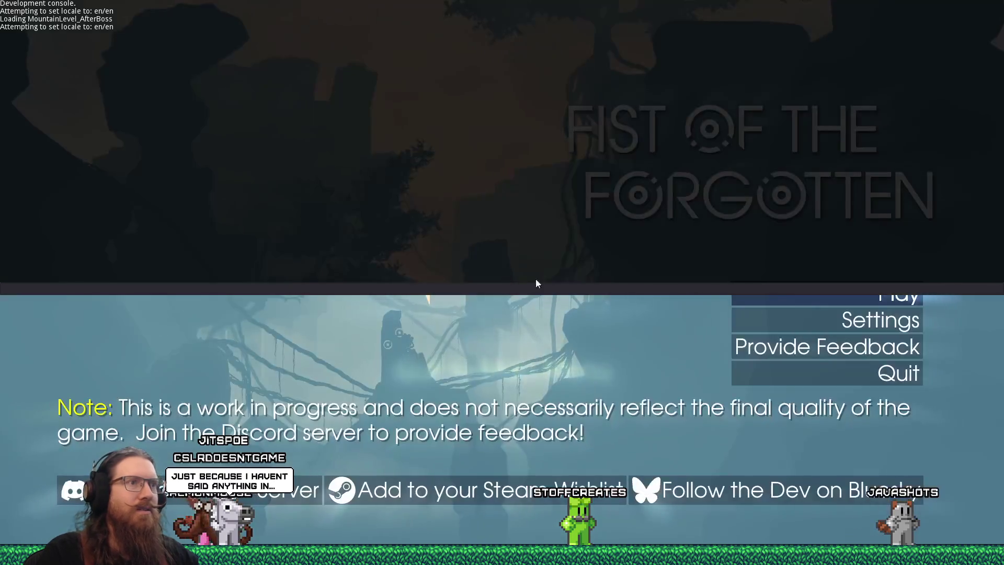
{"action": "left_click", "coordinate": [819, 370]}
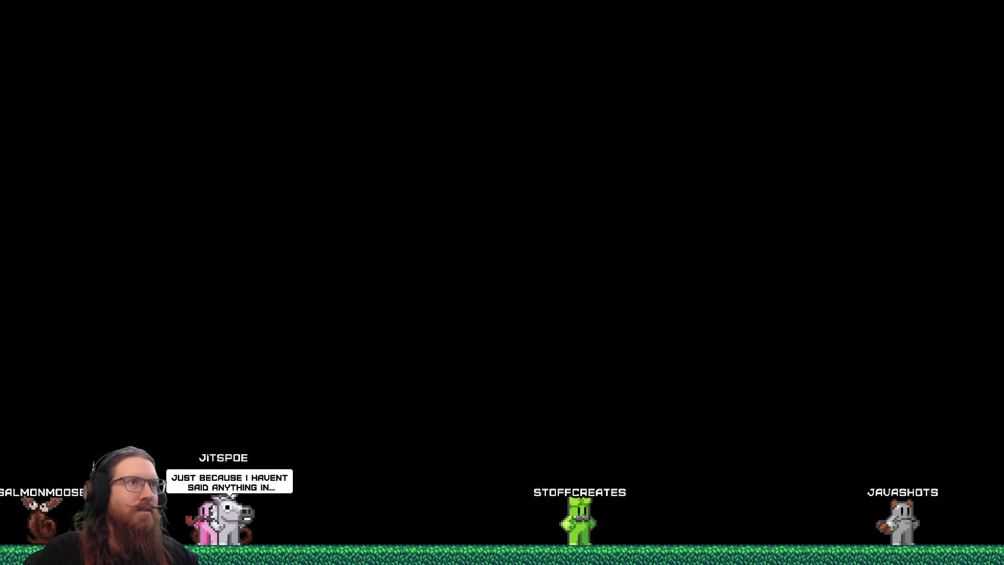
{"action": "key", "text": "alt+tab"}
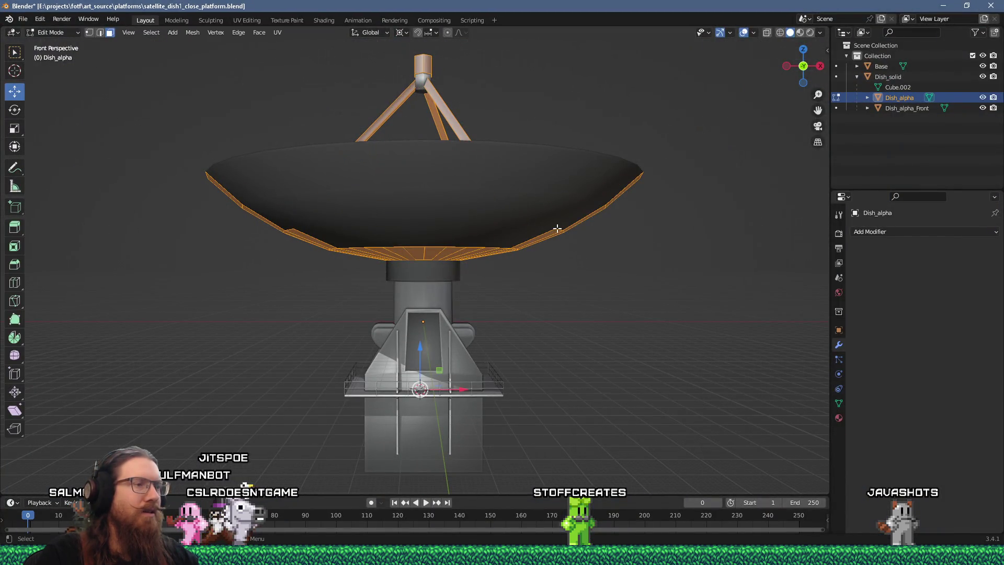
{"action": "key", "text": "F3"}
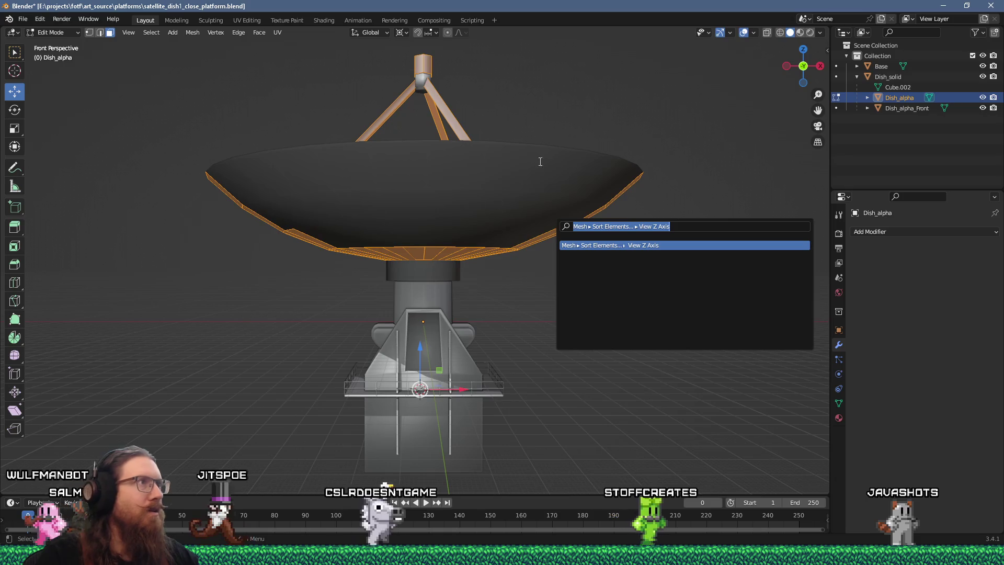
{"action": "key", "text": "Return"}
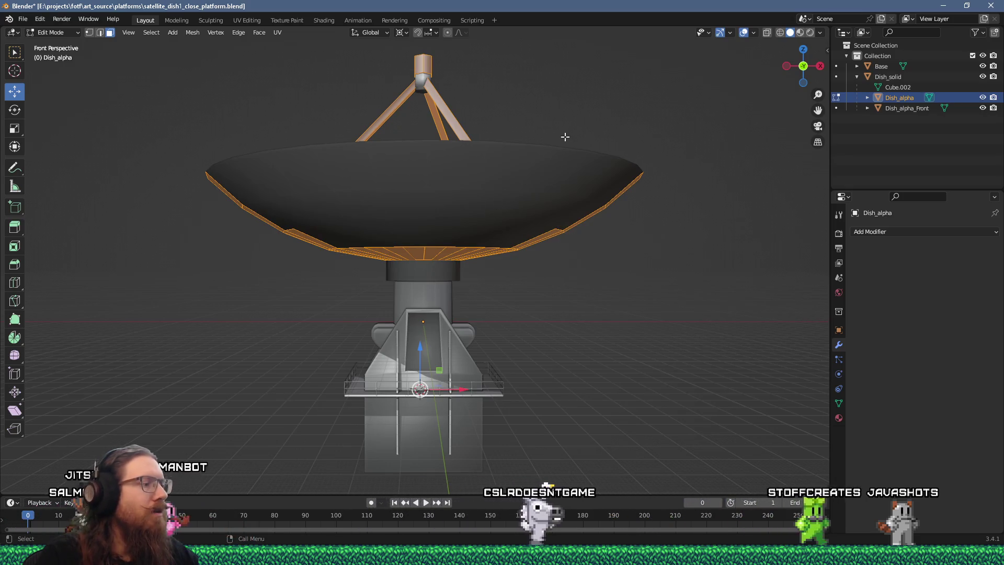
{"action": "mouse_move", "coordinate": [561, 143]}
{"action": "middle_mouse_down"}
{"action": "mouse_move", "coordinate": [554, 227]}
{"action": "mouse_move", "coordinate": [560, 217]}
{"action": "middle_mouse_up"}
{"action": "key", "text": "KP_1"}
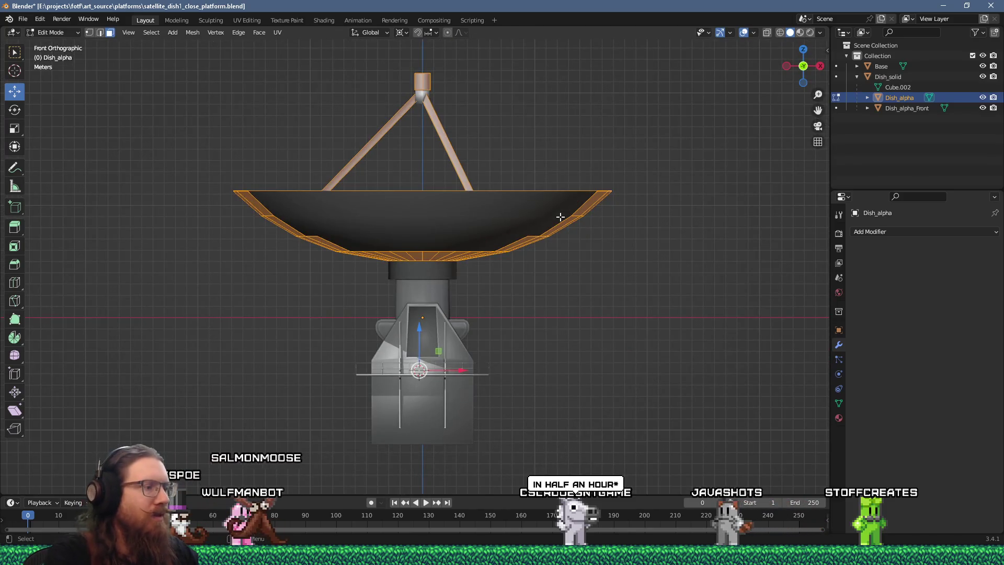
Step: Sort Dish_alpha_Front's faces along the View Z Axis as well
{"action": "key", "text": "F3"}
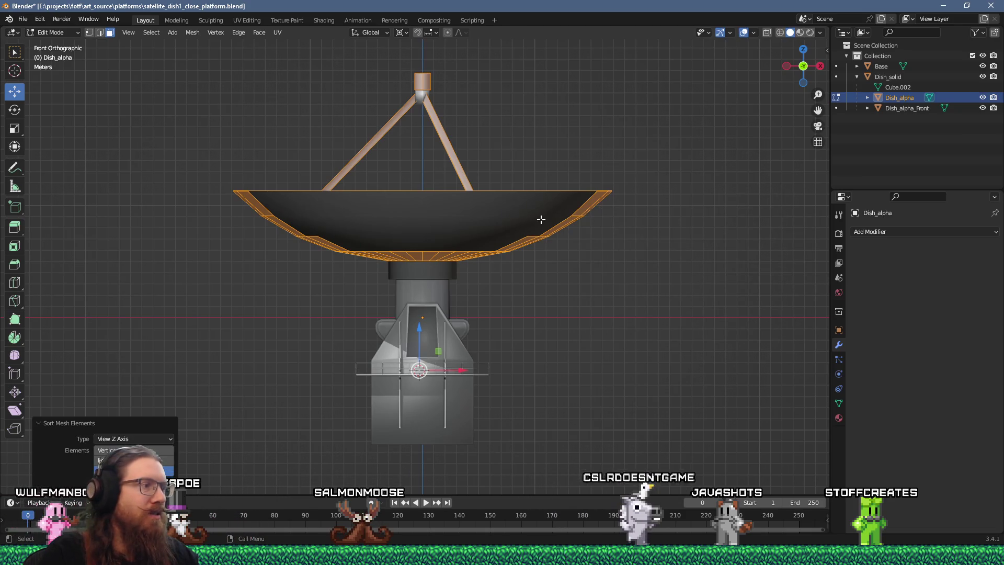
{"action": "key", "text": "Tab"}
{"action": "left_click", "coordinate": [485, 203]}
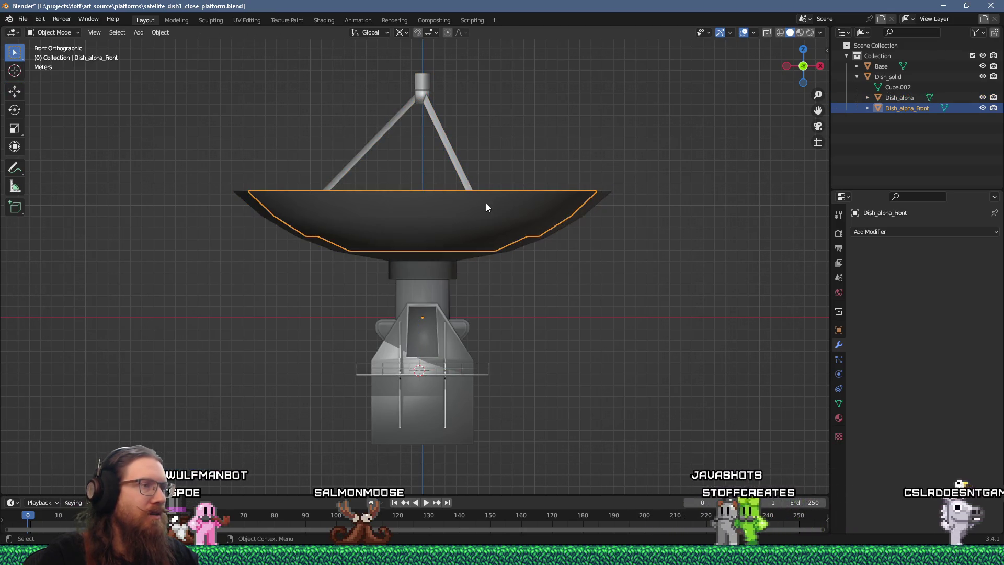
{"action": "key", "text": "Tab"}
{"action": "key", "text": "F3"}
{"action": "key", "text": "Return"}
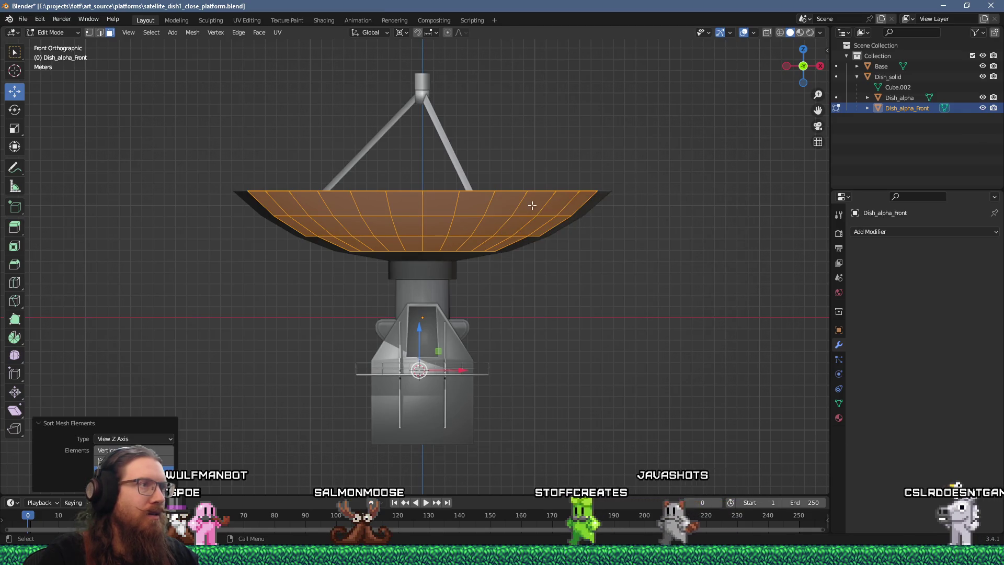
Step: Save the .blend file and export it as glTF 2.0
{"action": "left_click", "coordinate": [23, 19]}
{"action": "left_click", "coordinate": [37, 88]}
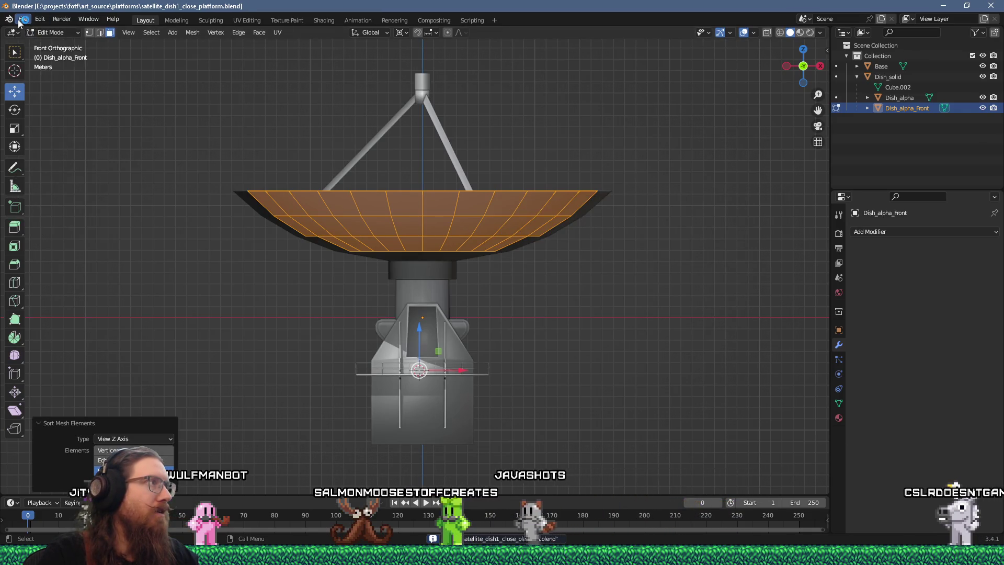
{"action": "left_click", "coordinate": [23, 19]}
{"action": "mouse_move", "coordinate": [55, 170]}
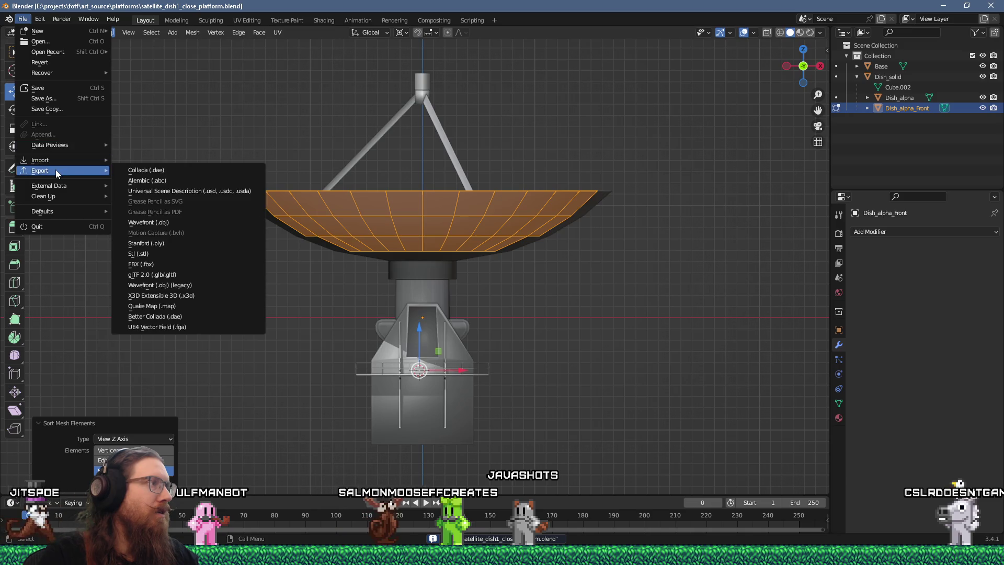
{"action": "left_click", "coordinate": [179, 275]}
{"action": "left_click", "coordinate": [814, 439]}
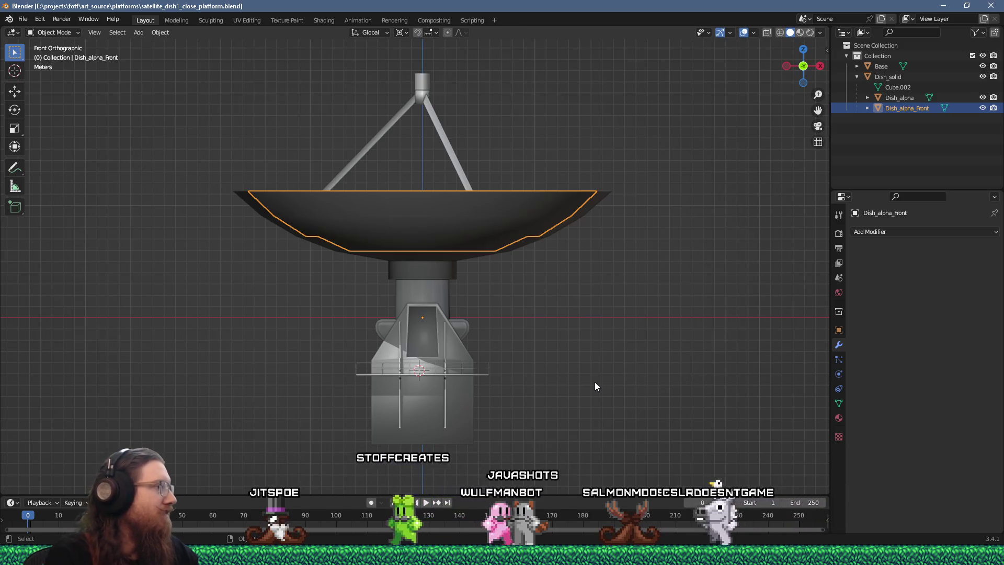
{"action": "key", "text": "alt+Tab"}
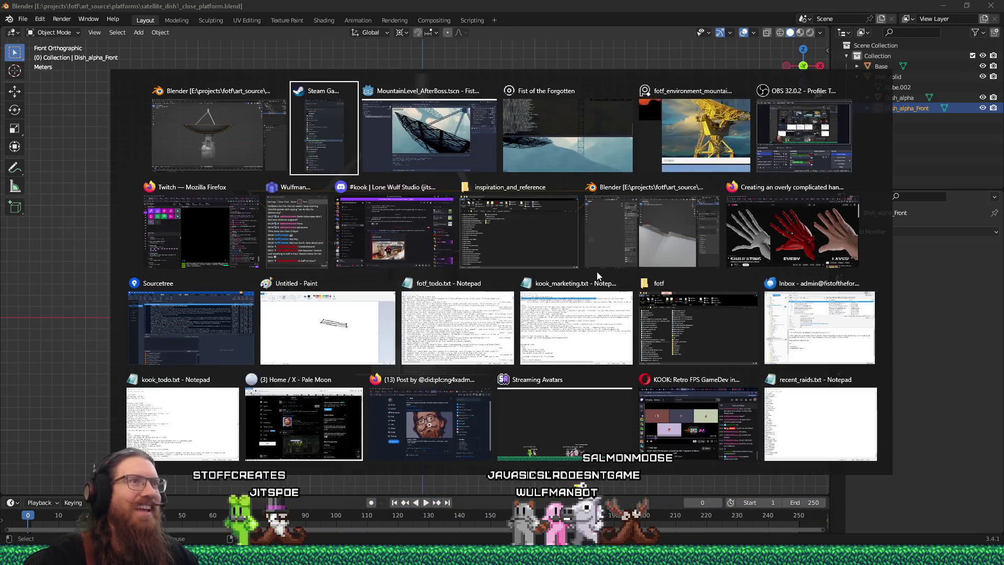
Step: Back in Godot, run the game to test the dish, then quit from the console
{"action": "key", "text": "Tab"}
{"action": "key", "text": "Tab"}
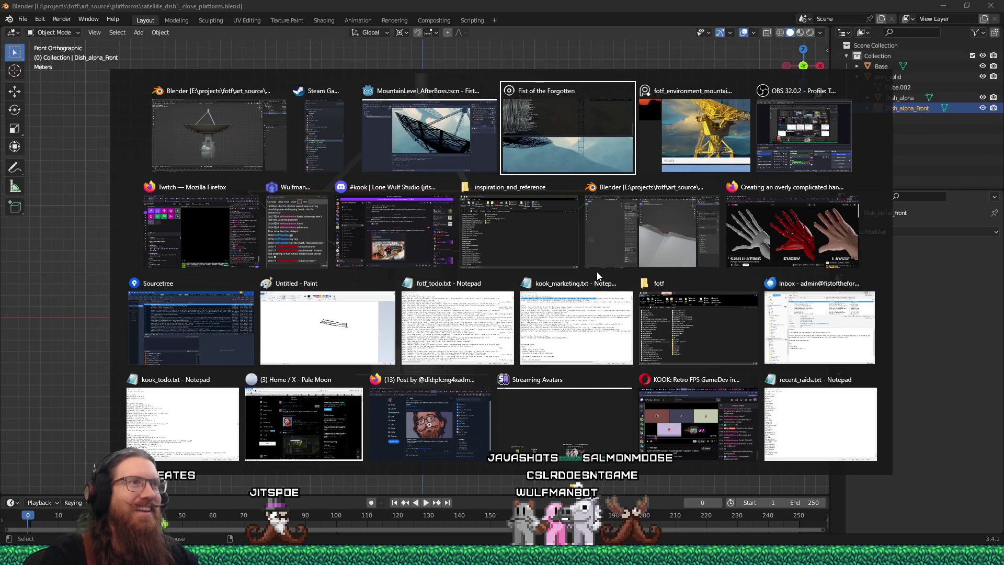
{"action": "key", "text": "shift+Tab"}
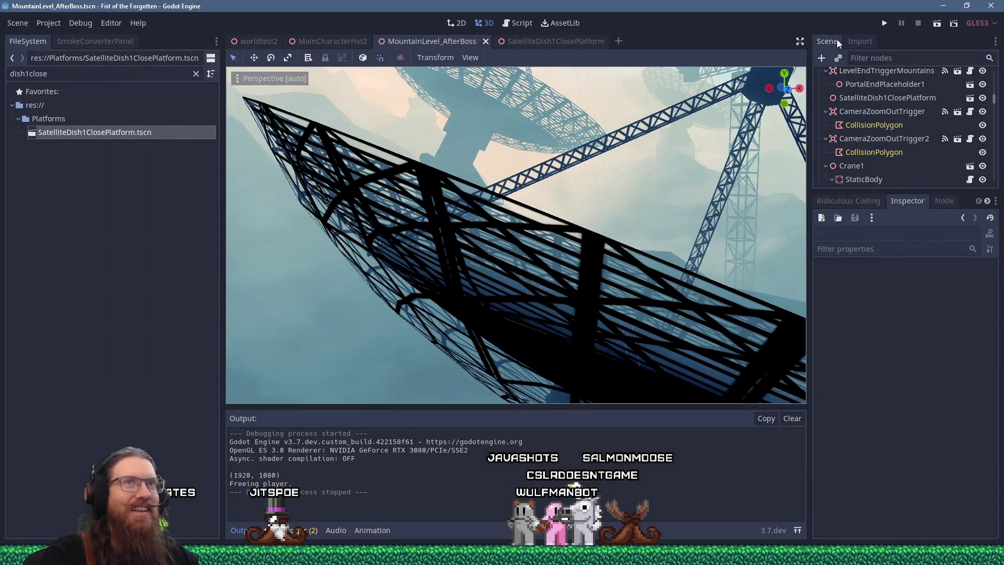
{"action": "left_click", "coordinate": [881, 23]}
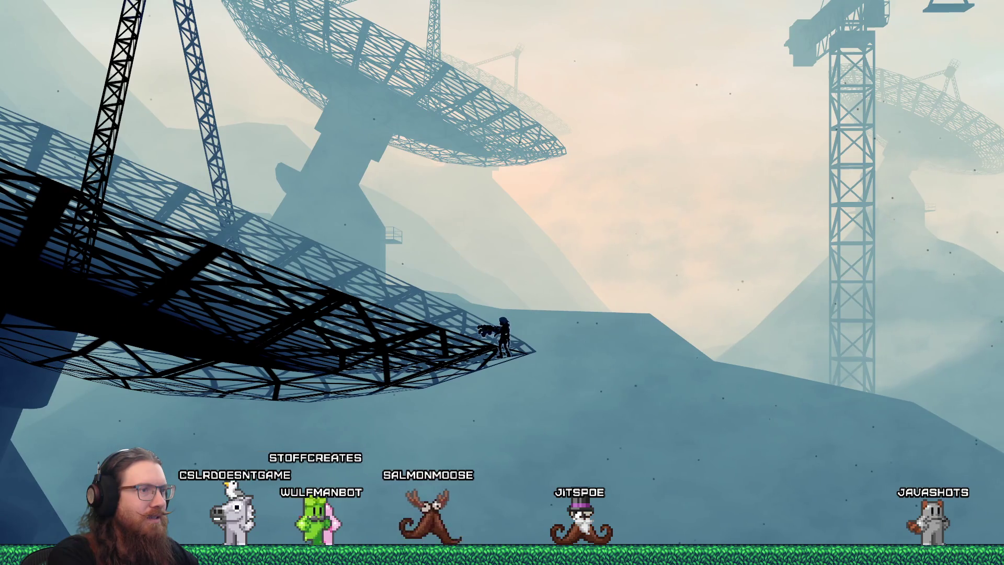
{"action": "key", "text": "grave"}
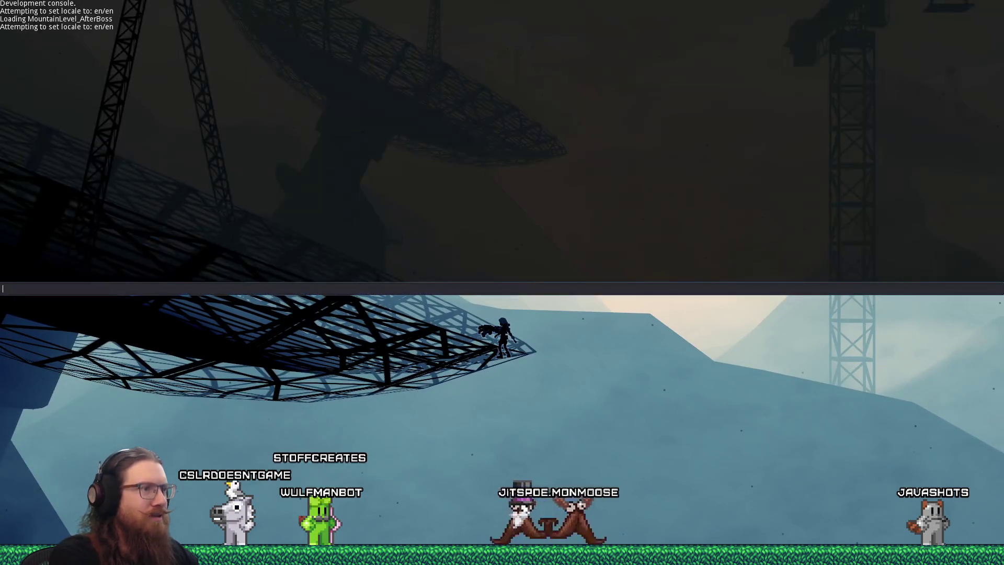
{"action": "type", "text": "quit"}
{"action": "key", "text": "Return"}
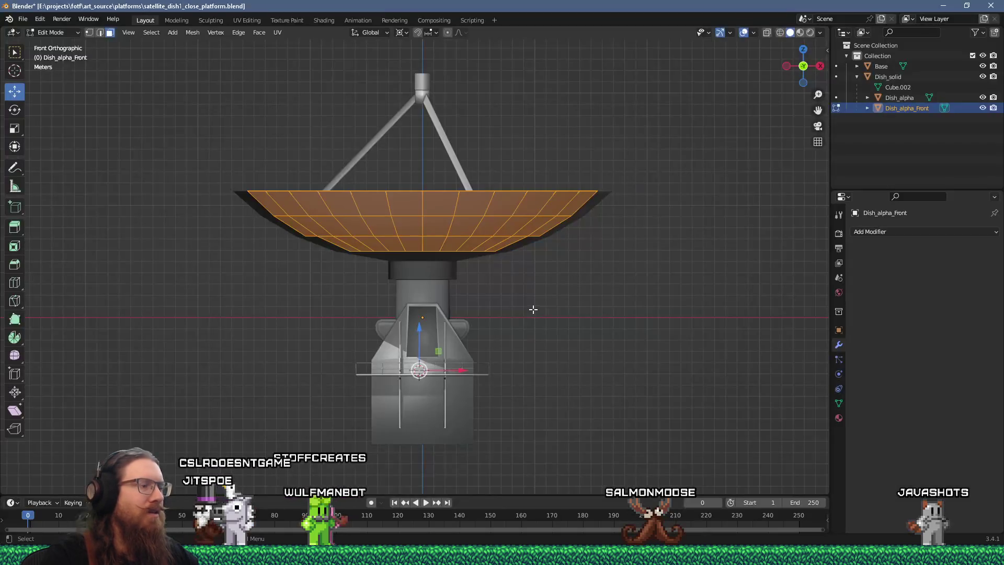
Step: Re-sort the faces of Dish_alpha_Front and Dish_alpha along the View Z Axis
{"action": "key", "text": "F3"}
{"action": "key", "text": "Return"}
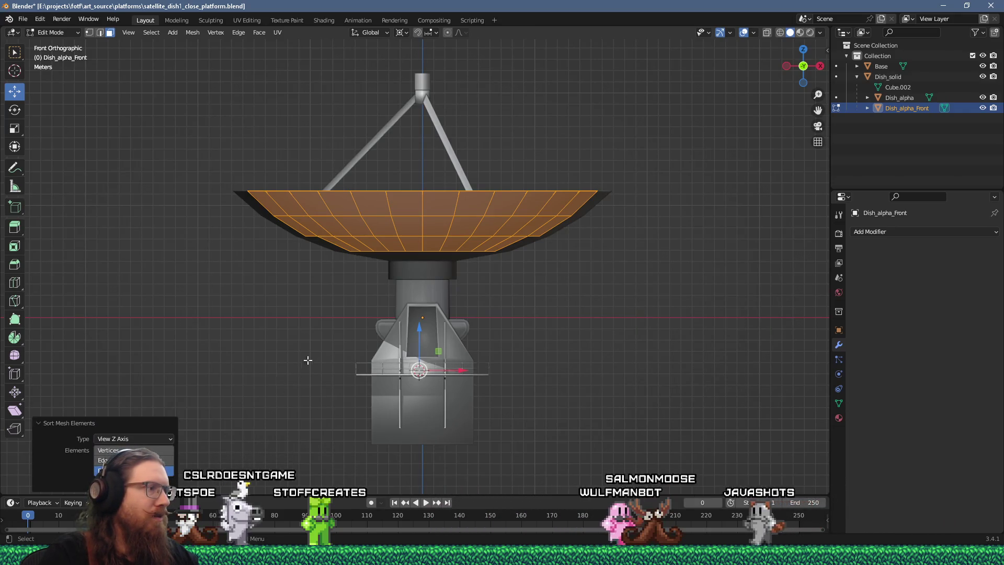
{"action": "key", "text": "Tab"}
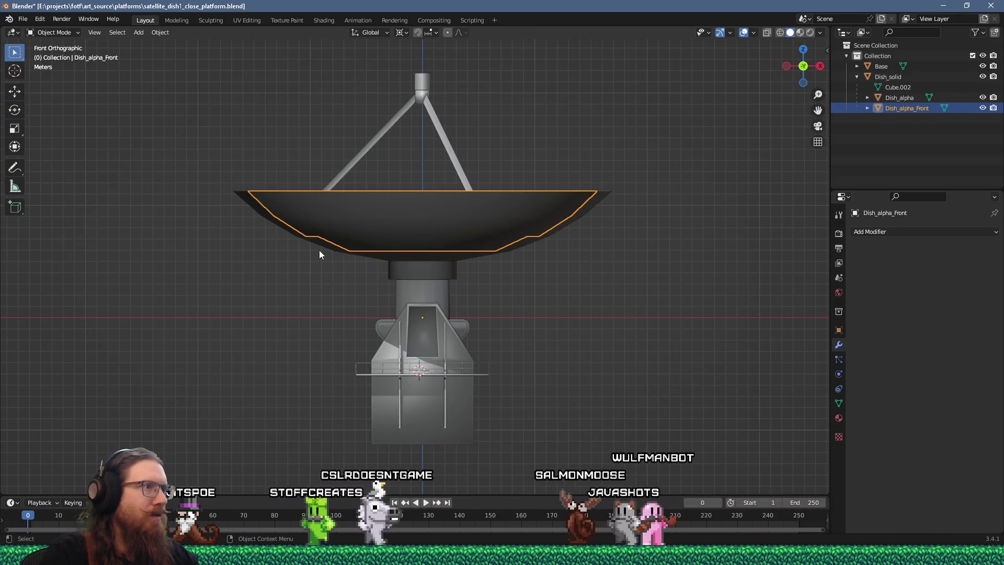
{"action": "left_click", "coordinate": [320, 246]}
{"action": "key", "text": "Tab"}
{"action": "key", "text": "F3"}
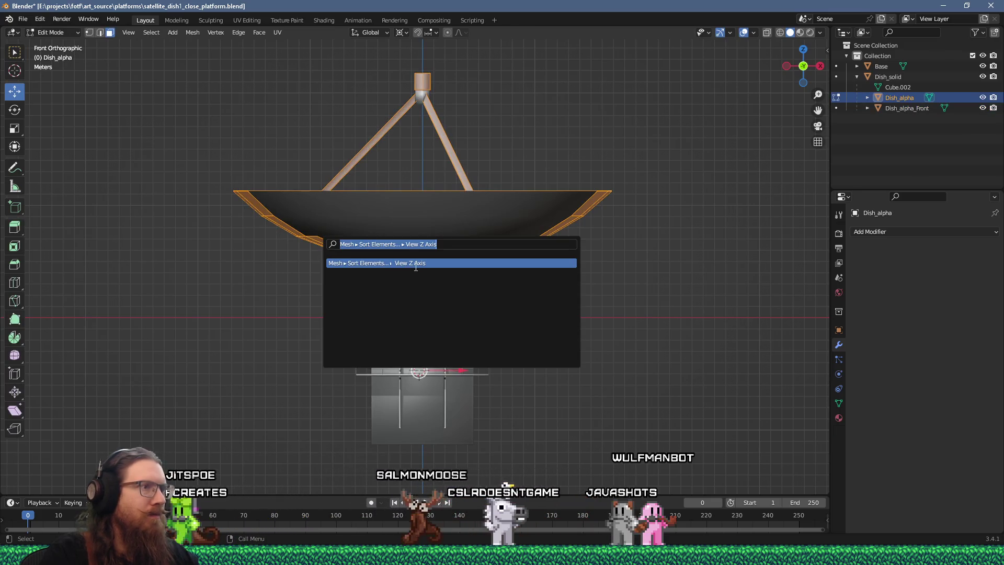
{"action": "key", "text": "Return"}
{"action": "left_click", "coordinate": [134, 450]}
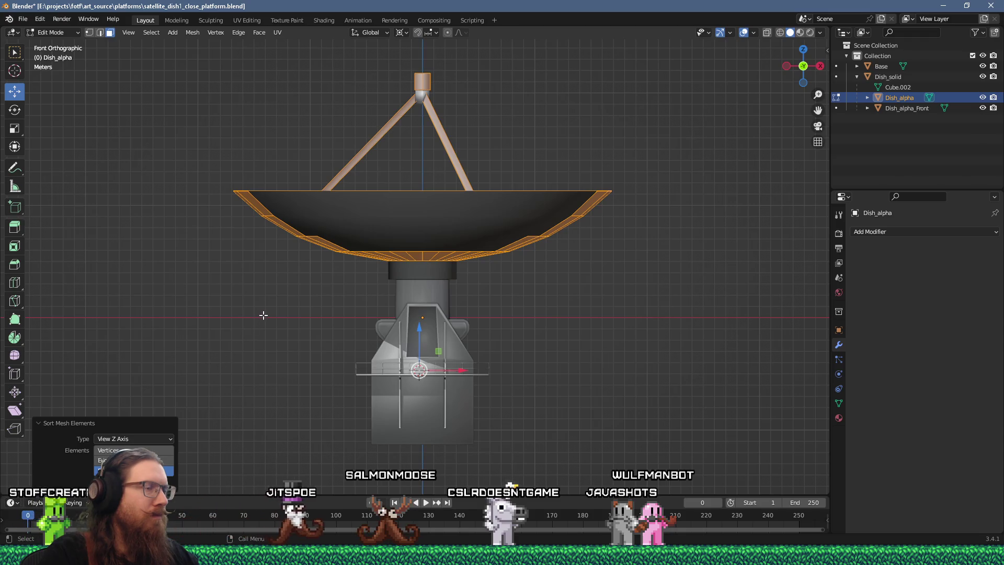
{"action": "key", "text": "Tab"}
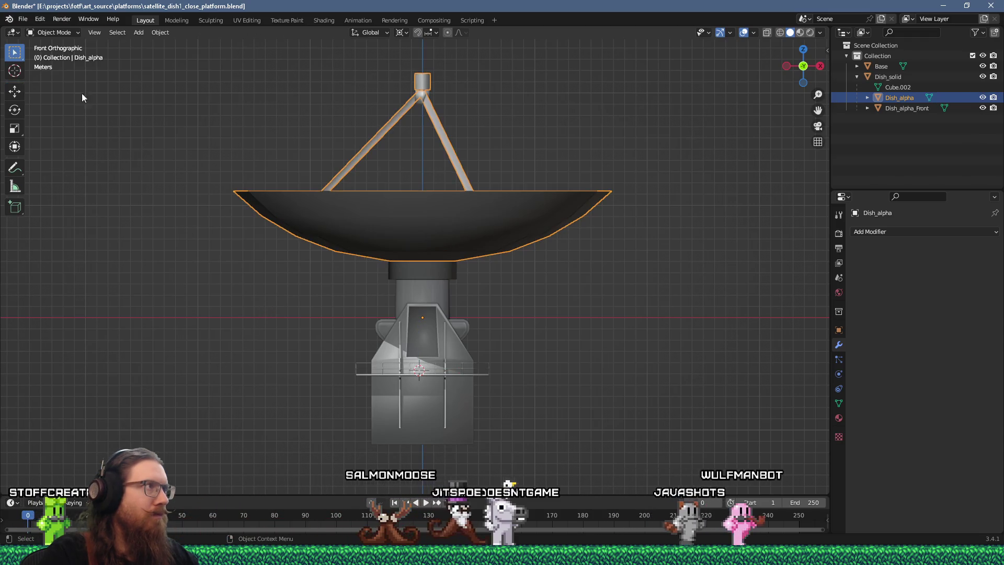
Step: Save the blend file and re-export the dish as glTF 2.0
{"action": "left_click", "coordinate": [23, 19]}
{"action": "left_click", "coordinate": [38, 87]}
{"action": "left_click", "coordinate": [23, 19]}
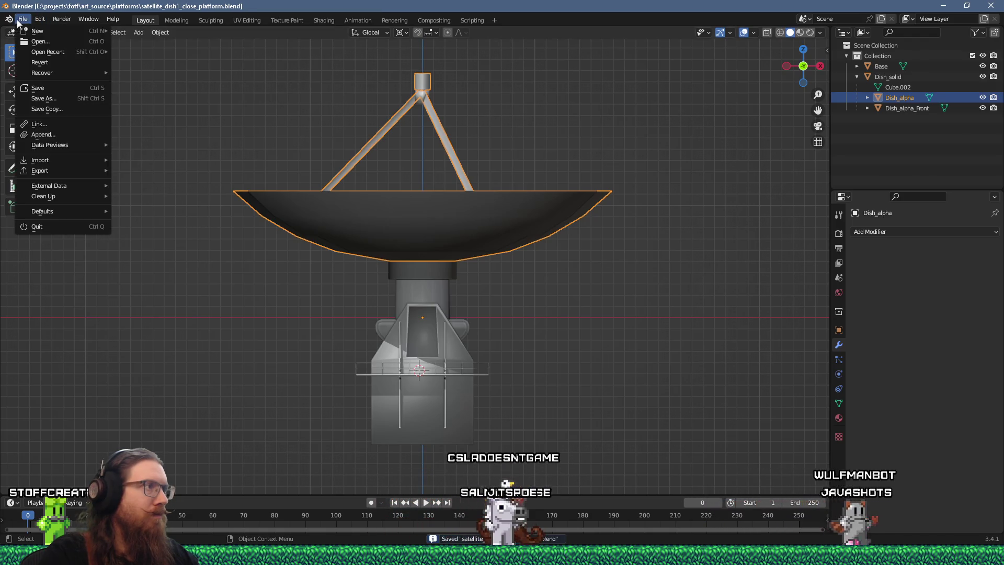
{"action": "left_click", "coordinate": [23, 19]}
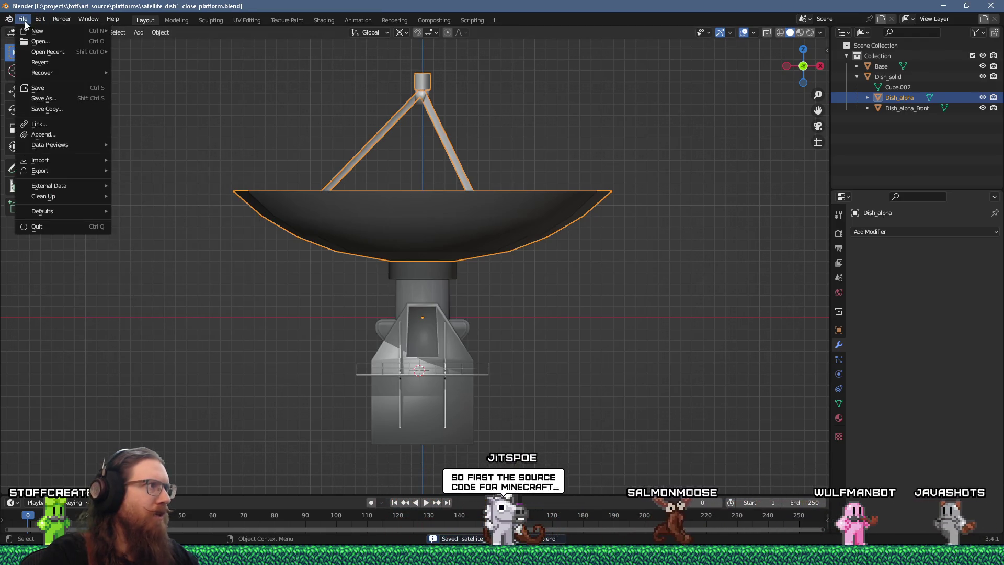
{"action": "mouse_move", "coordinate": [62, 170]}
{"action": "left_click", "coordinate": [197, 277]}
{"action": "left_click", "coordinate": [792, 442]}
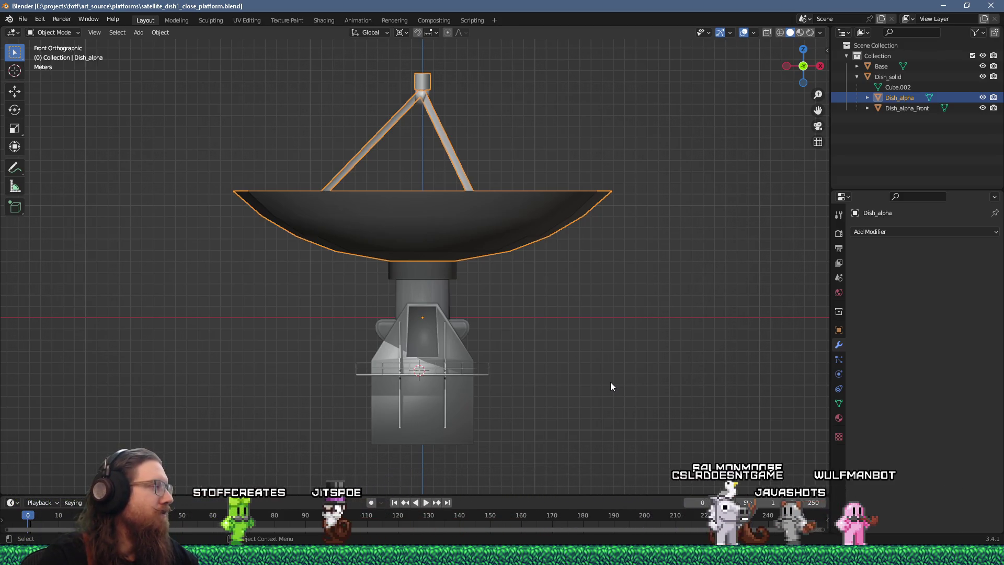
{"action": "key", "text": "alt+Tab"}
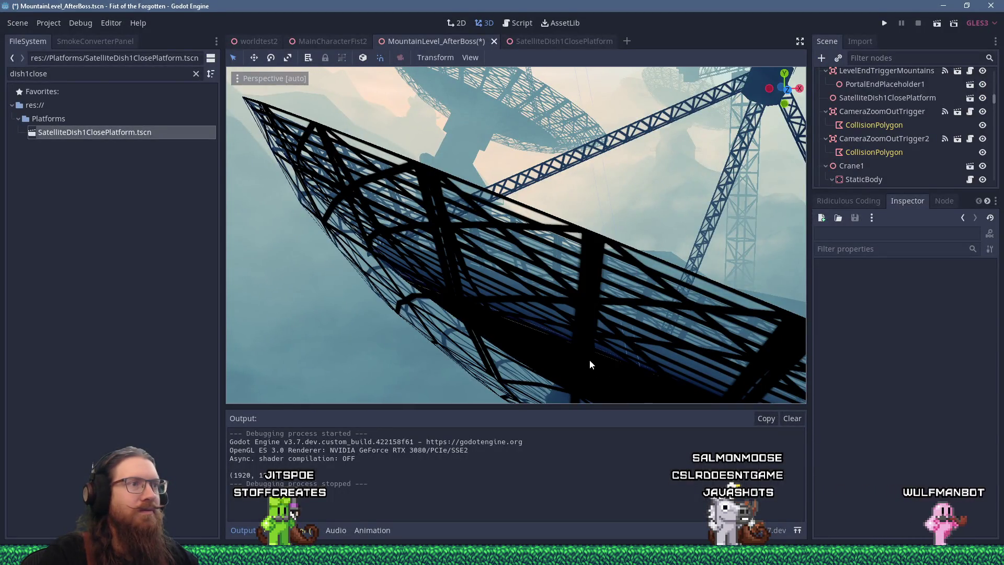
Step: Run the game to test the re-exported dish, then open the developer console
{"action": "left_click", "coordinate": [885, 20]}
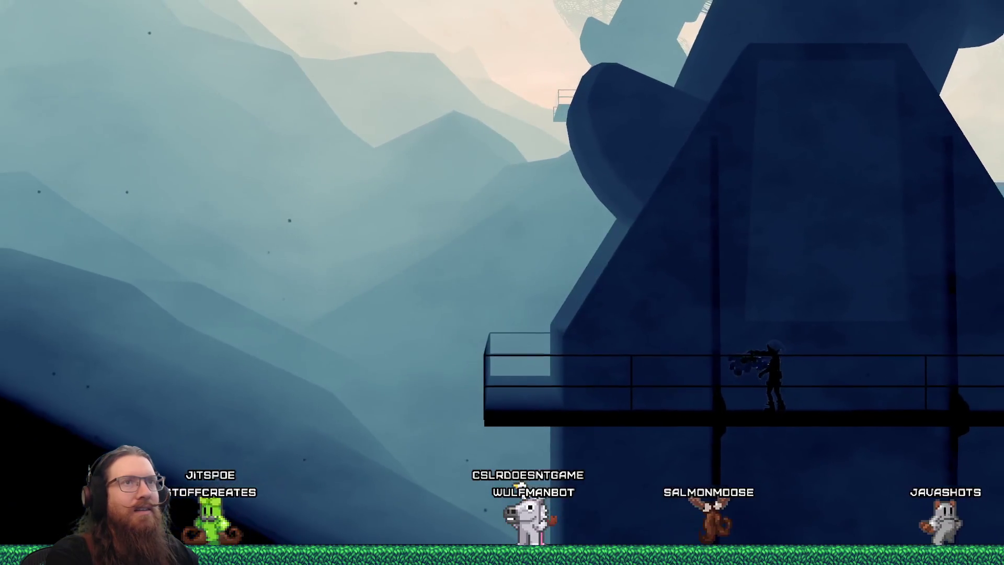
{"action": "key", "text": "grave"}
Step: Quit the game with the console quit command and start editing the Base mesh
{"action": "type", "text": "q"}
{"action": "key", "text": "Return"}
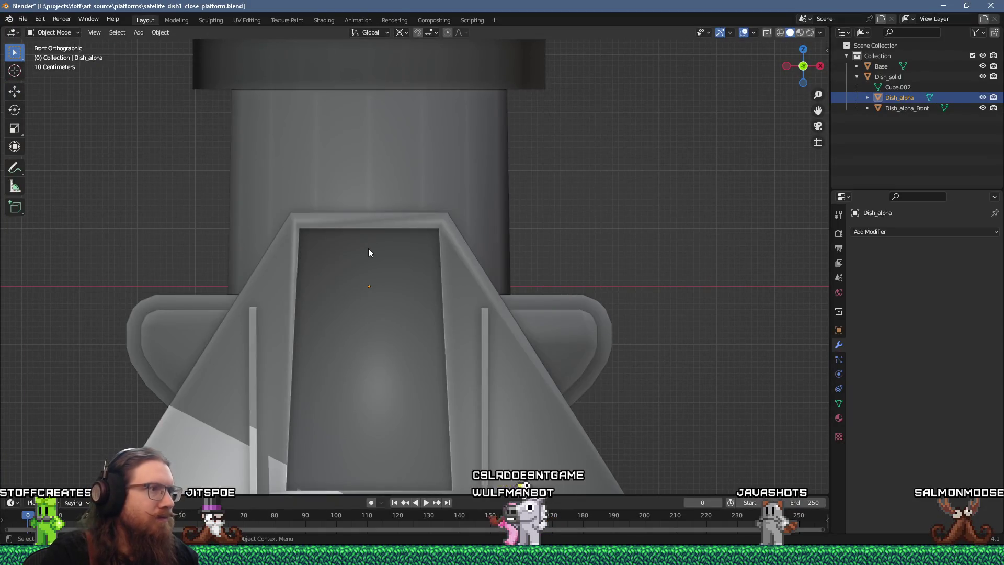
{"action": "left_click", "coordinate": [366, 246]}
{"action": "key", "text": "Tab"}
Step: Lower the thin top face of the housing opening about 0.297 m along Z
{"action": "mouse_move", "coordinate": [366, 242]}
{"action": "middle_mouse_down"}
{"action": "mouse_move", "coordinate": [333, 126]}
{"action": "mouse_move", "coordinate": [340, 99]}
{"action": "mouse_move", "coordinate": [347, 117]}
{"action": "middle_mouse_up"}
{"action": "left_click", "coordinate": [348, 113]}
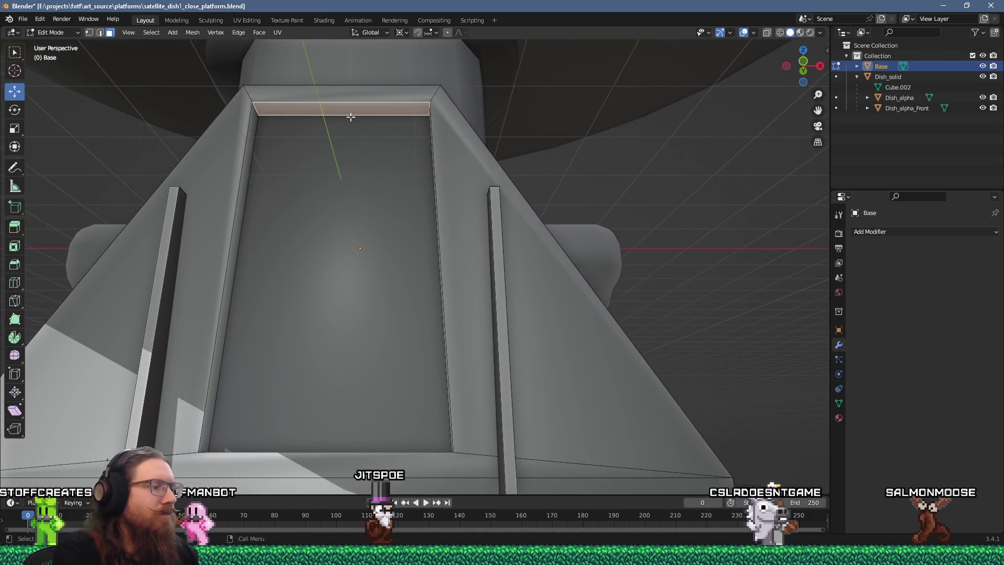
{"action": "key", "text": "g"}
{"action": "key", "text": "z"}
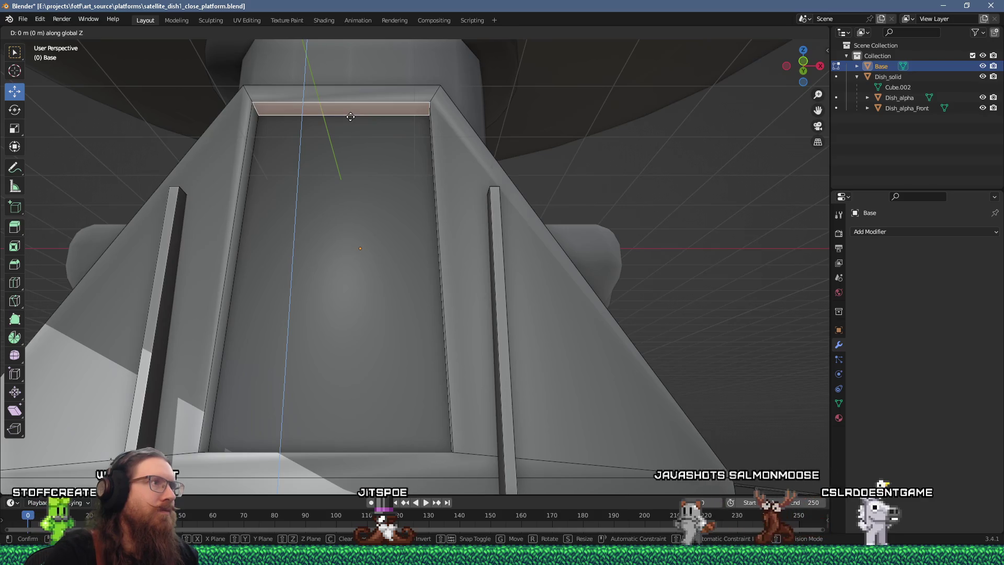
{"action": "left_click", "coordinate": [349, 154]}
{"action": "scroll", "coordinate": [349, 155], "scroll_direction": "down", "scroll_amount": 5}
{"action": "middle_click_drag", "start_coordinate": [348, 154], "coordinate": [354, 193]}
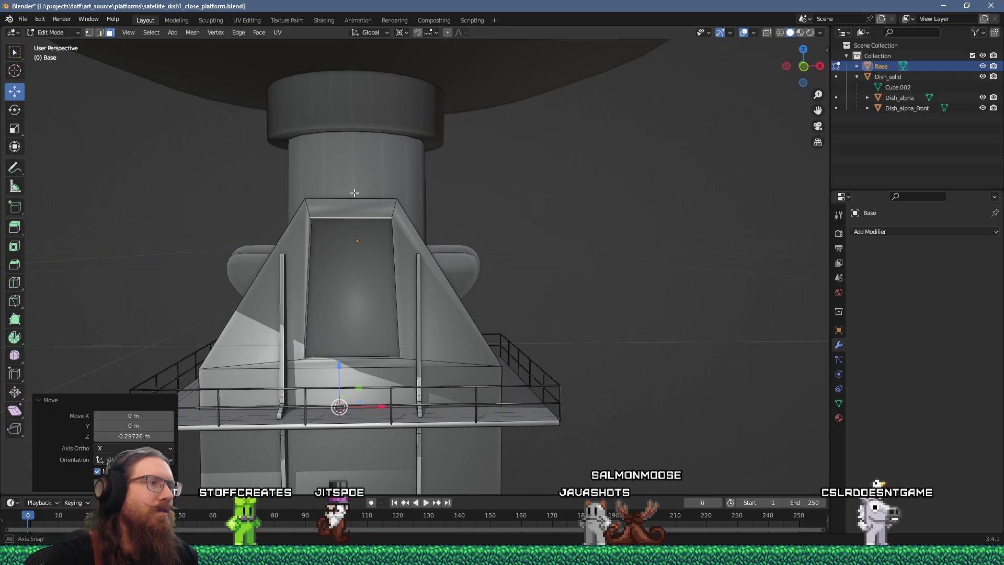
{"action": "scroll", "coordinate": [354, 193], "scroll_direction": "up", "scroll_amount": 4}
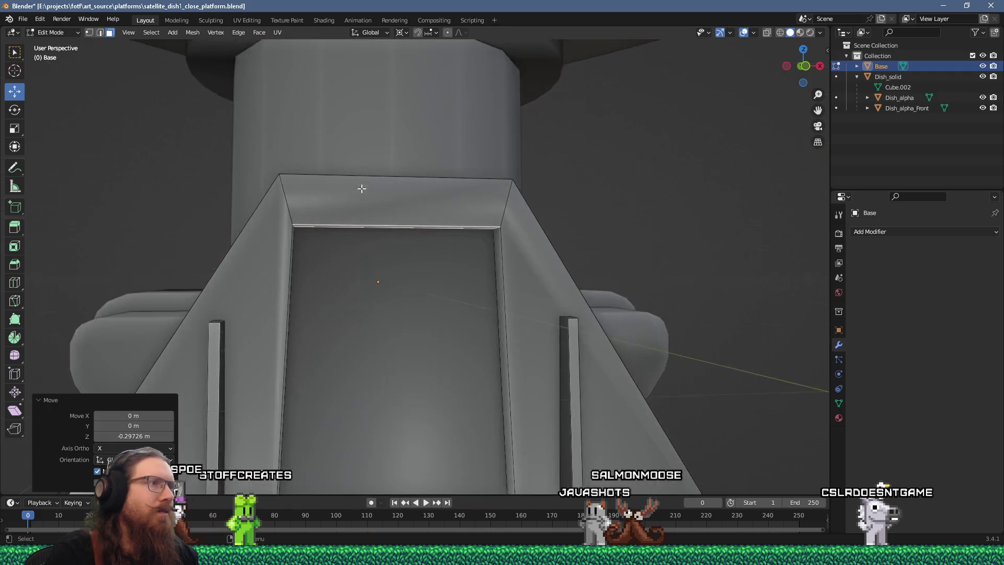
{"action": "scroll", "coordinate": [347, 196], "scroll_direction": "down", "scroll_amount": 8}
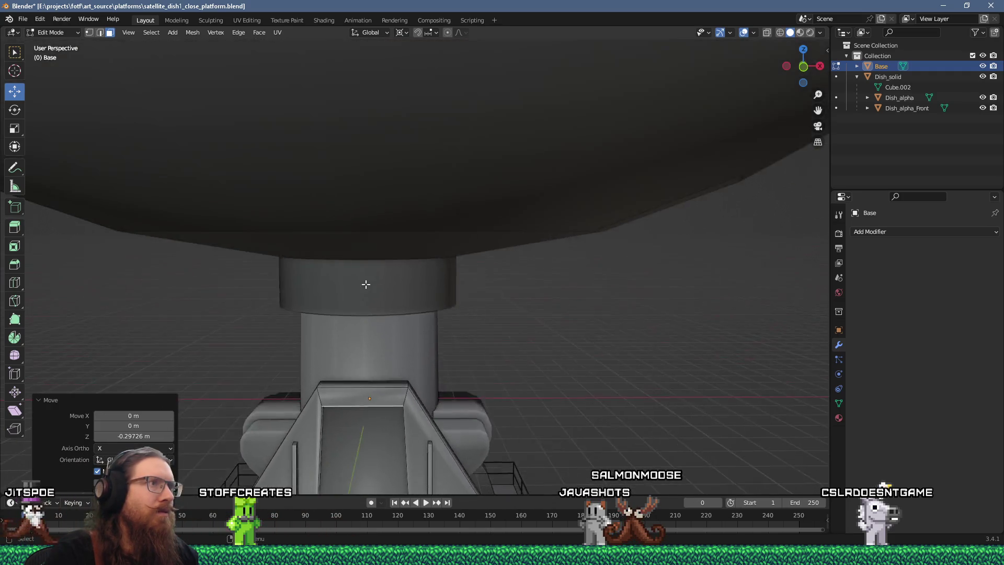
Step: Sort Dish_alpha_Front's faces along the View Z Axis from an elevated three-quarter view
{"action": "key", "text": "Tab"}
{"action": "left_click", "coordinate": [369, 241]}
{"action": "key", "text": "Tab"}
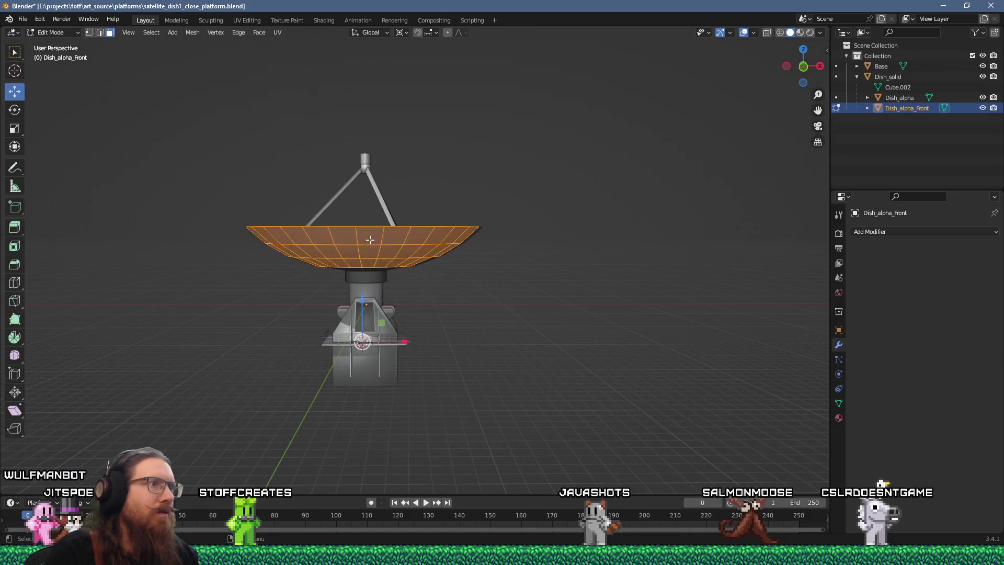
{"action": "mouse_move", "coordinate": [370, 239]}
{"action": "middle_mouse_down"}
{"action": "mouse_move", "coordinate": [394, 263]}
{"action": "mouse_move", "coordinate": [412, 222]}
{"action": "mouse_move", "coordinate": [424, 237]}
{"action": "mouse_move", "coordinate": [403, 214]}
{"action": "middle_mouse_up"}
{"action": "scroll", "coordinate": [412, 222], "scroll_direction": "up", "scroll_amount": 2}
{"action": "key", "text": "F3"}
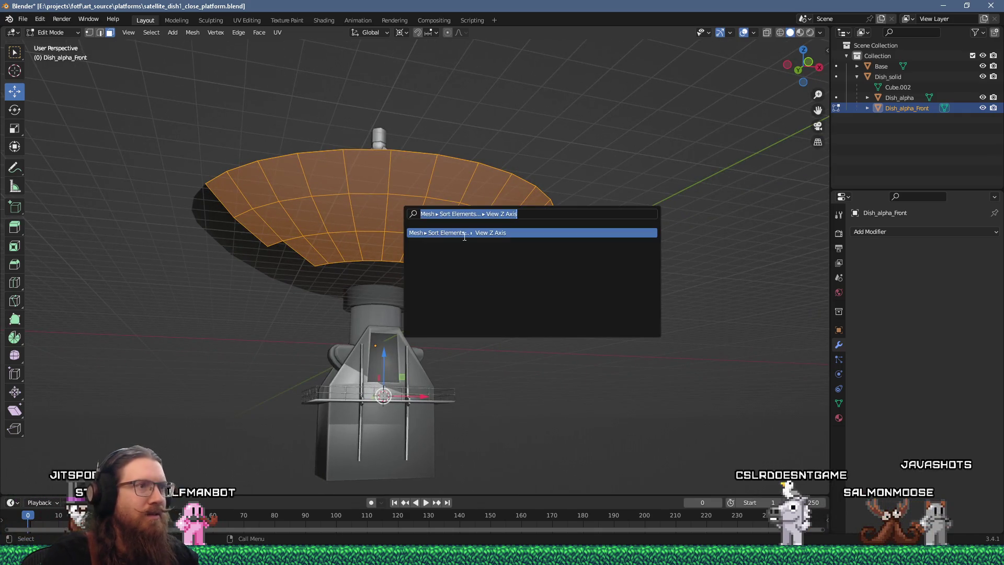
{"action": "key", "text": "Return"}
Step: Switch editing to Dish_alpha and sort its faces by view depth
{"action": "key", "text": "alt+q"}
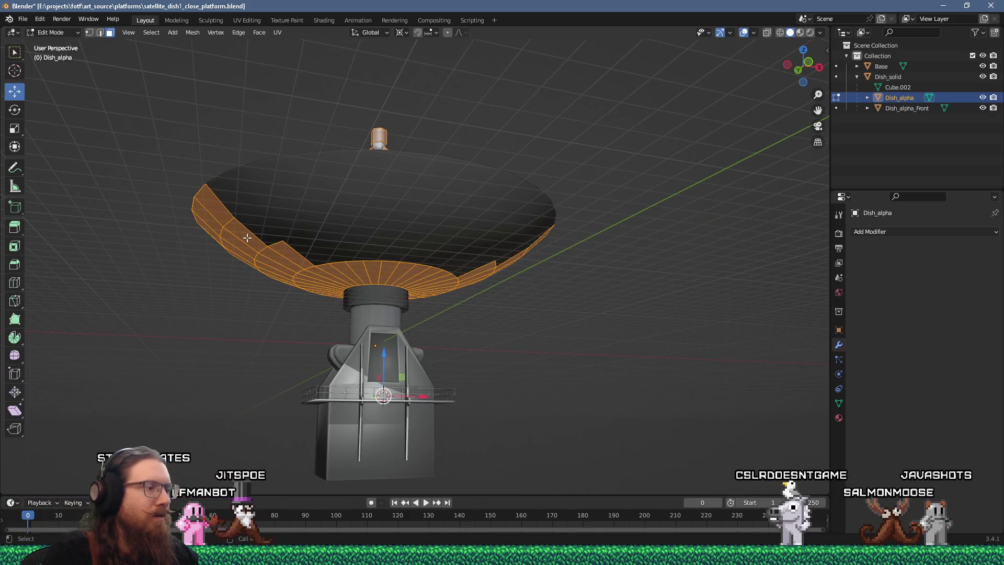
{"action": "key", "text": "F3"}
{"action": "key", "text": "Return"}
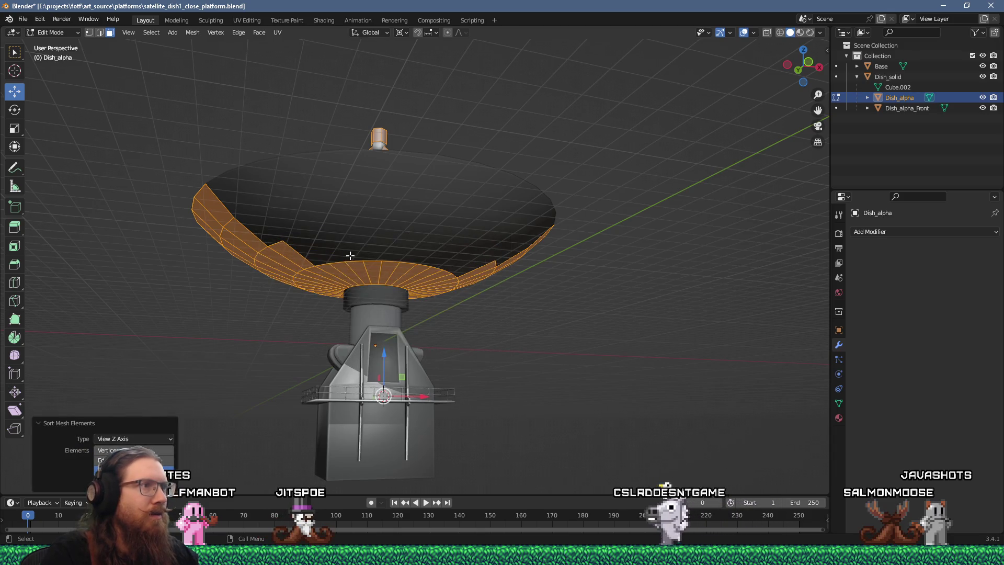
{"action": "middle_click_drag", "start_coordinate": [365, 238], "coordinate": [368, 271]}
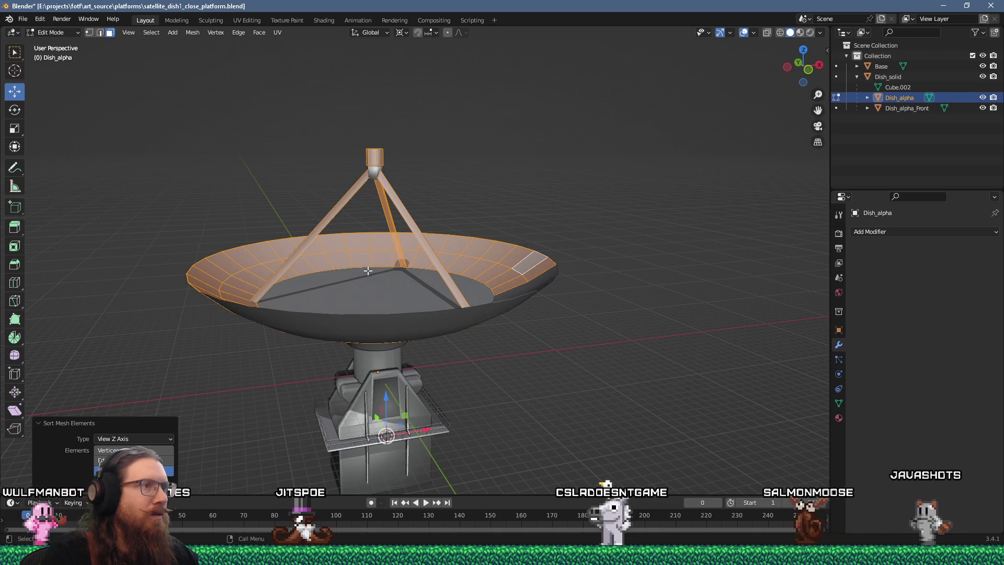
{"action": "mouse_move", "coordinate": [369, 271]}
{"action": "middle_mouse_down"}
{"action": "mouse_move", "coordinate": [338, 267]}
{"action": "mouse_move", "coordinate": [340, 296]}
{"action": "mouse_move", "coordinate": [345, 235]}
{"action": "mouse_move", "coordinate": [342, 275]}
{"action": "middle_mouse_up"}
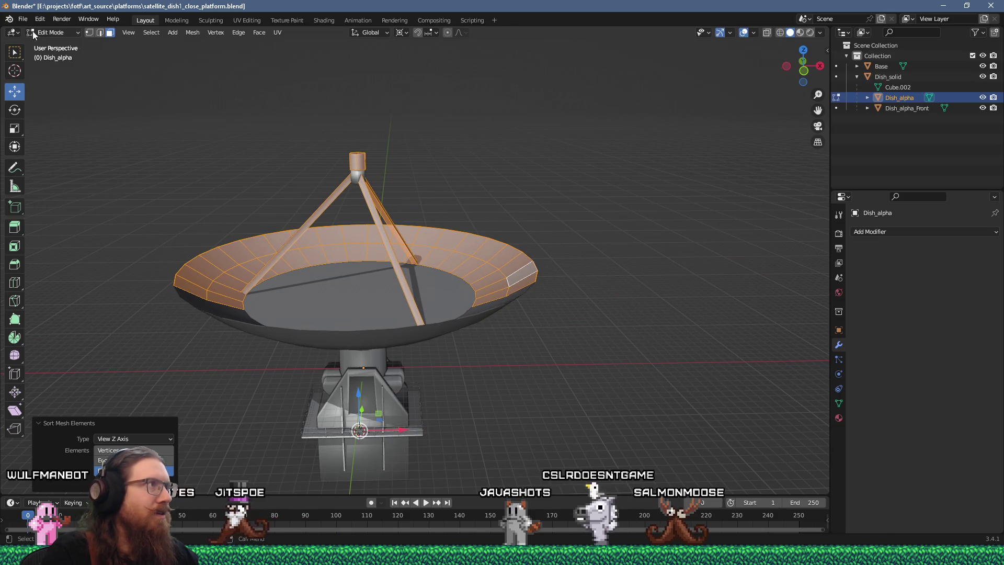
{"action": "left_click", "coordinate": [23, 19]}
Step: Save the blend file and export satellite_dish1_close_platform.glb as glTF 2.0 for Godot
{"action": "left_click", "coordinate": [45, 87]}
{"action": "left_click", "coordinate": [24, 20]}
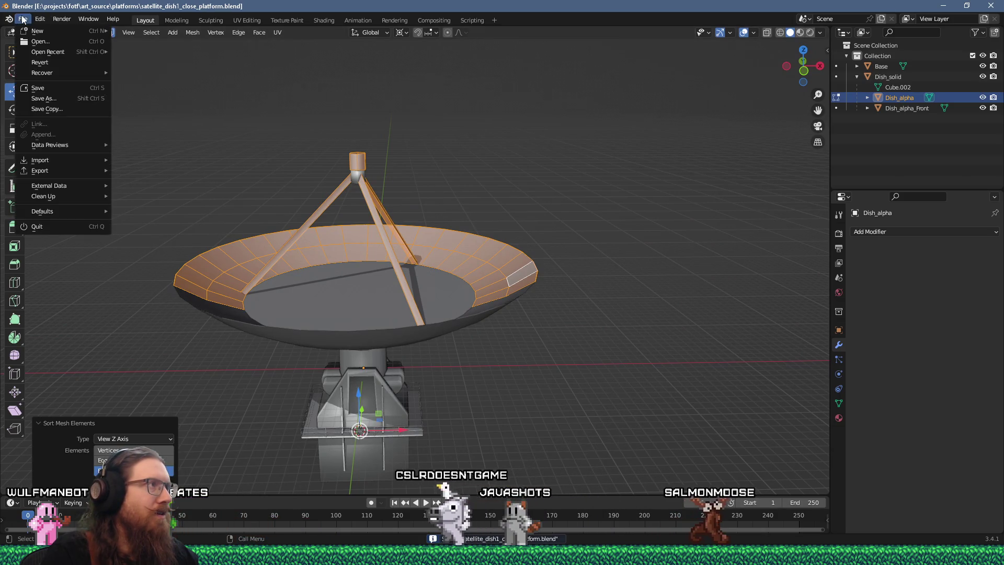
{"action": "key", "text": "Tab"}
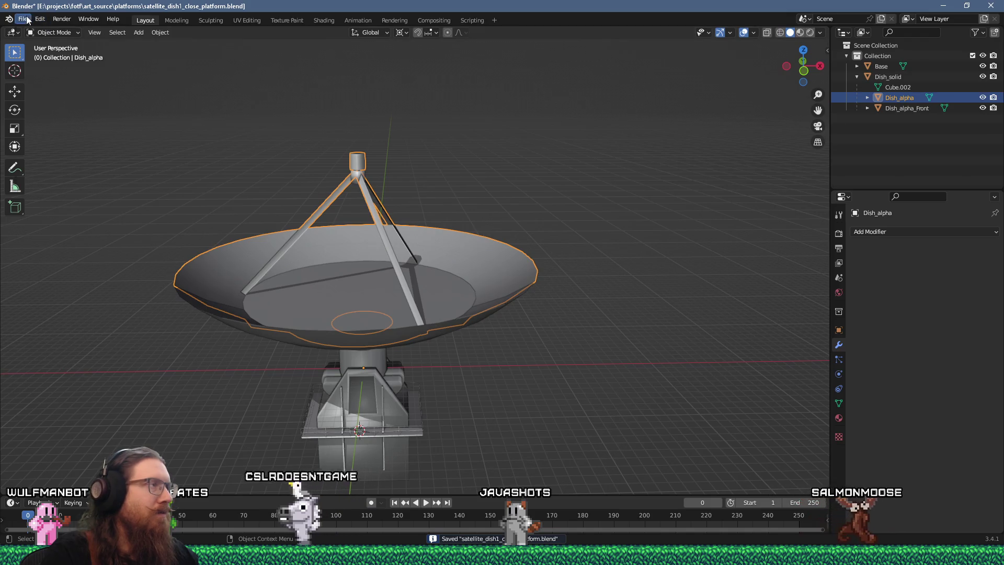
{"action": "left_click", "coordinate": [24, 19]}
{"action": "mouse_move", "coordinate": [100, 171]}
{"action": "left_click", "coordinate": [203, 274]}
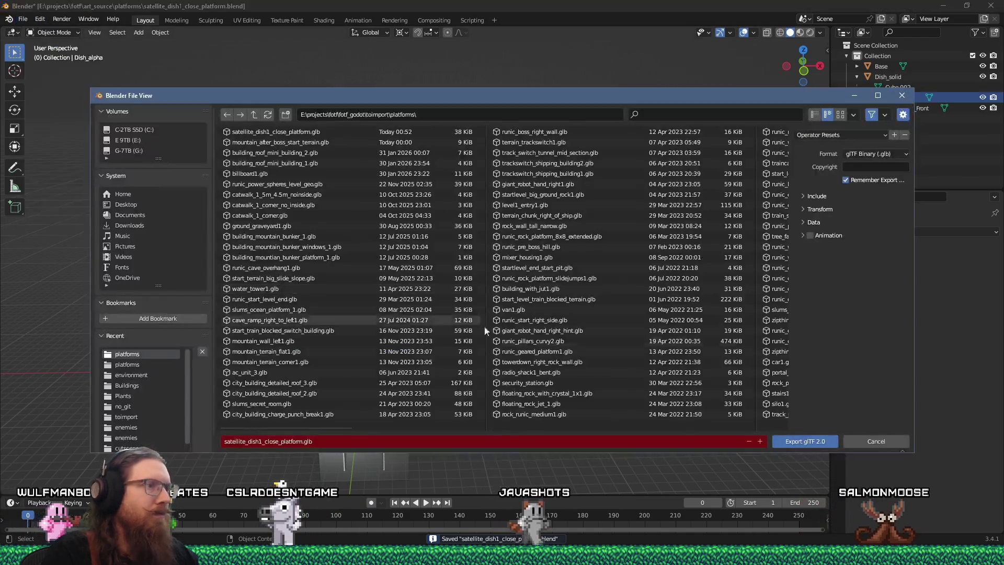
{"action": "left_click", "coordinate": [803, 442]}
{"action": "key", "text": "alt+Tab"}
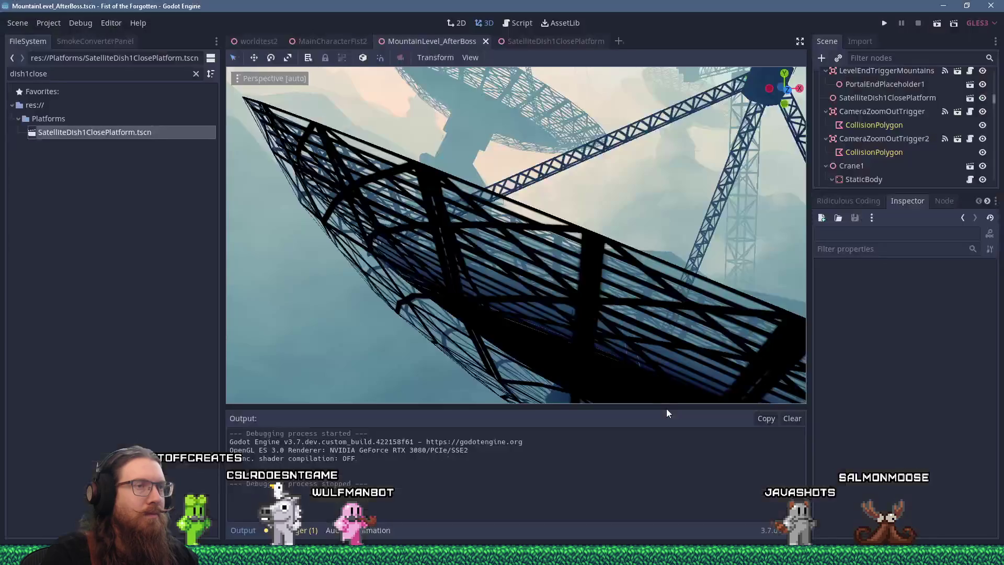
Step: Run the game to inspect the dish, then quit it from the developer console
{"action": "left_click", "coordinate": [883, 24]}
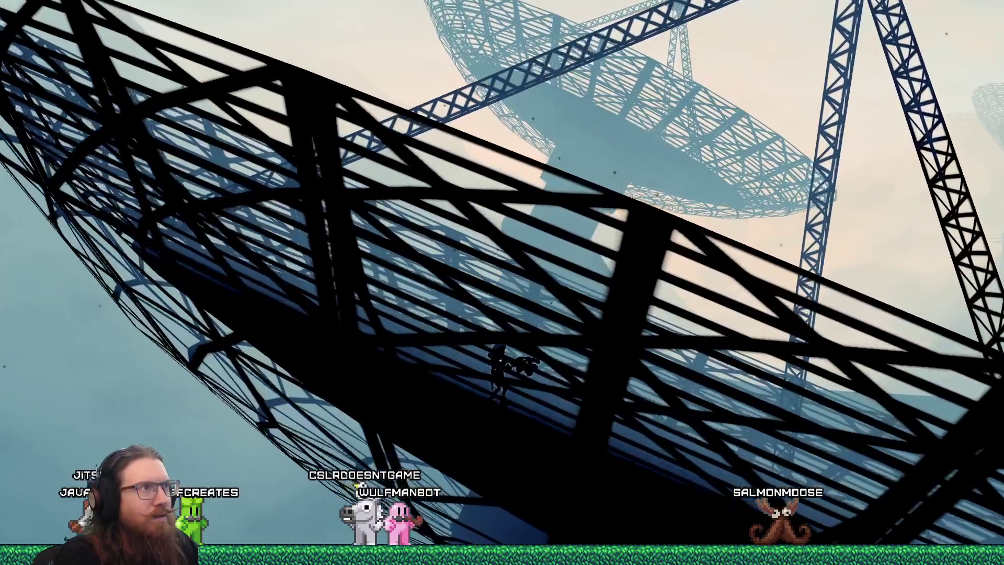
{"action": "key", "text": "grave"}
{"action": "type", "text": "q"}
{"action": "type", "text": "t"}
{"action": "key", "text": "Return"}
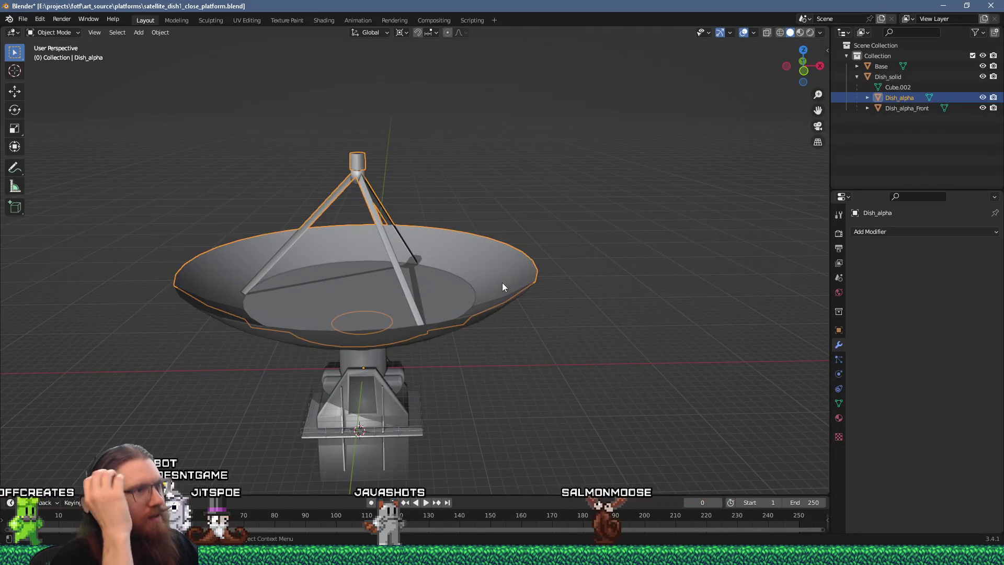
Step: Sort Dish_alpha's faces along the View Z Axis from a straight front view
{"action": "mouse_move", "coordinate": [429, 287]}
{"action": "middle_mouse_down"}
{"action": "mouse_move", "coordinate": [424, 251]}
{"action": "mouse_move", "coordinate": [435, 242]}
{"action": "mouse_move", "coordinate": [521, 265]}
{"action": "mouse_move", "coordinate": [532, 283]}
{"action": "mouse_move", "coordinate": [457, 340]}
{"action": "mouse_move", "coordinate": [429, 312]}
{"action": "mouse_move", "coordinate": [436, 299]}
{"action": "mouse_move", "coordinate": [483, 300]}
{"action": "mouse_move", "coordinate": [516, 286]}
{"action": "middle_mouse_up"}
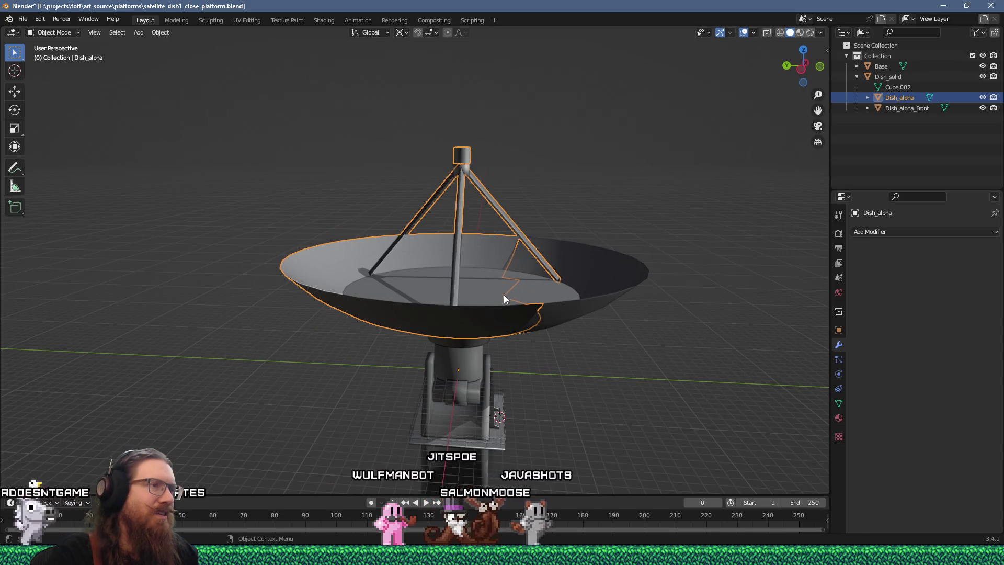
{"action": "key", "text": "Tab"}
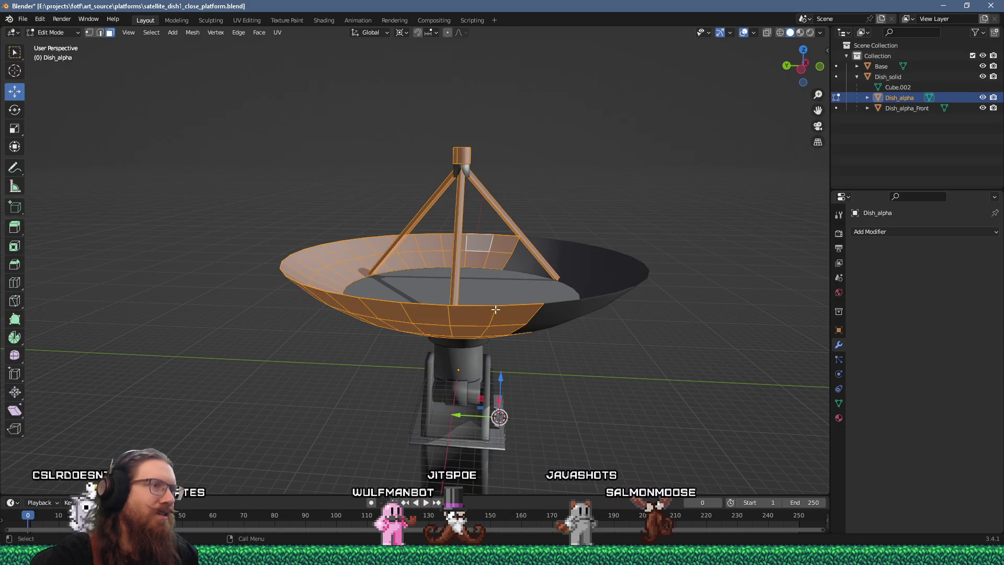
{"action": "mouse_move", "coordinate": [494, 308]}
{"action": "middle_mouse_down"}
{"action": "mouse_move", "coordinate": [374, 305]}
{"action": "mouse_move", "coordinate": [610, 289]}
{"action": "mouse_move", "coordinate": [393, 304]}
{"action": "mouse_move", "coordinate": [464, 292]}
{"action": "mouse_move", "coordinate": [517, 300]}
{"action": "middle_mouse_up"}
{"action": "scroll", "coordinate": [460, 302], "scroll_direction": "up", "scroll_amount": 2}
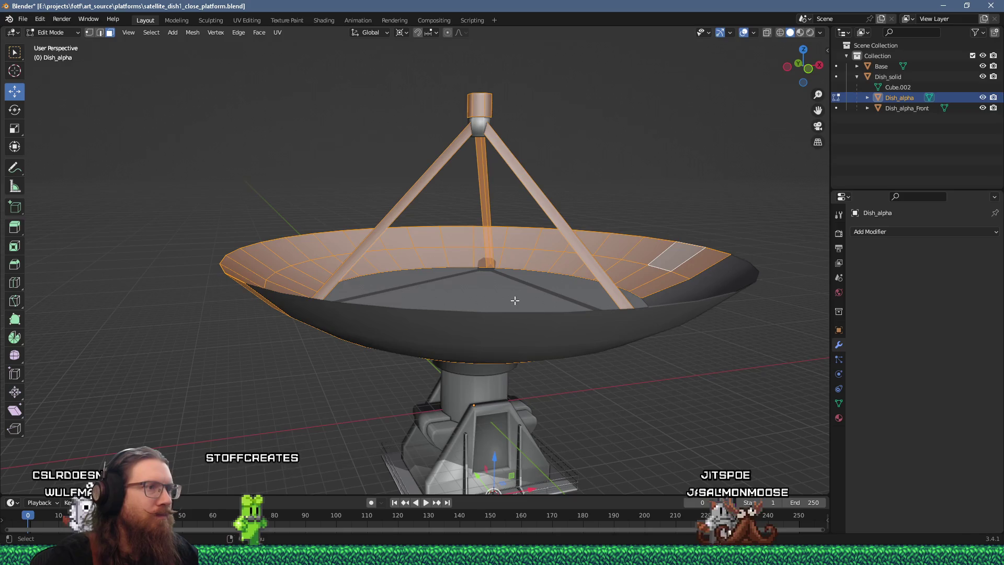
{"action": "scroll", "coordinate": [507, 297], "scroll_direction": "down", "scroll_amount": 3}
{"action": "mouse_move", "coordinate": [507, 297]}
{"action": "middle_mouse_down"}
{"action": "mouse_move", "coordinate": [408, 257]}
{"action": "mouse_move", "coordinate": [399, 305]}
{"action": "middle_mouse_up"}
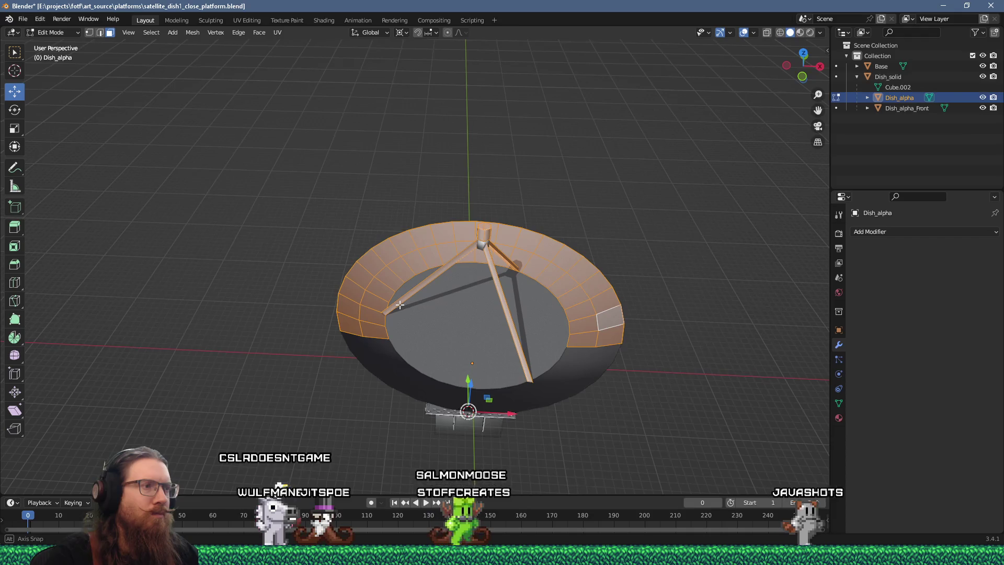
{"action": "middle_click_drag", "start_coordinate": [399, 305], "coordinate": [424, 236]}
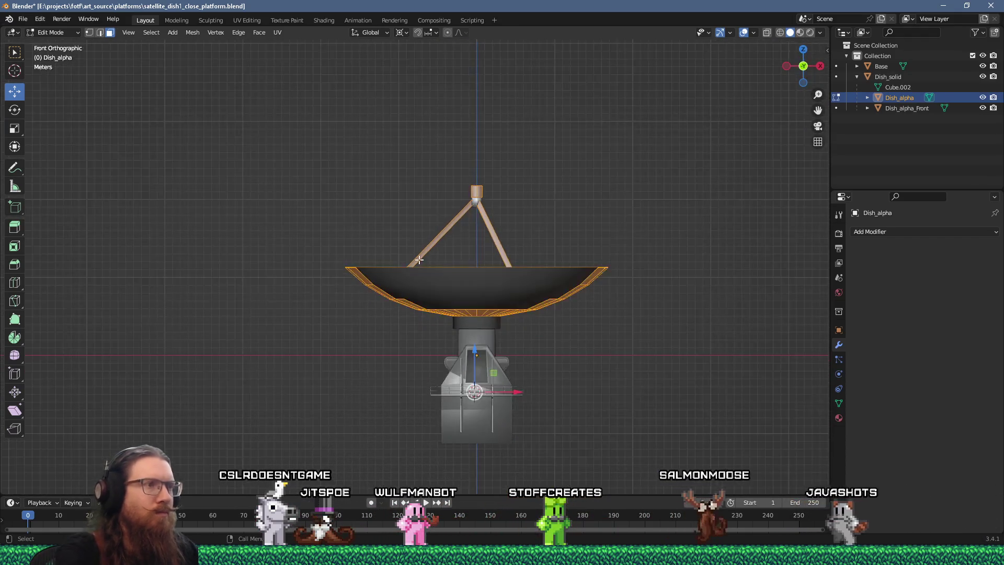
{"action": "key", "text": "F3"}
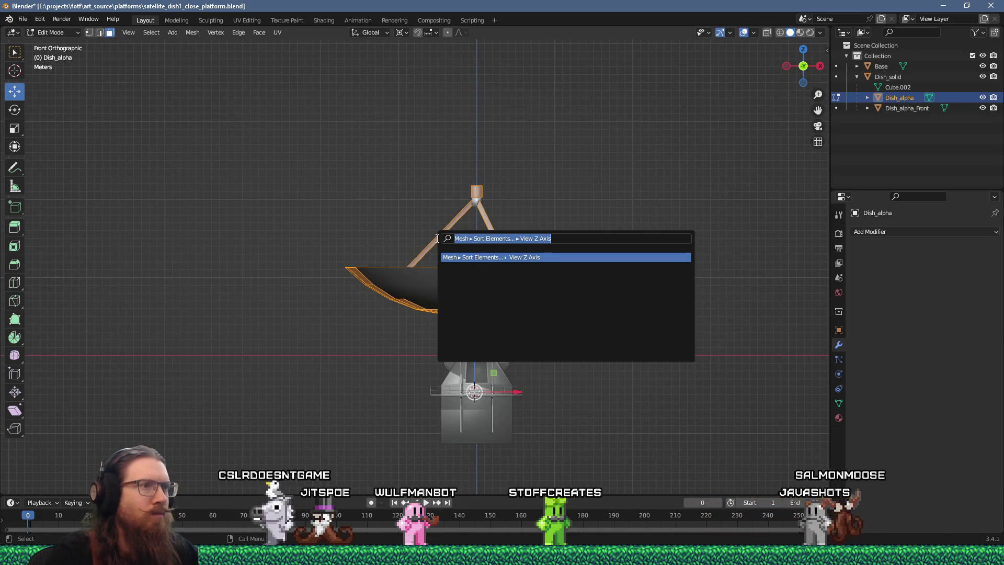
{"action": "key", "text": "Return"}
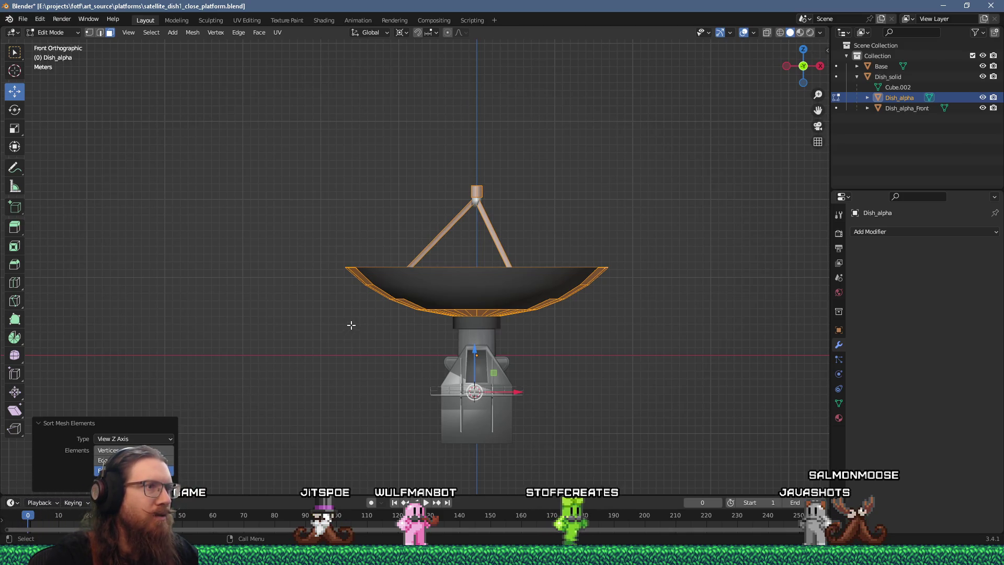
{"action": "middle_click_drag", "start_coordinate": [357, 320], "coordinate": [369, 303]}
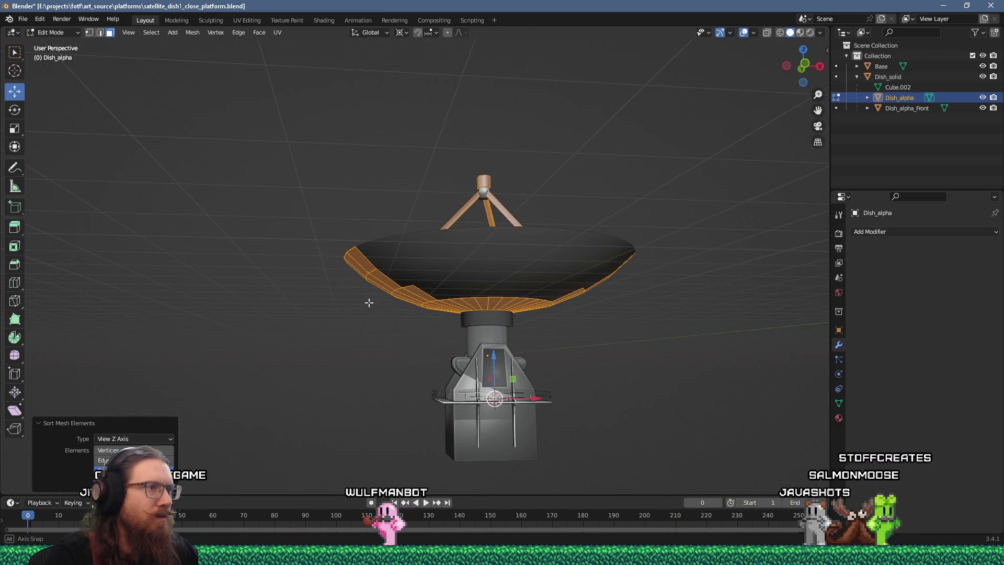
{"action": "scroll", "coordinate": [370, 305], "scroll_direction": "up", "scroll_amount": 2}
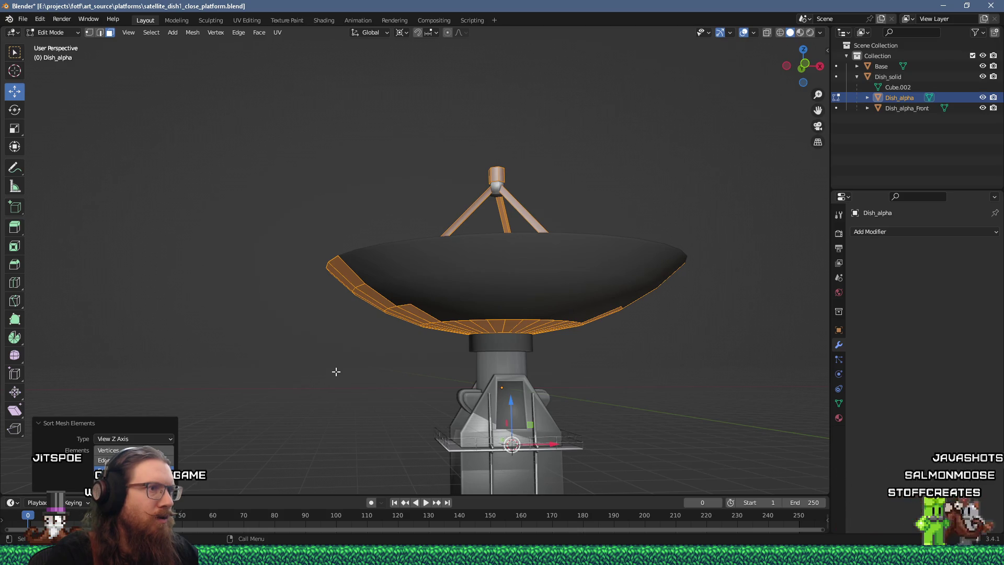
Step: Sort Dish_alpha_Front's faces by view depth and return to Object Mode
{"action": "key", "text": "Tab"}
{"action": "left_click", "coordinate": [477, 295]}
{"action": "key", "text": "Tab"}
{"action": "key", "text": "F3"}
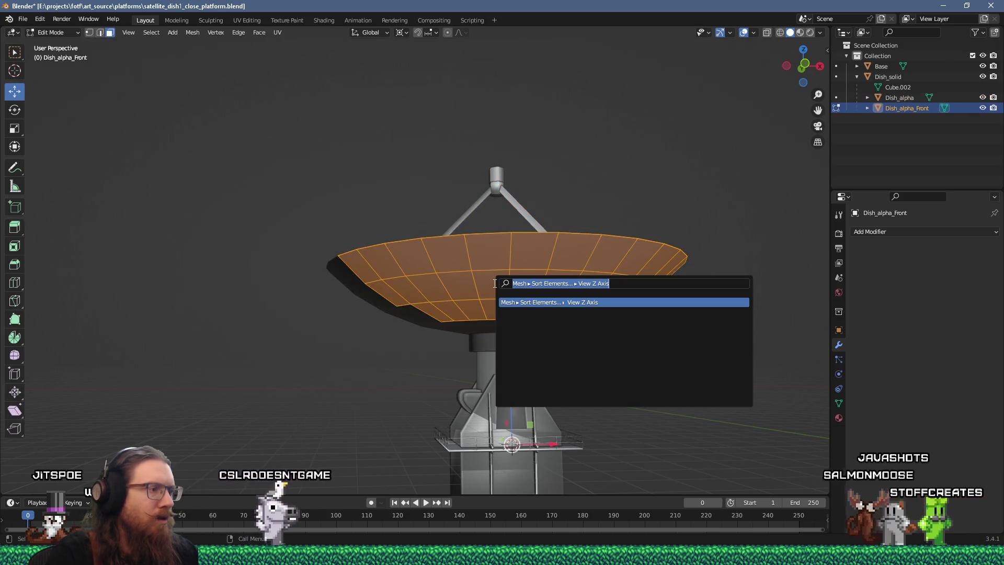
{"action": "left_click", "coordinate": [552, 302]}
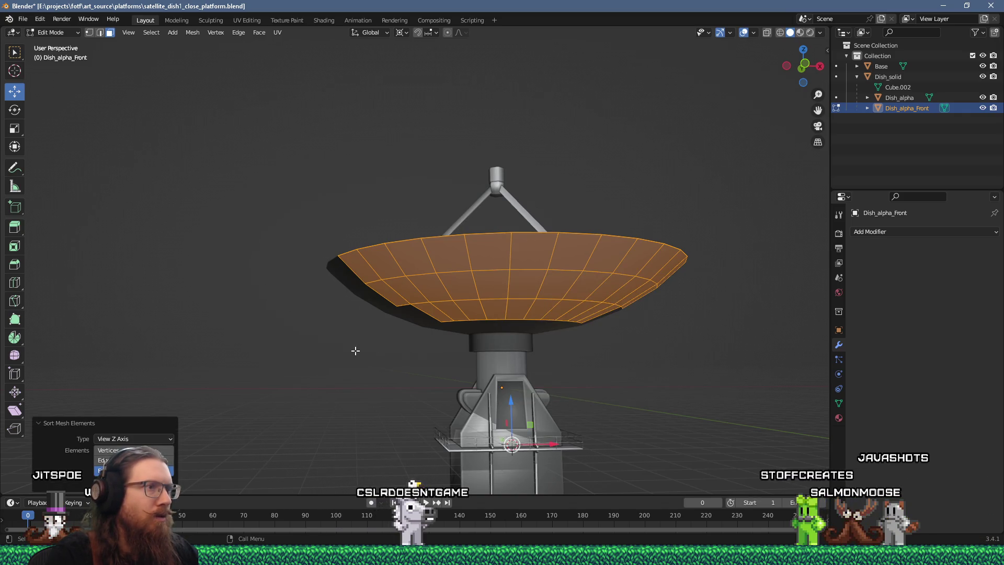
{"action": "key", "text": "Tab"}
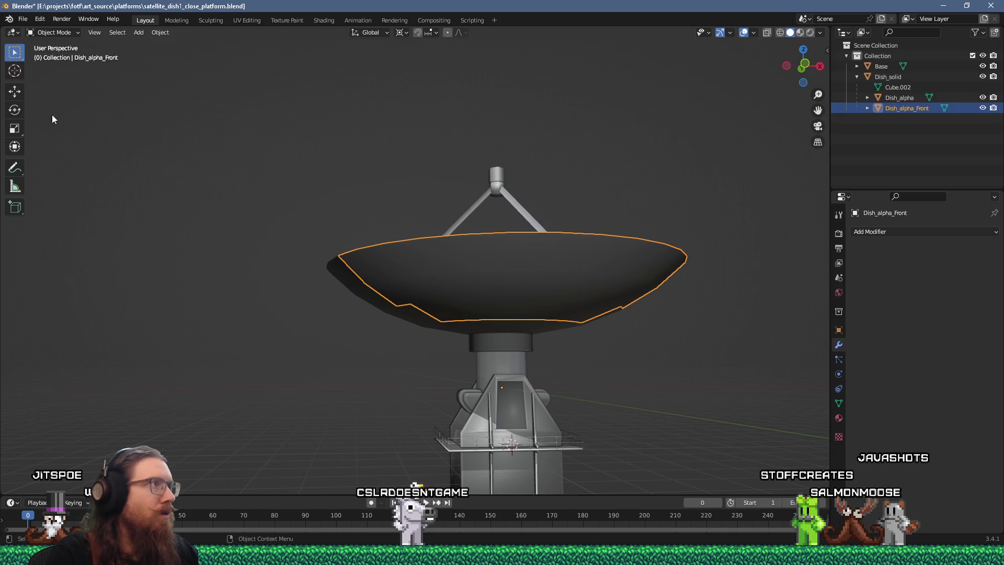
{"action": "left_click", "coordinate": [23, 21]}
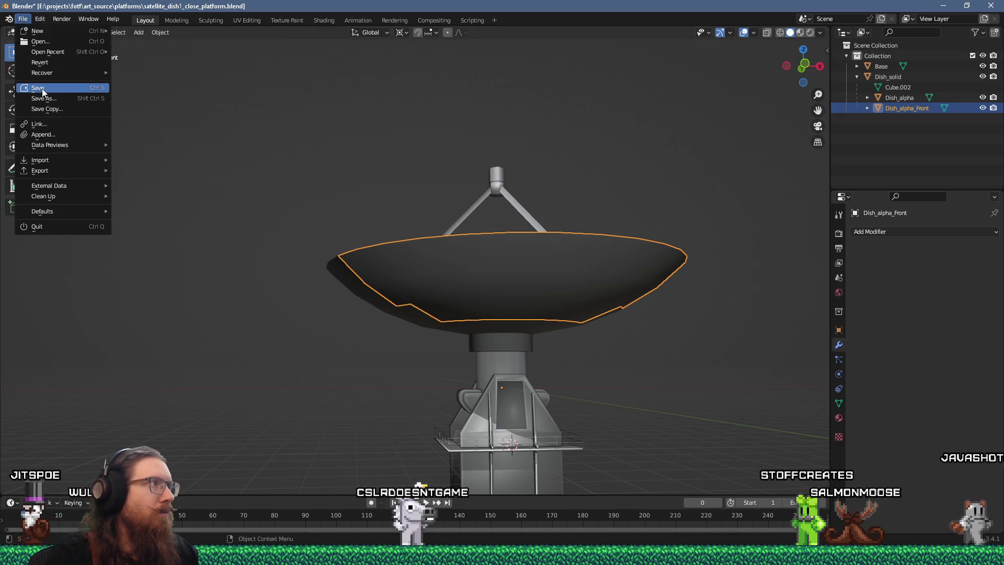
Step: Save, export satellite_dish1_close_platform.glb as glTF 2.0, and bring the Godot window forward
{"action": "left_click", "coordinate": [42, 89]}
{"action": "left_click", "coordinate": [23, 18]}
{"action": "mouse_move", "coordinate": [64, 173]}
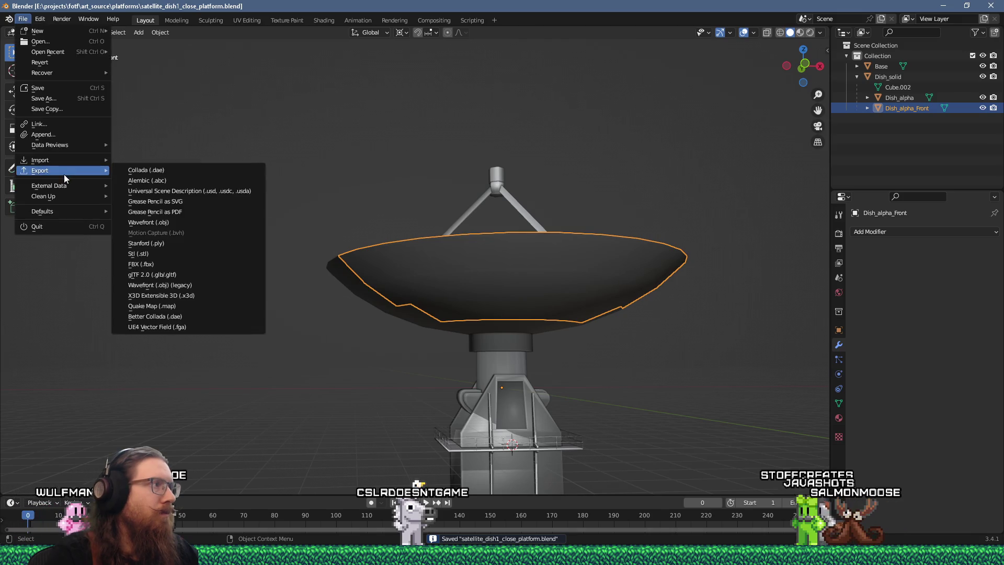
{"action": "left_click", "coordinate": [174, 275]}
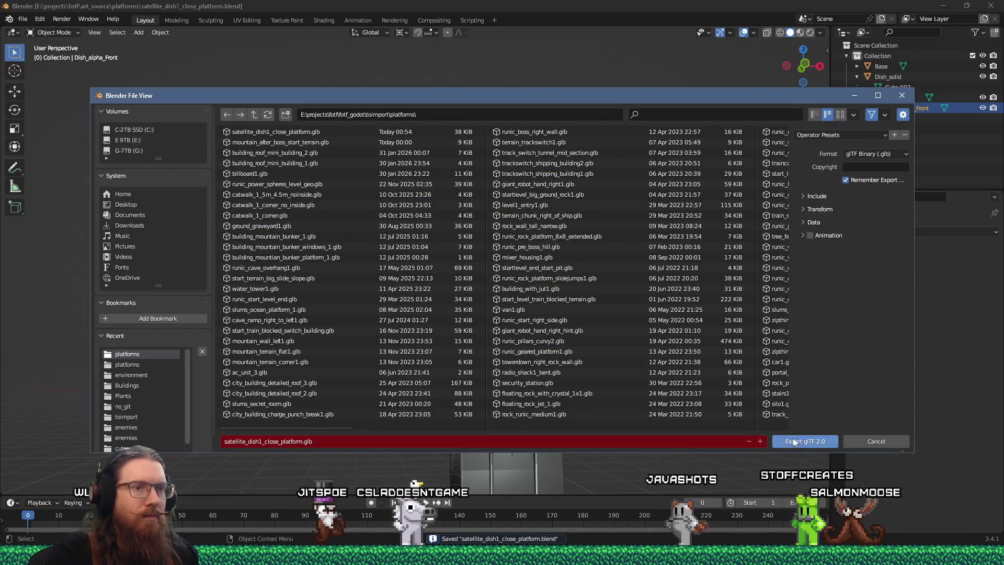
{"action": "left_click", "coordinate": [782, 438]}
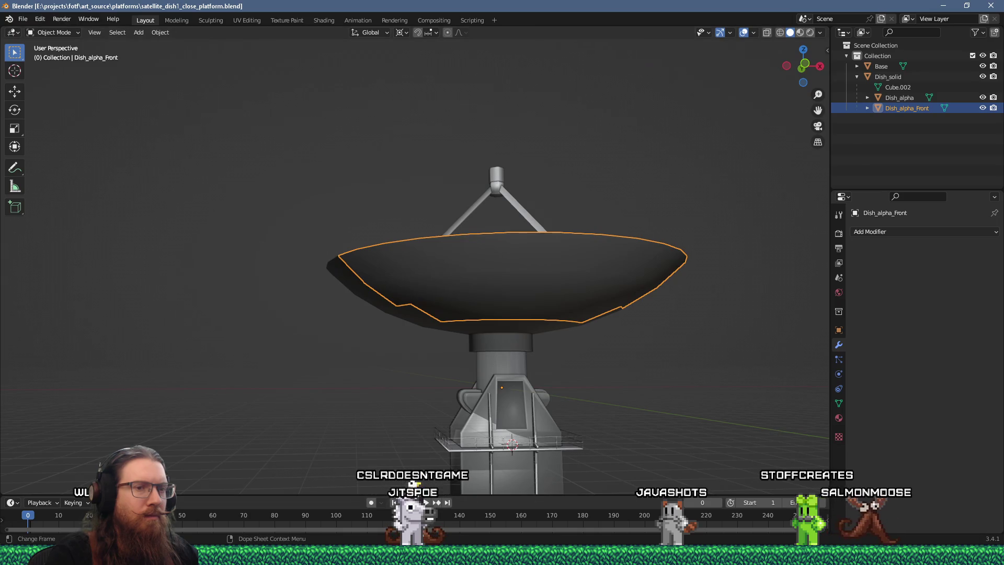
{"action": "mouse_move", "coordinate": [847, 554]}
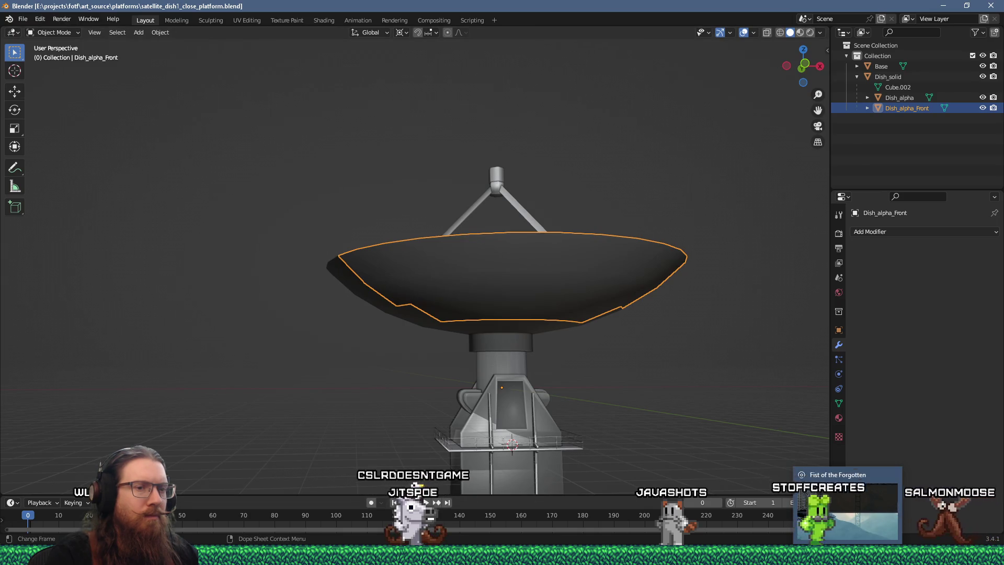
{"action": "left_click", "coordinate": [873, 505]}
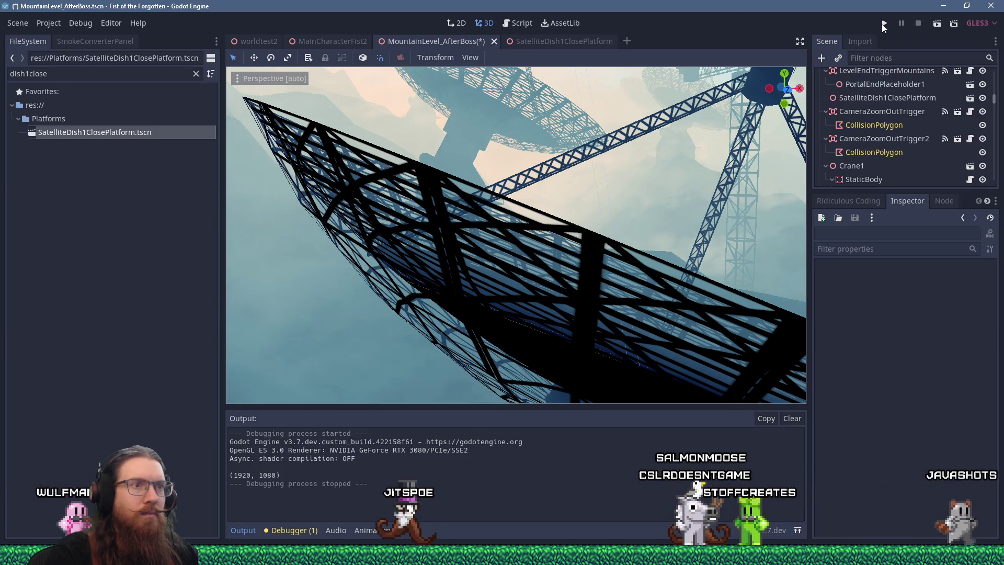
Step: Stop the running game, restore the editor window from full screen, and close Godot
{"action": "scroll", "coordinate": [607, 273], "scroll_direction": "down", "scroll_amount": 4}
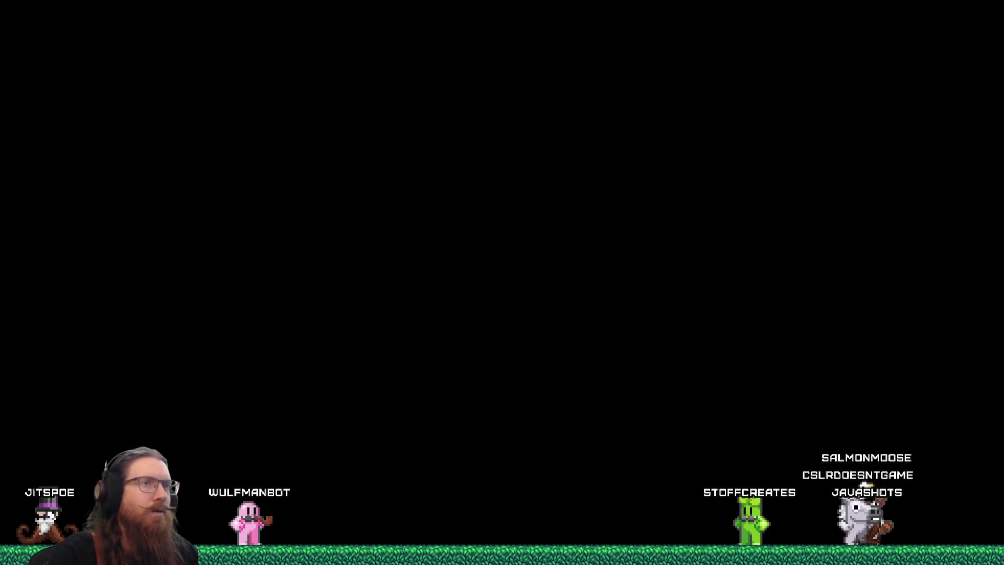
{"action": "key", "text": "F8"}
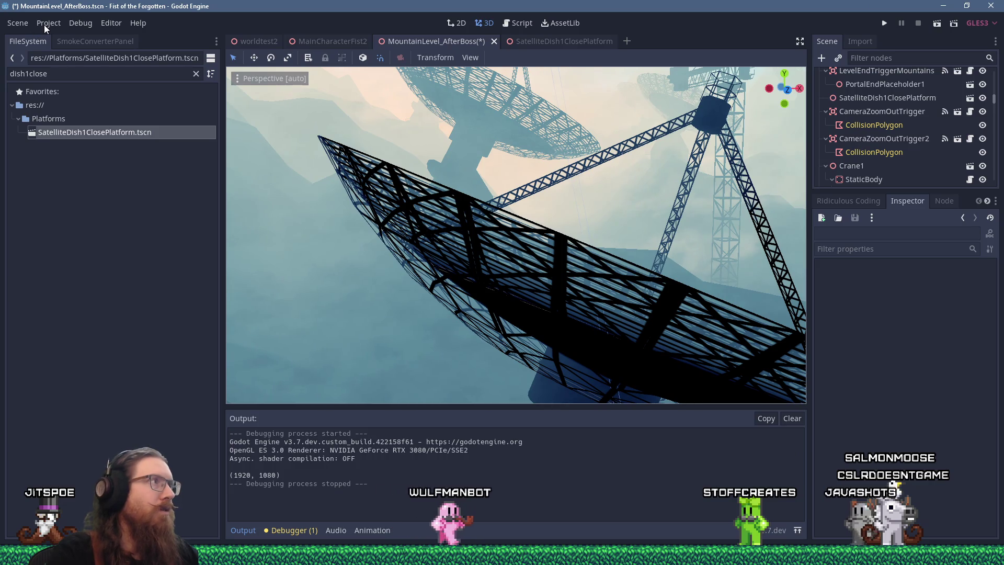
{"action": "double_click", "coordinate": [251, 7]}
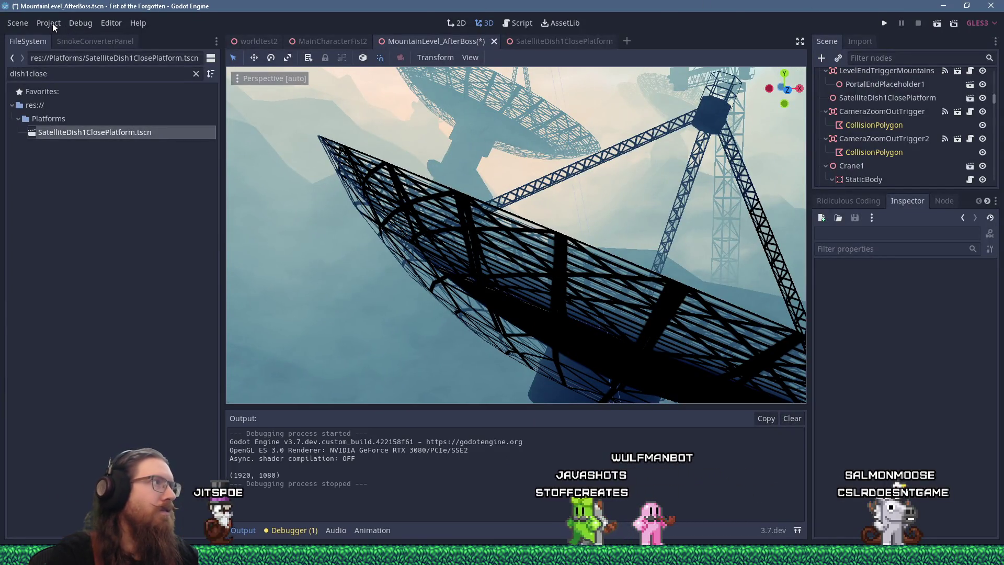
{"action": "key", "text": "ctrl+shift+w"}
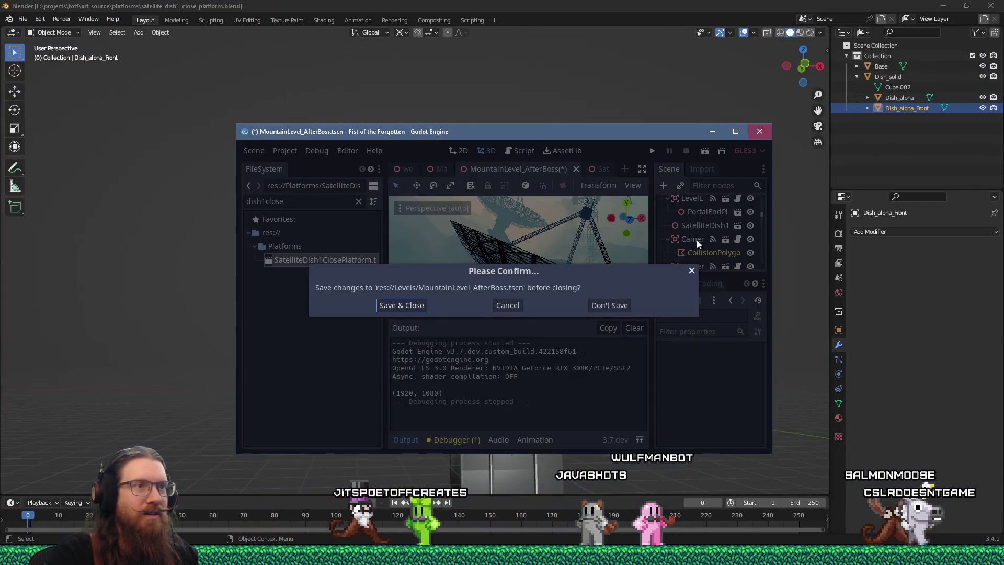
Step: Discard unsaved scenes, open e:\projects\fotf, and relaunch the Godot editor from there
{"action": "left_click", "coordinate": [613, 305]}
{"action": "left_click", "coordinate": [614, 307]}
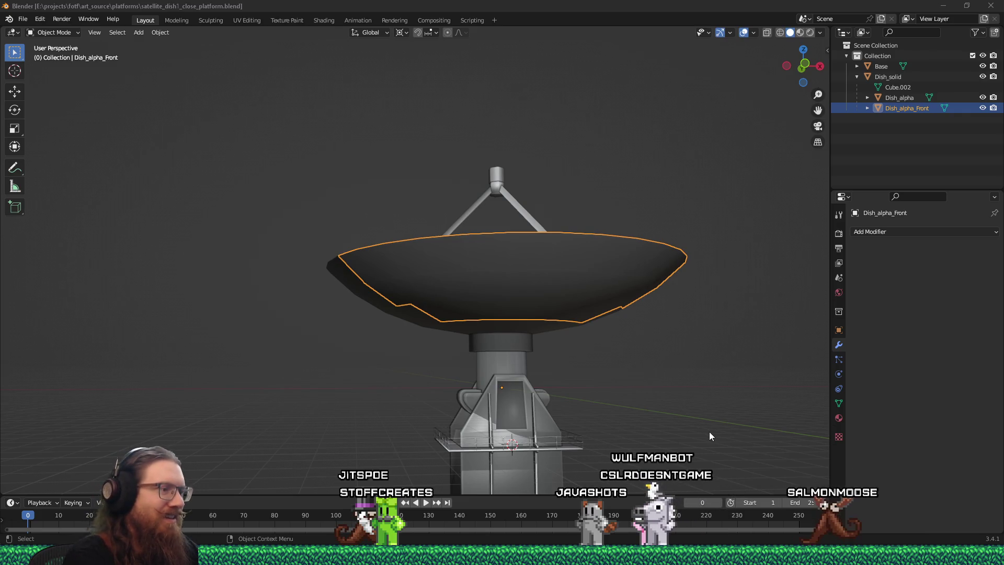
{"action": "key", "text": "super+r"}
{"action": "type", "text": "e:\\projects\\fotf"}
{"action": "key", "text": "Return"}
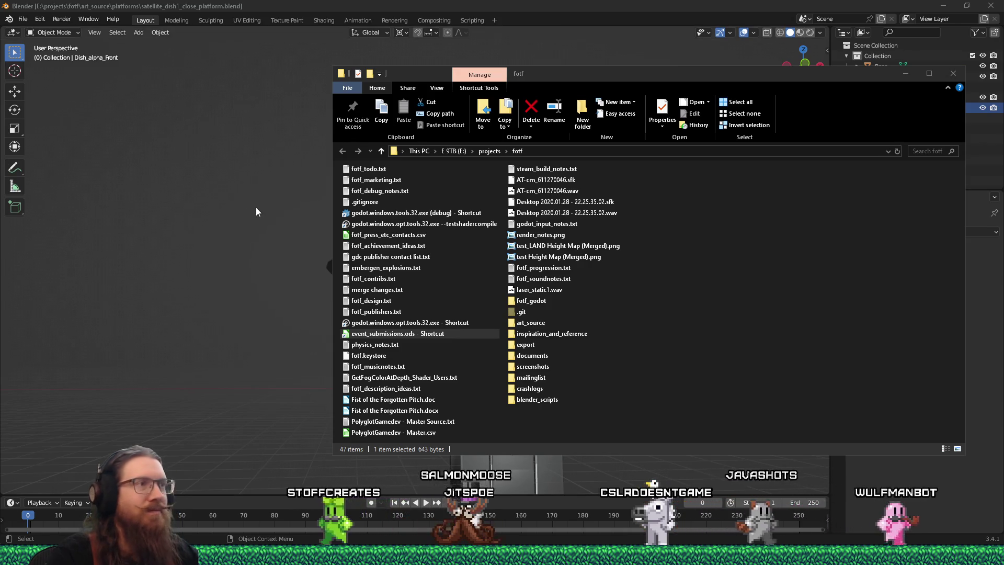
{"action": "left_click", "coordinate": [673, 289]}
{"action": "double_click", "coordinate": [462, 324]}
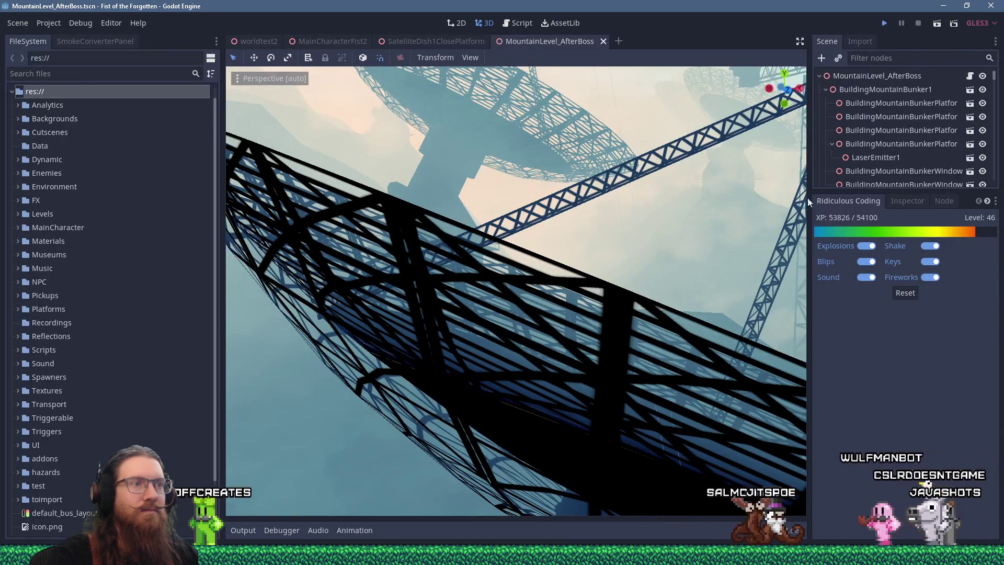
Step: Test-run MountainLevel_AfterBoss, then pause and quit the game from the dev console
{"action": "left_click", "coordinate": [885, 23]}
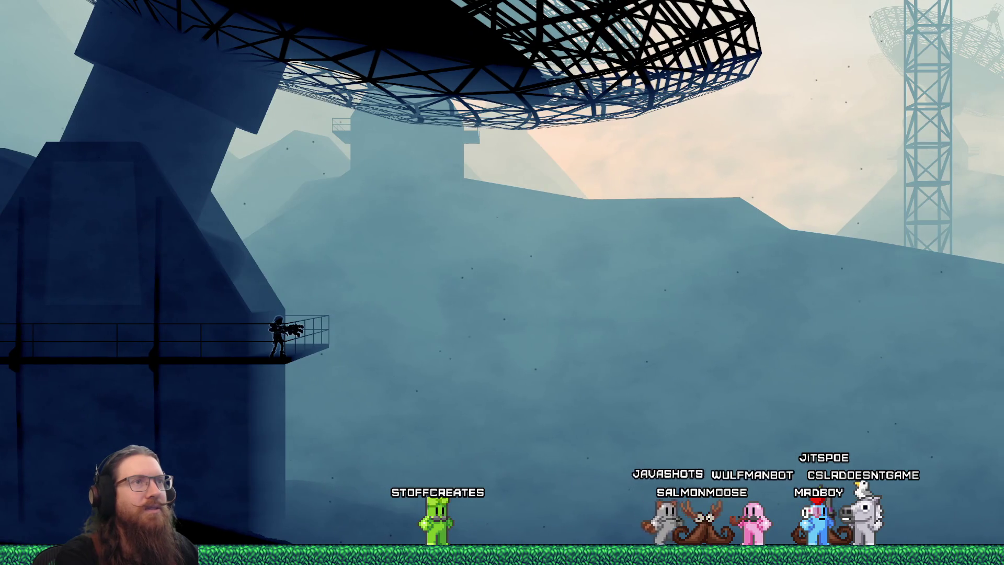
{"action": "key", "text": "Escape"}
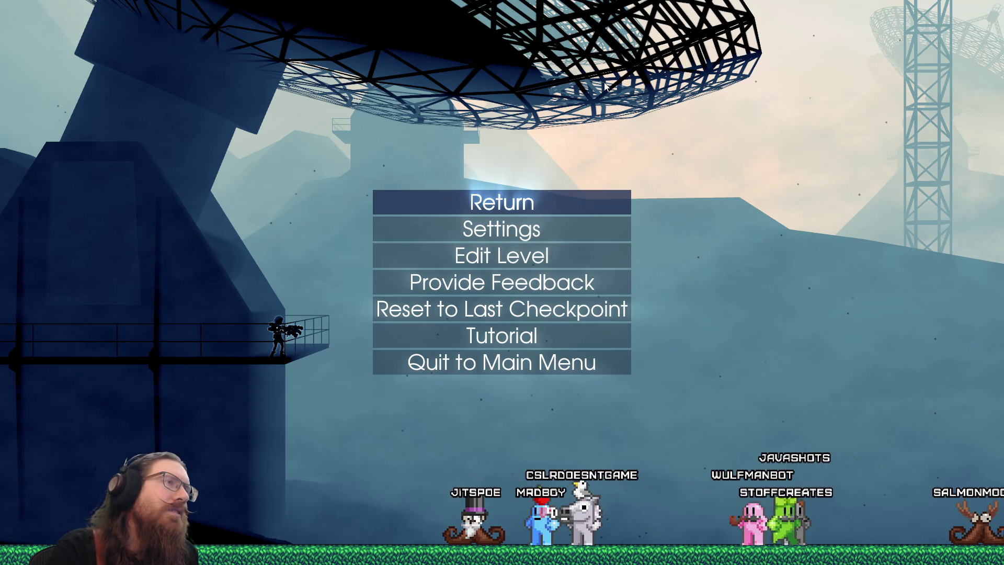
{"action": "key", "text": "Escape"}
{"action": "key", "text": "grave"}
{"action": "type", "text": "quit"}
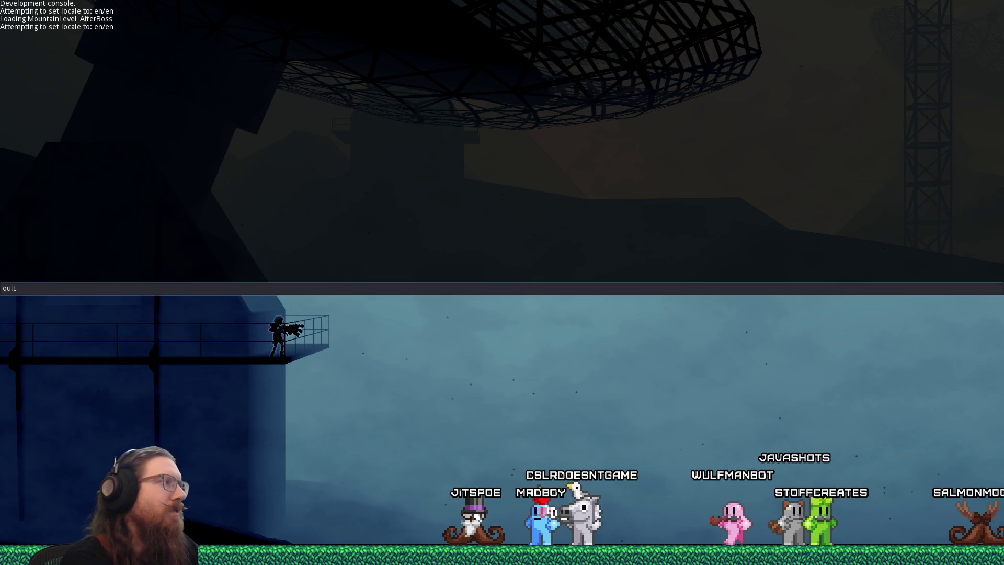
{"action": "key", "text": "Return"}
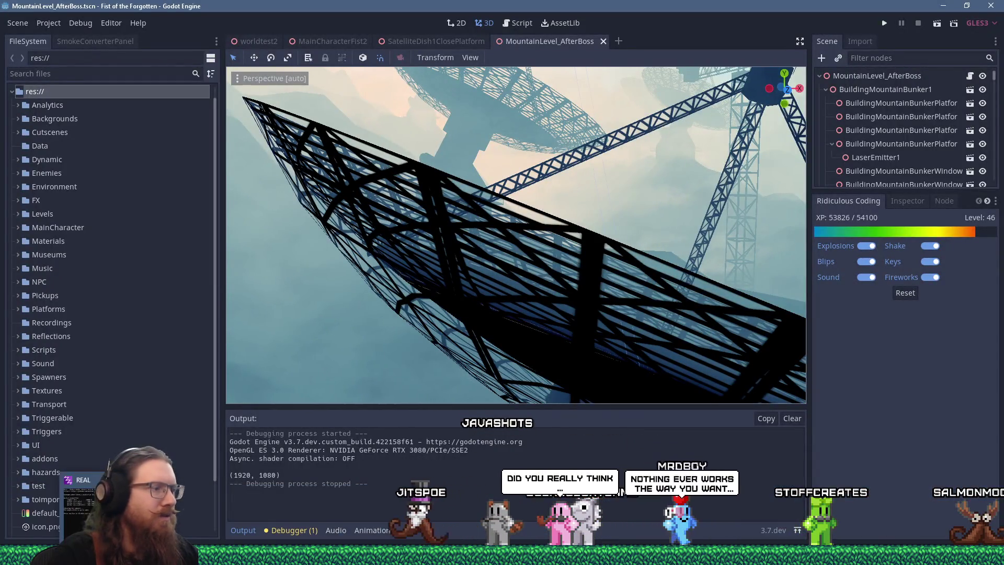
Step: Switch to Firefox and open a new blank tab
{"action": "mouse_move", "coordinate": [295, 555]}
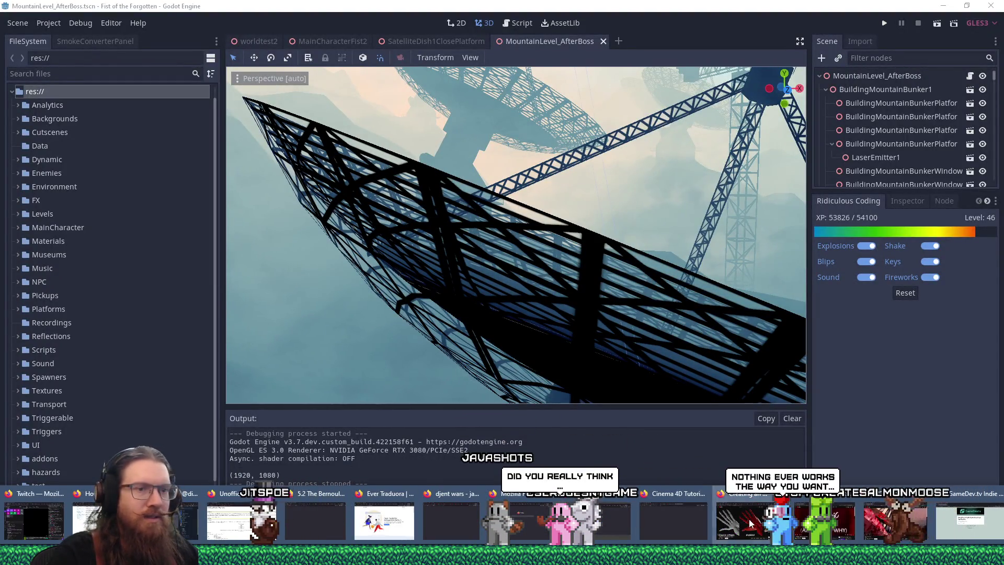
{"action": "left_click", "coordinate": [915, 518]}
{"action": "left_click", "coordinate": [974, 25]}
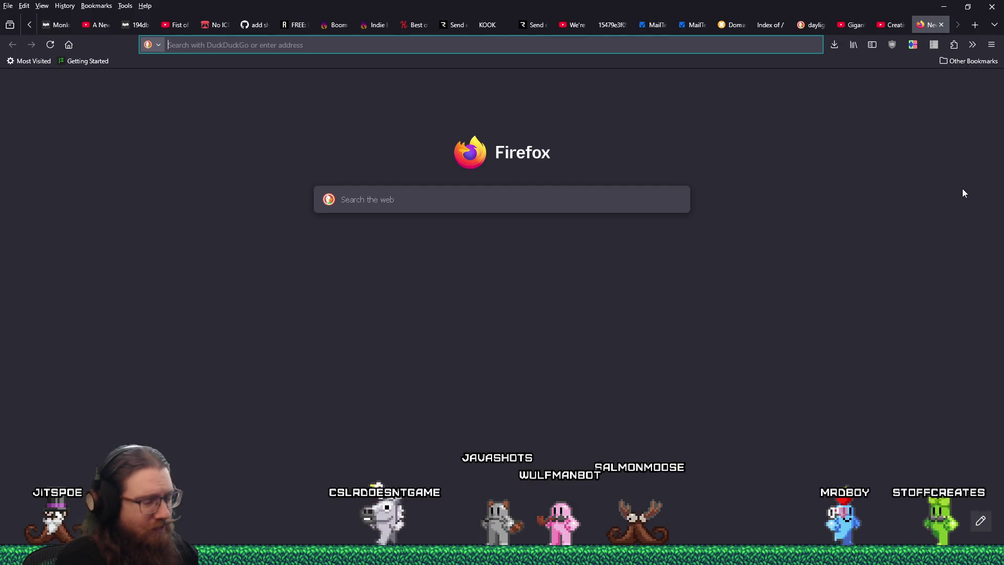
Step: Search DuckDuckGo for 'blender show polygon order' and glance at the Blender window
{"action": "type", "text": "blender show polygon order"}
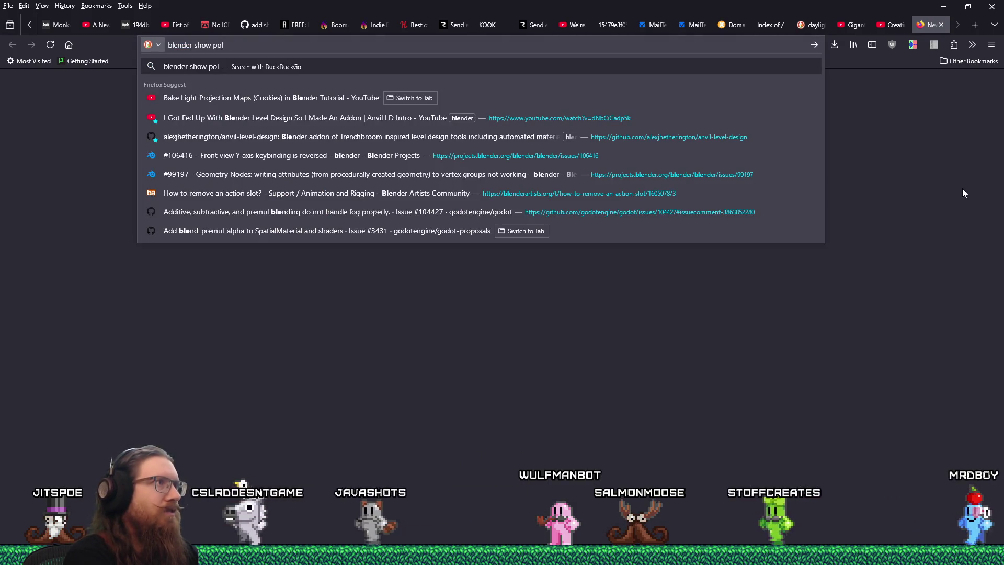
{"action": "key", "text": "Return"}
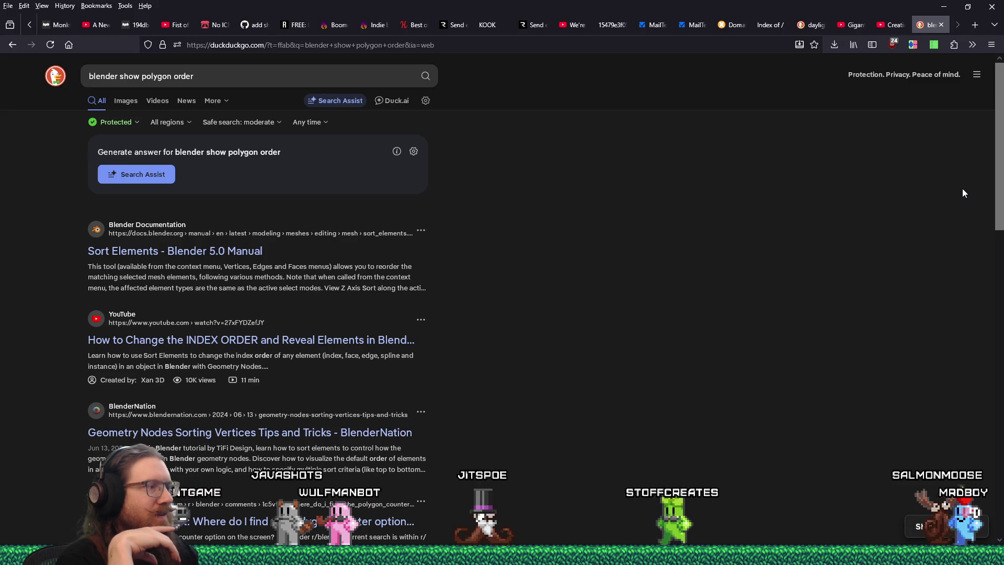
{"action": "key", "text": "alt+Tab"}
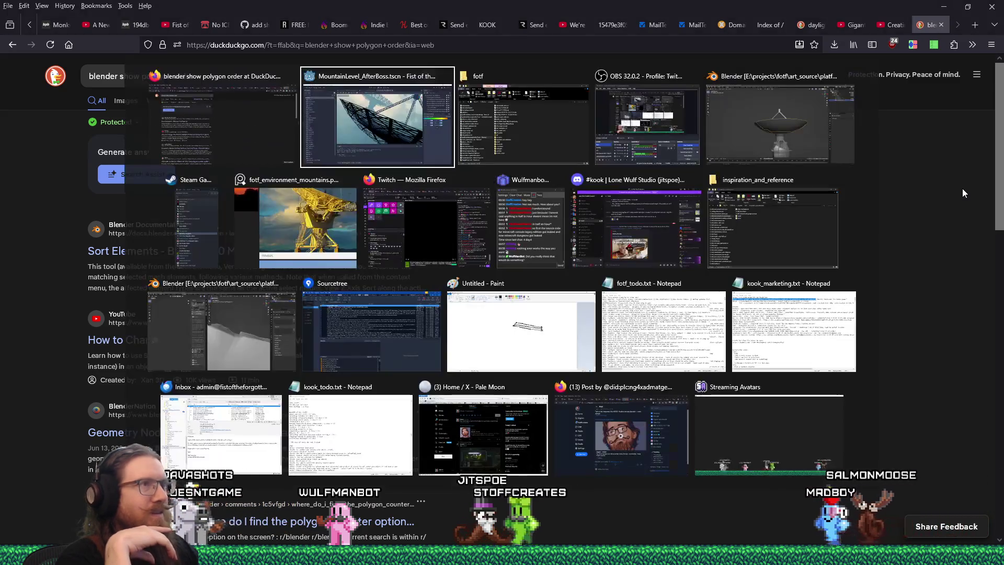
{"action": "key", "text": "alt+Tab"}
{"action": "key", "text": "alt+Tab"}
{"action": "key", "text": "alt+Tab"}
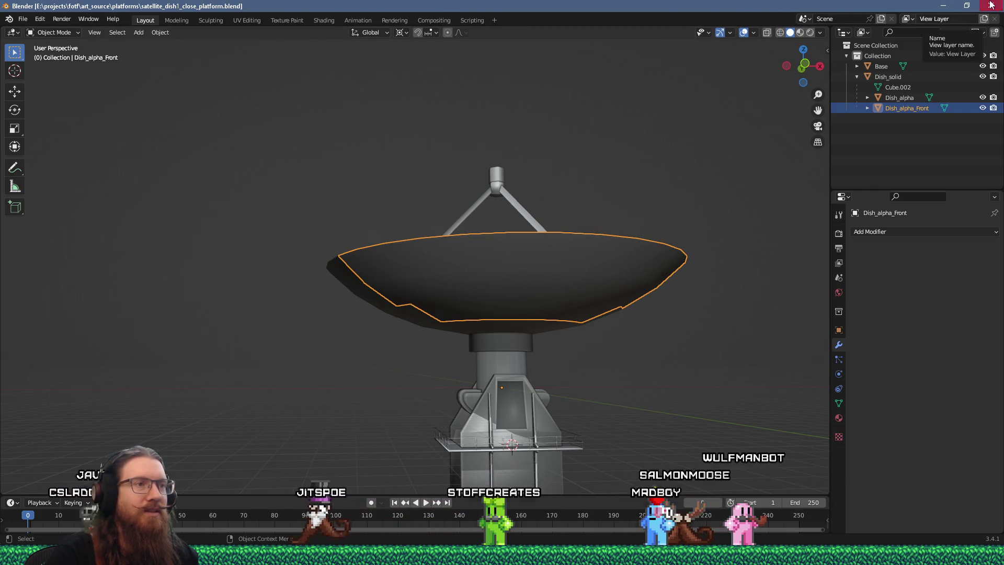
Step: Return to the results and enter e:\projects\fotf\ in the Windows Run box
{"action": "key", "text": "alt+Tab"}
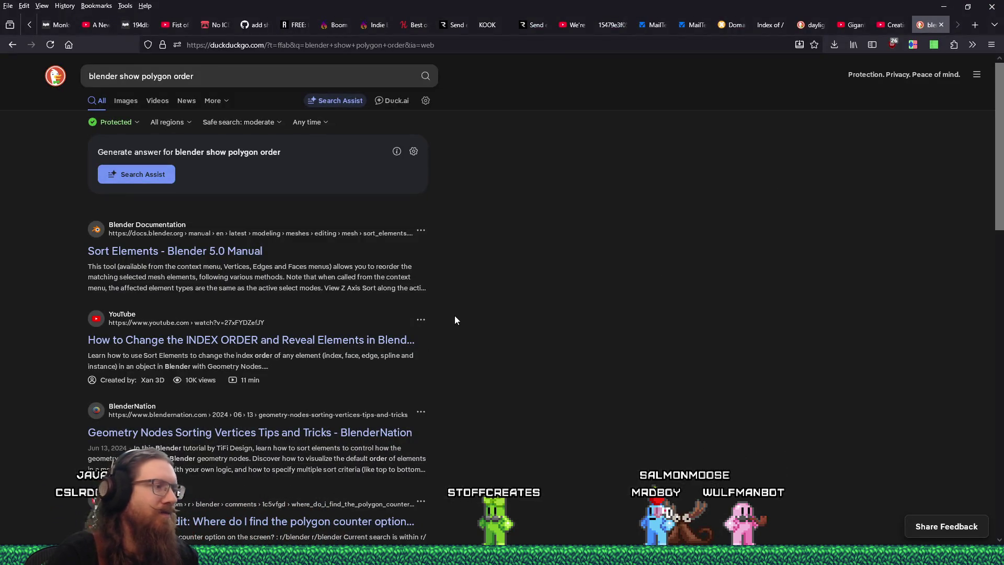
{"action": "key", "text": "super+r"}
{"action": "type", "text": "e:\\"}
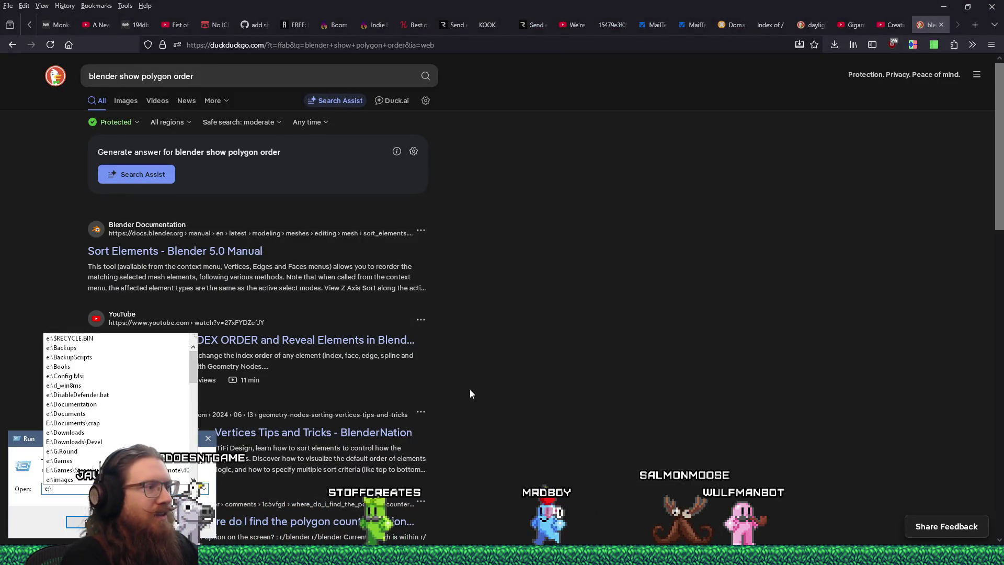
{"action": "type", "text": "projects\\"}
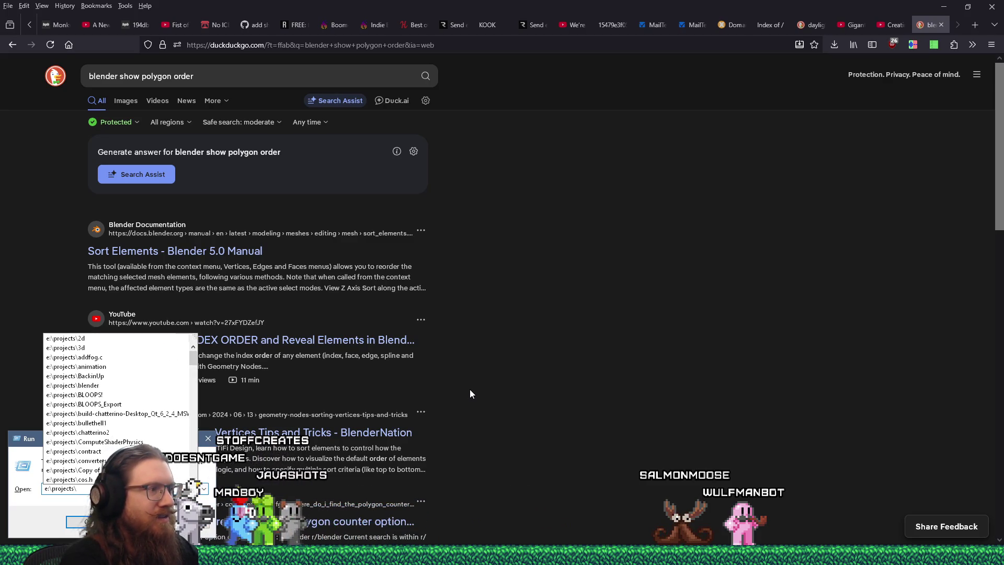
{"action": "type", "text": "fotf\\a"}
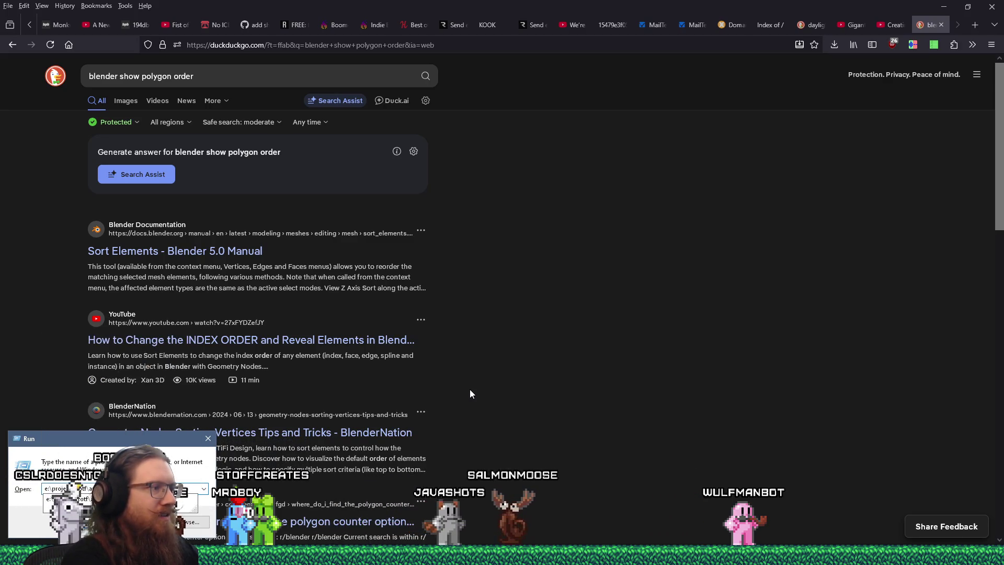
Step: Open the platforms folder, duplicate satellite_dish1_close_platform.blend, and open the original in Blender 5.0.1
{"action": "key", "text": "Return"}
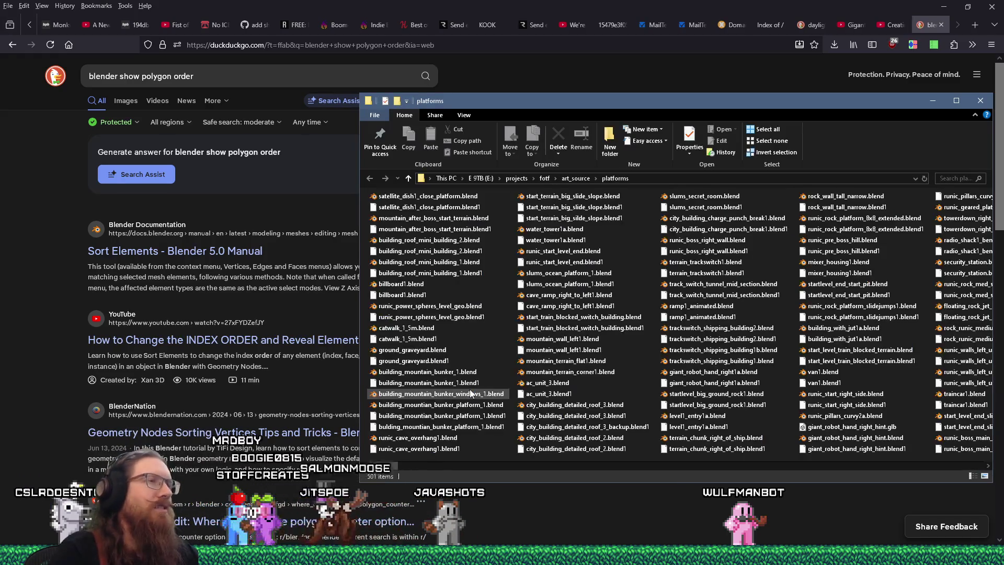
{"action": "right_click_drag", "start_coordinate": [426, 197], "coordinate": [460, 205]}
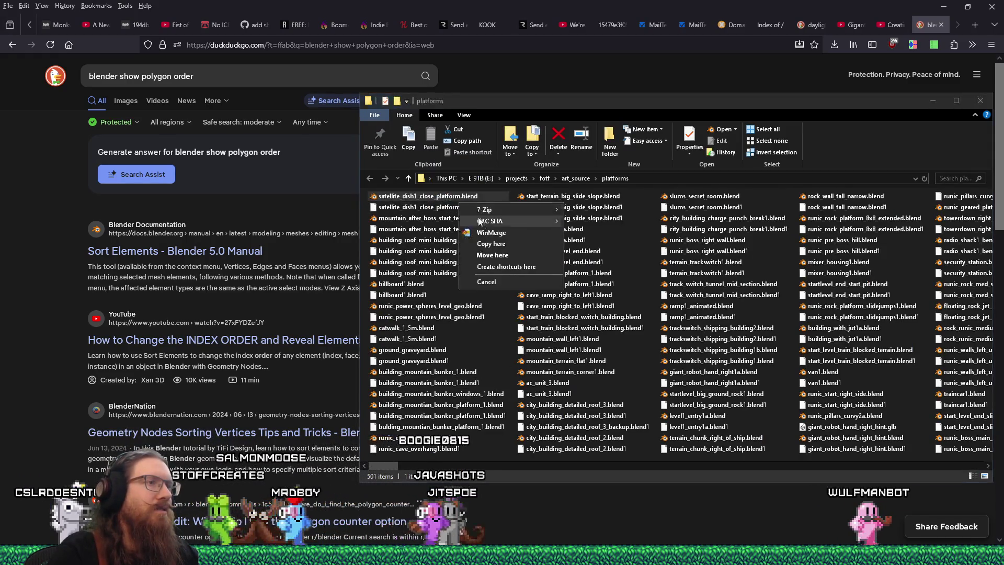
{"action": "left_click", "coordinate": [492, 244]}
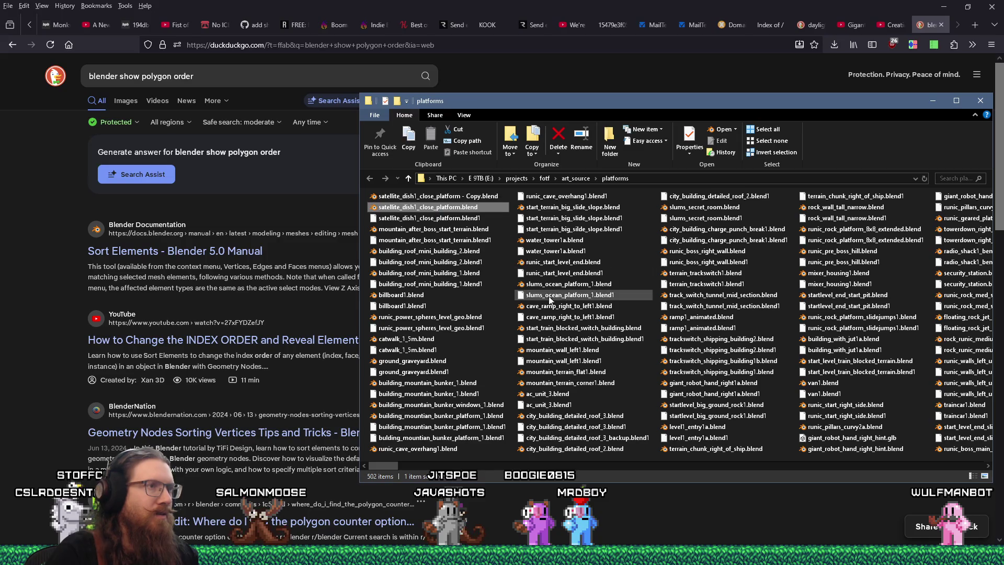
{"action": "key", "text": "Return"}
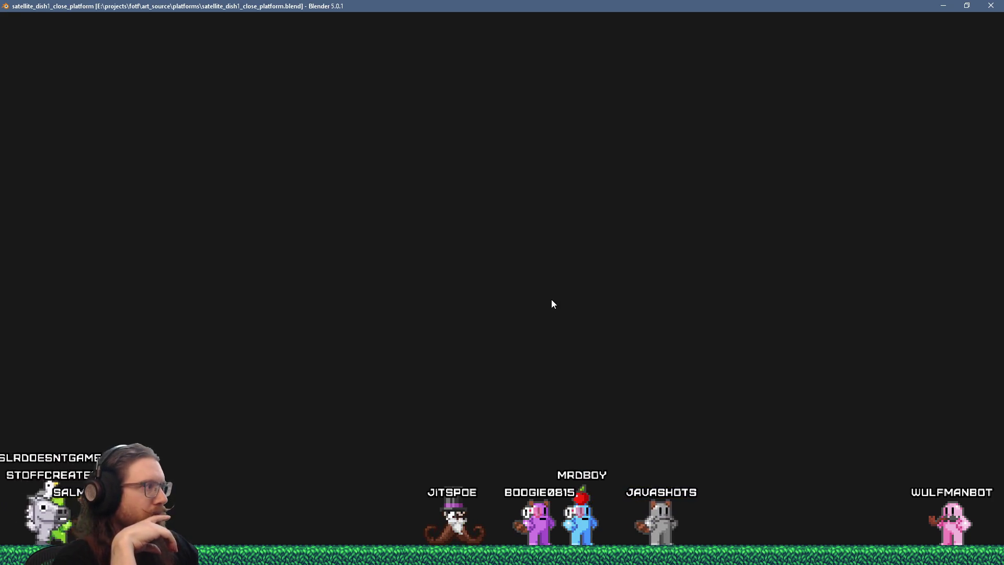
Step: Sort Dish_alpha_Front's faces by View Z Axis from the front view
{"action": "key", "text": "Tab"}
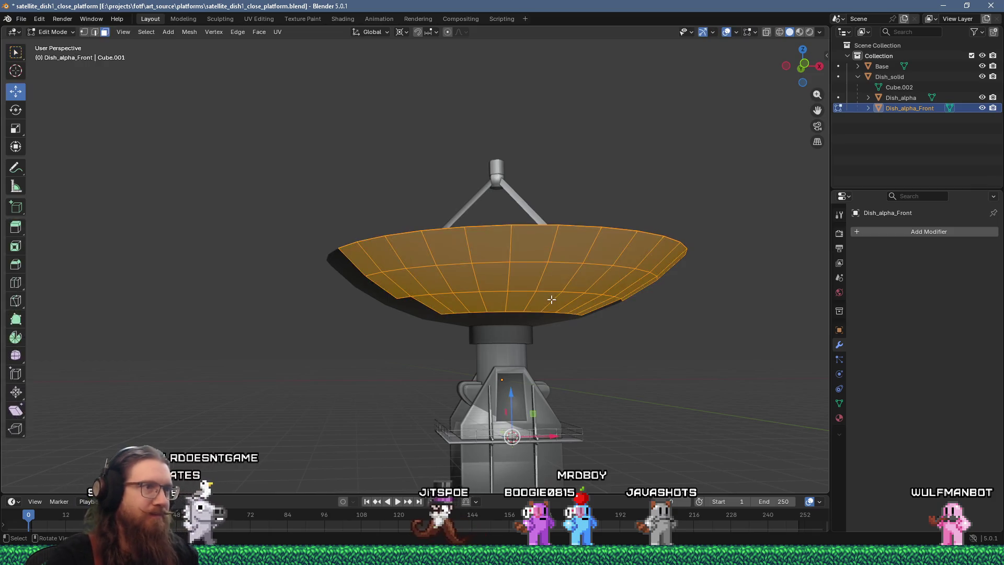
{"action": "key", "text": "KP_1"}
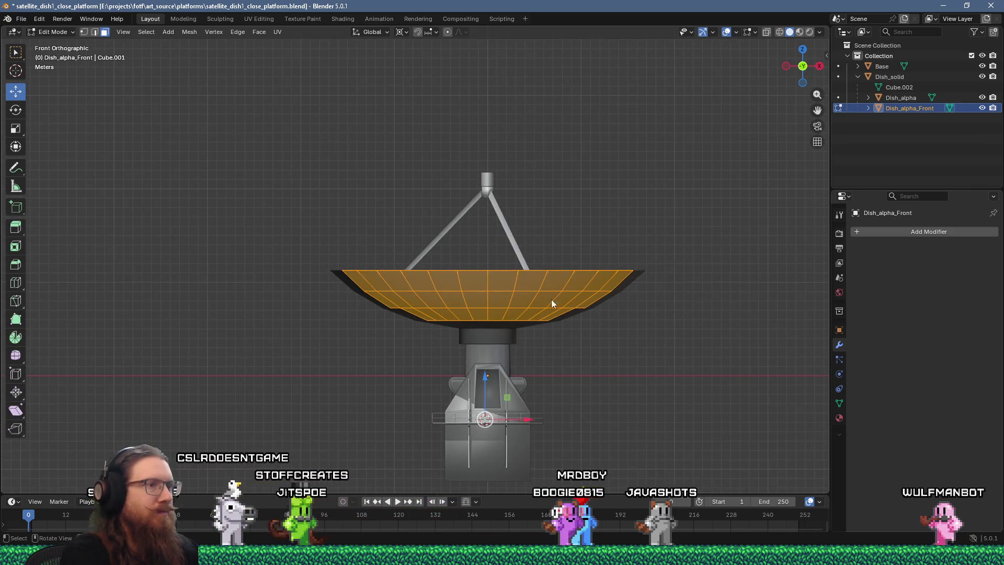
{"action": "key", "text": "F3"}
{"action": "type", "text": "sort"}
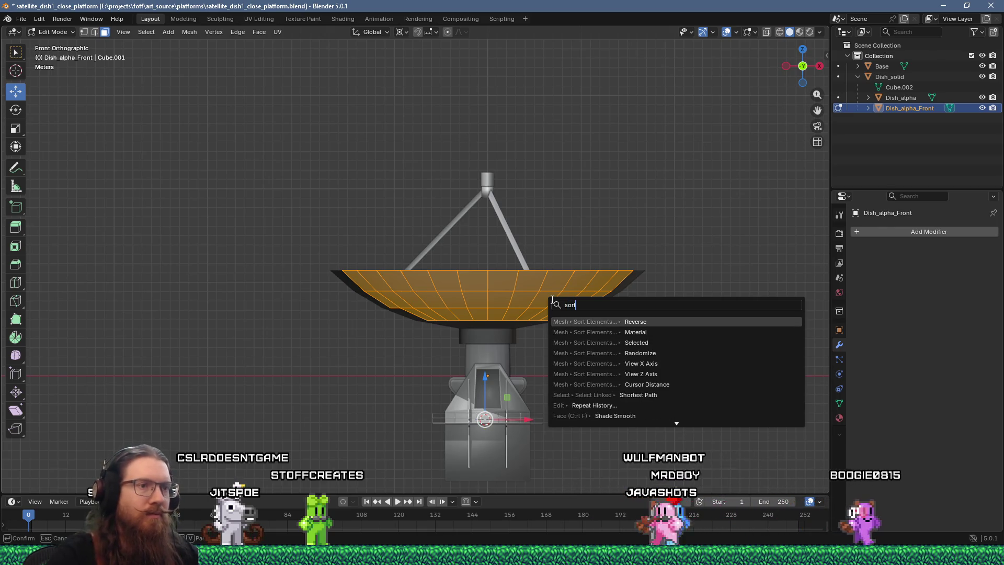
{"action": "left_click", "coordinate": [663, 372]}
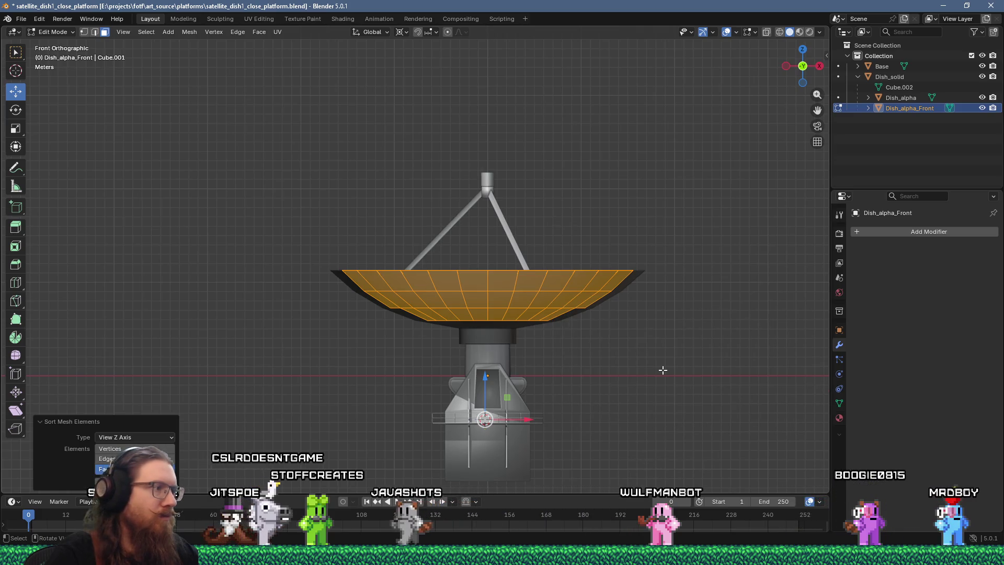
{"action": "mouse_move", "coordinate": [594, 281]}
{"action": "middle_mouse_down"}
{"action": "mouse_move", "coordinate": [591, 297]}
{"action": "mouse_move", "coordinate": [607, 286]}
{"action": "middle_mouse_up"}
{"action": "key", "text": "Tab"}
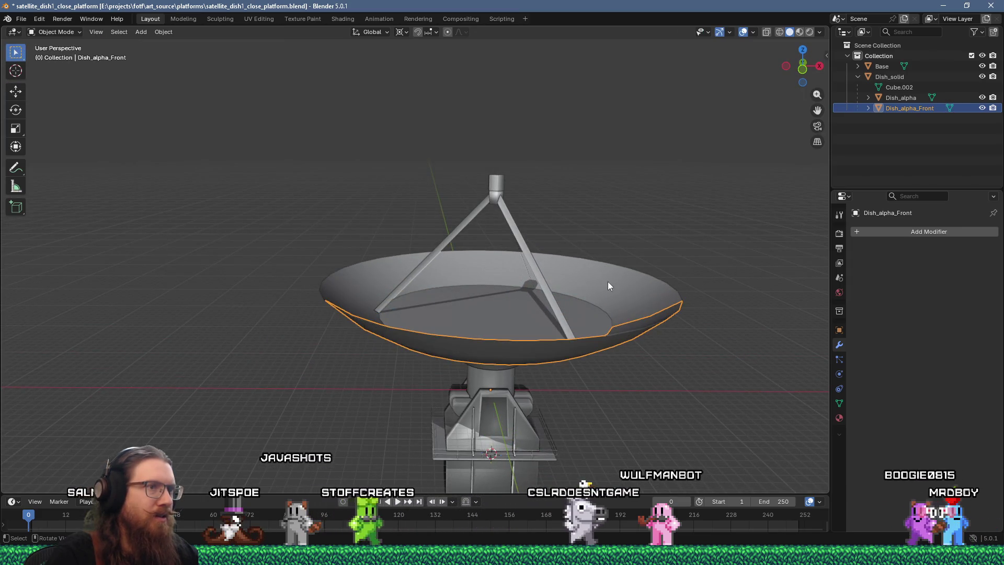
Step: Select Dish_alpha and sort all its faces by View Z Axis from the front view
{"action": "left_click", "coordinate": [595, 311]}
{"action": "left_click", "coordinate": [577, 280]}
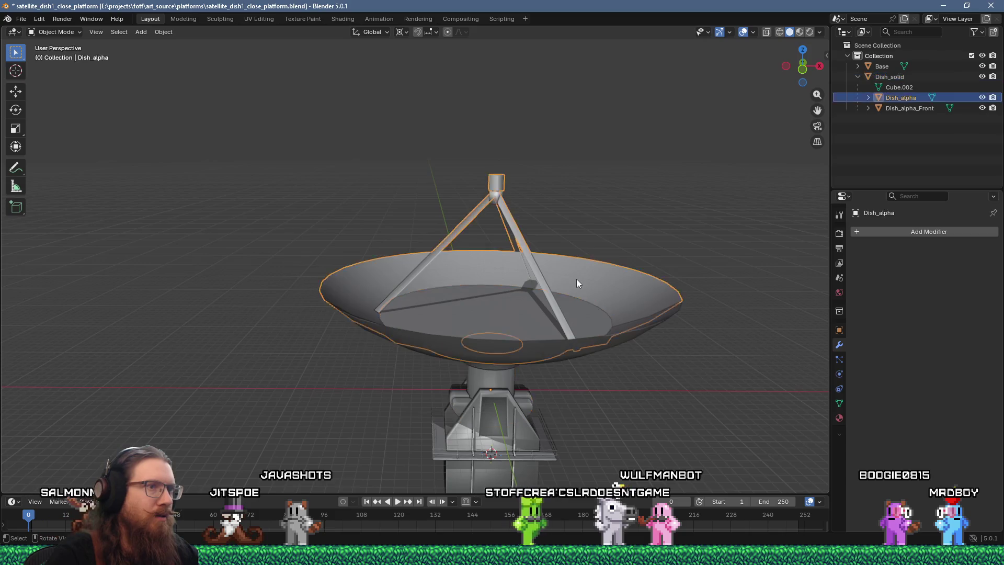
{"action": "key", "text": "Tab"}
{"action": "key", "text": "KP_1"}
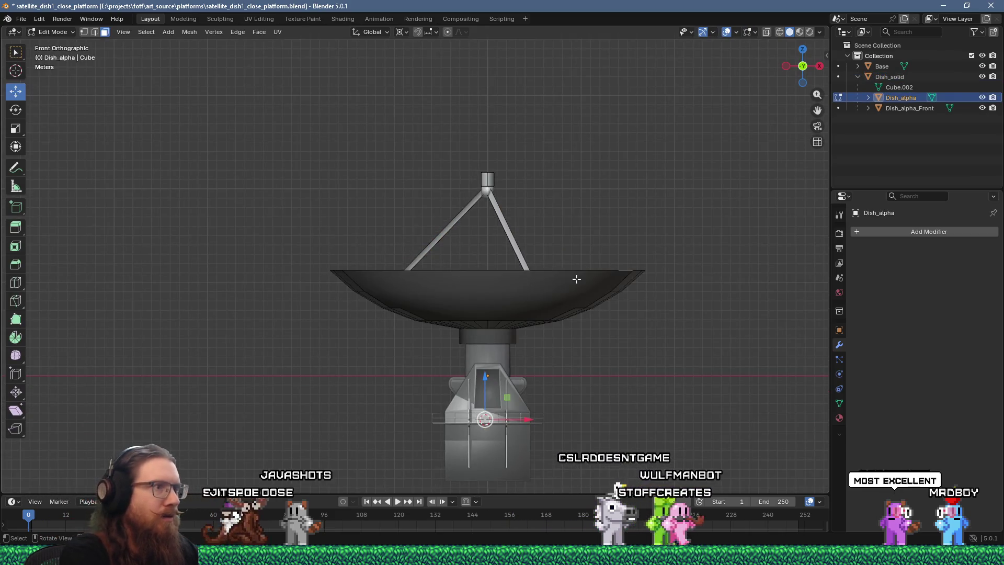
{"action": "key", "text": "a"}
{"action": "key", "text": "F3"}
{"action": "type", "text": "sort"}
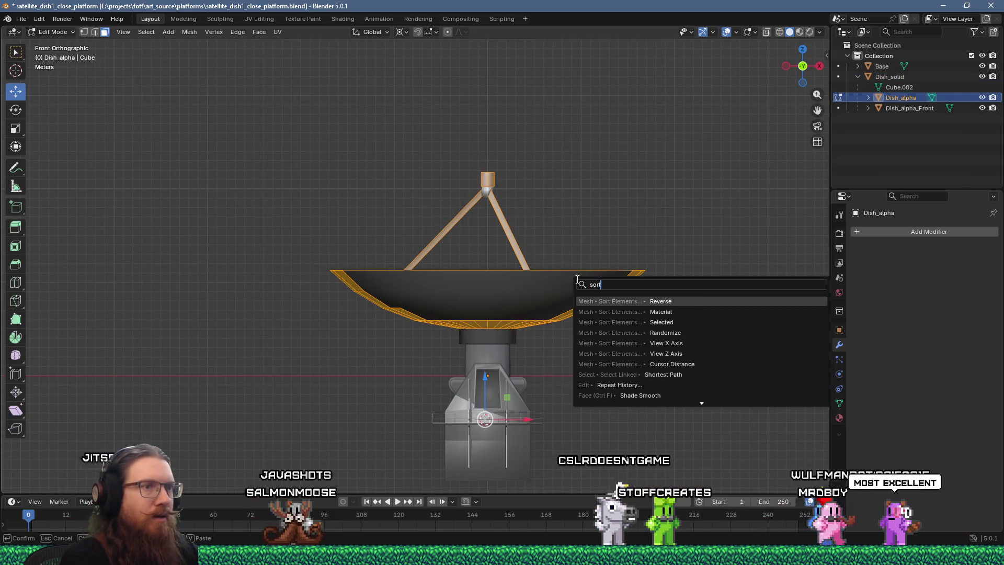
{"action": "left_click", "coordinate": [662, 353]}
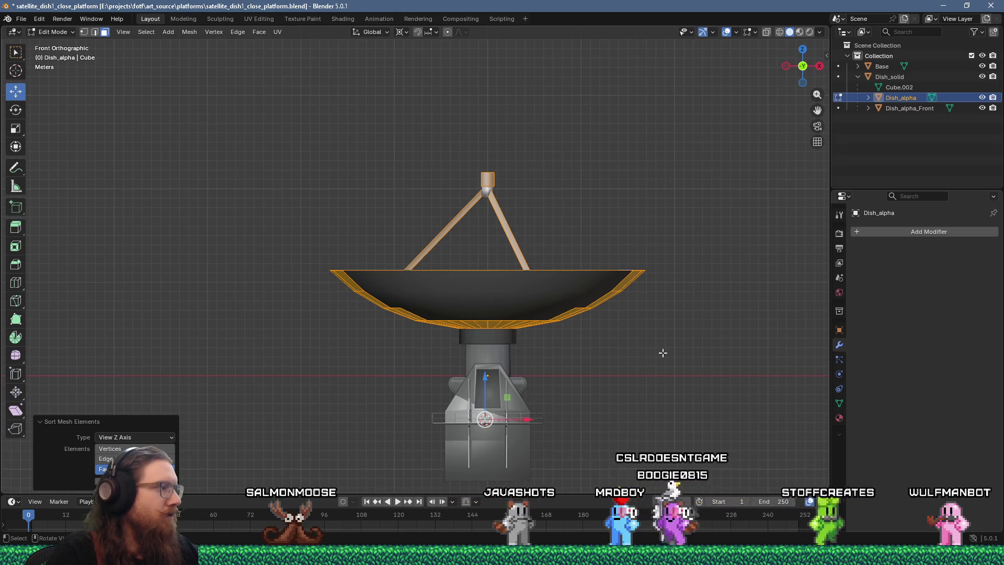
{"action": "left_click", "coordinate": [21, 21]}
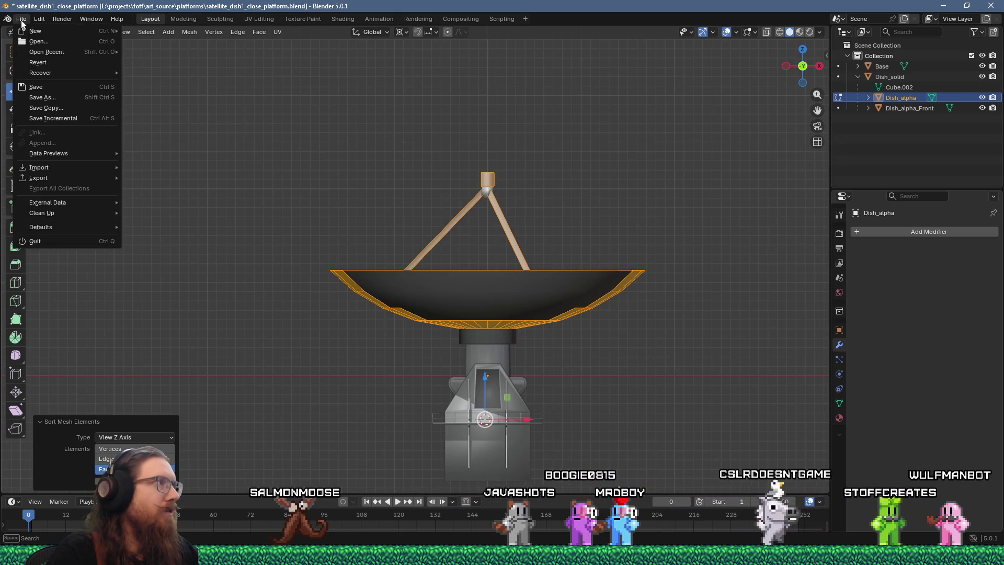
Step: Save the blend file and start a glTF 2.0 export into fotf_godot\toimport\platforms
{"action": "left_click", "coordinate": [48, 88]}
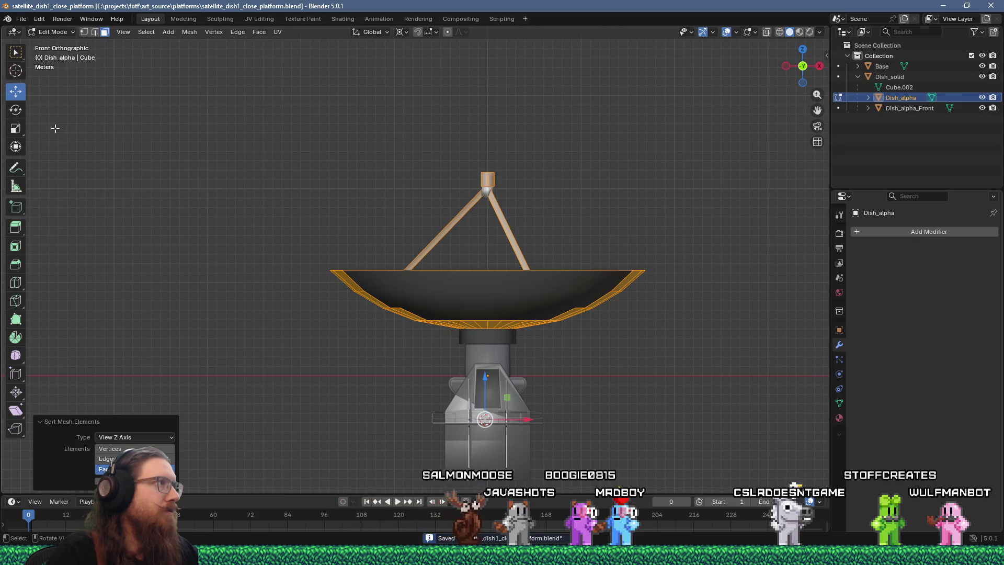
{"action": "left_click", "coordinate": [22, 19]}
{"action": "mouse_move", "coordinate": [52, 177]}
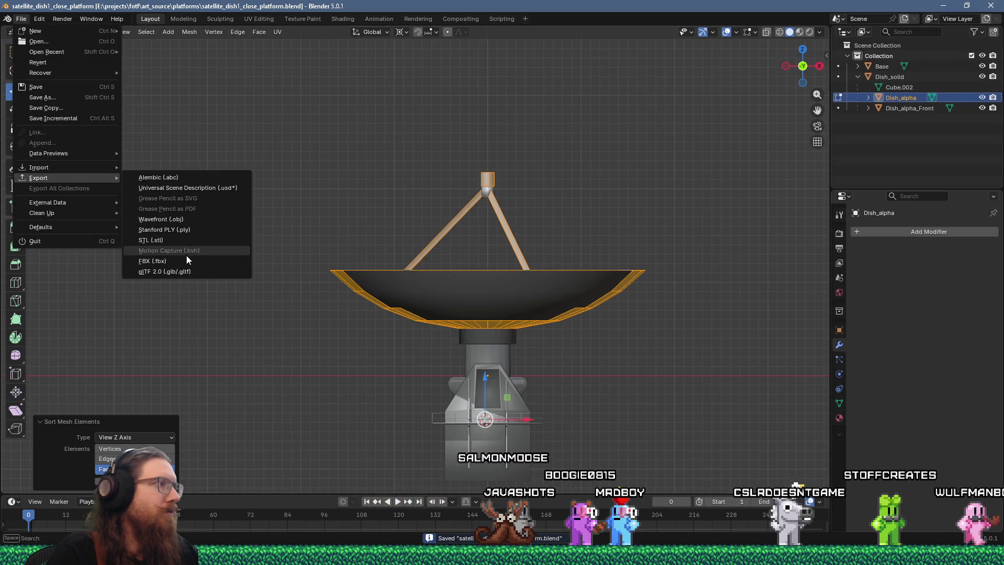
{"action": "left_click", "coordinate": [178, 272]}
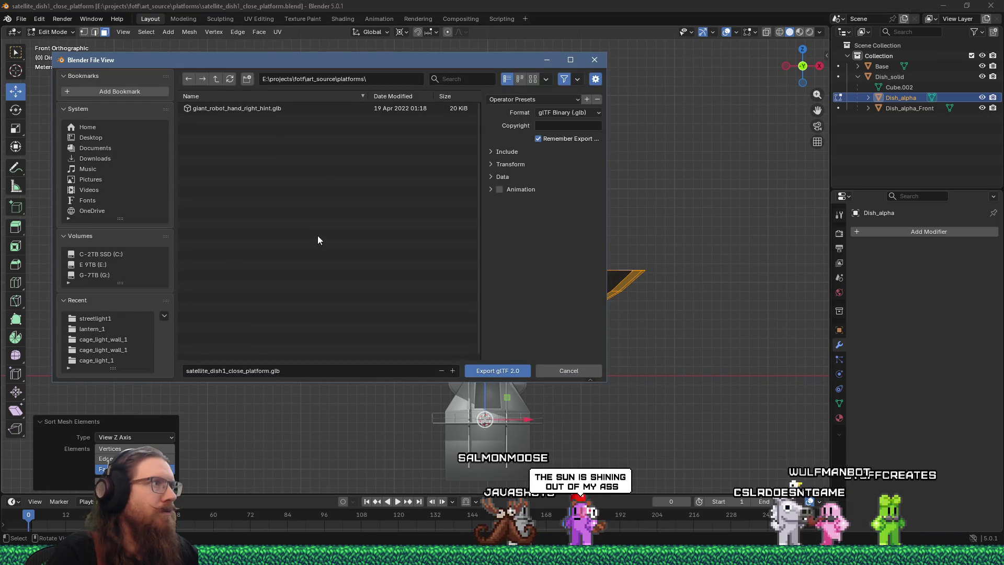
{"action": "double_click", "coordinate": [331, 80]}
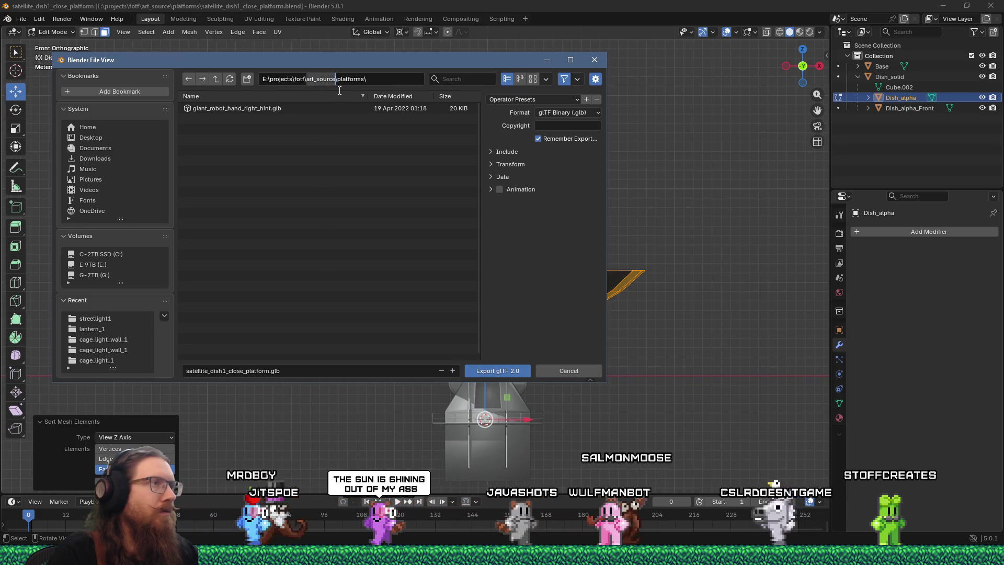
{"action": "type", "text": "fotf_godot\\"}
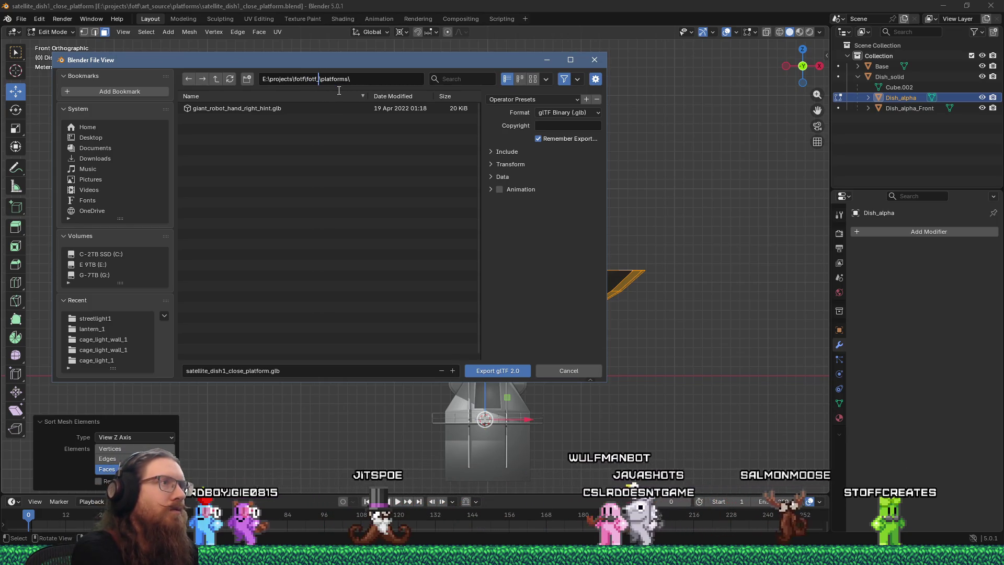
{"action": "type", "text": "toimport\\"}
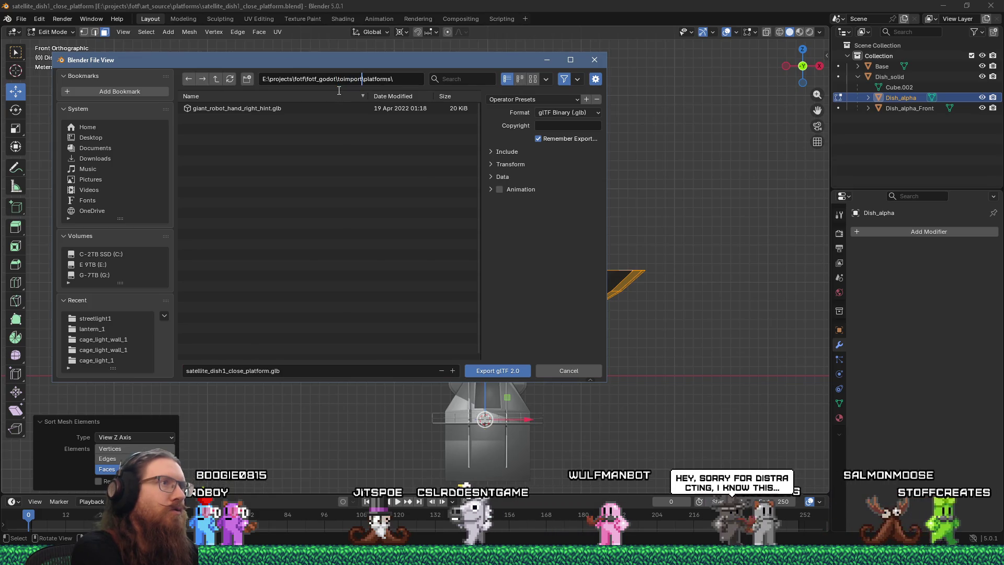
{"action": "key", "text": "Return"}
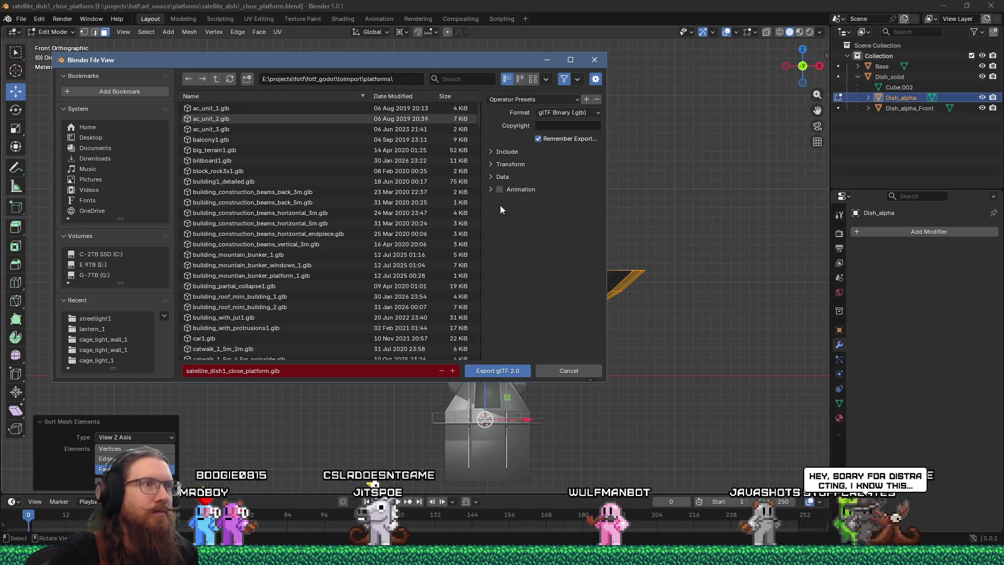
Step: Review the Data and Mesh options and export satellite_dish1_close_platform.glb
{"action": "left_click", "coordinate": [490, 188]}
{"action": "left_click", "coordinate": [490, 187]}
{"action": "left_click", "coordinate": [489, 176]}
{"action": "left_click", "coordinate": [491, 205]}
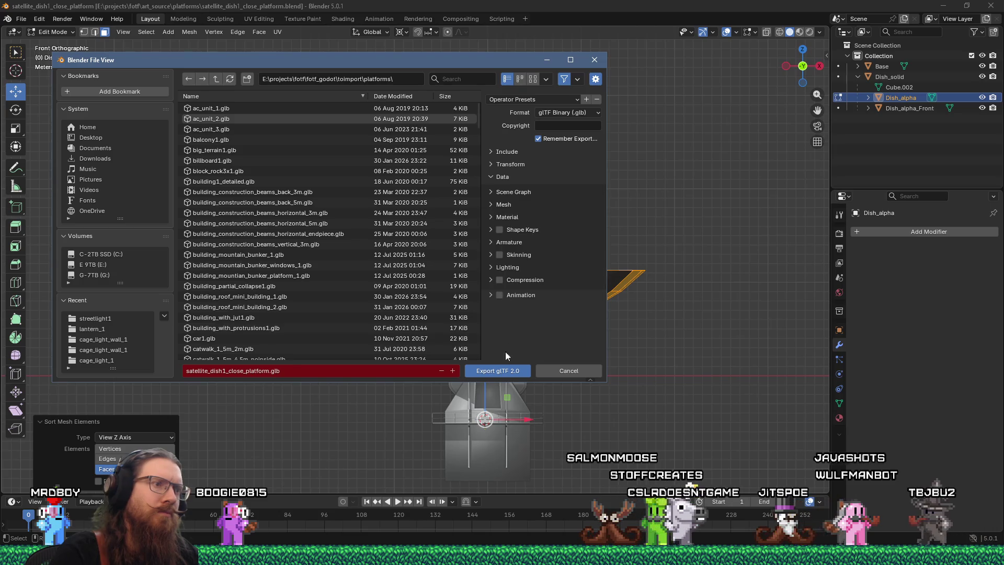
{"action": "left_click", "coordinate": [500, 369]}
{"action": "key", "text": "Tab"}
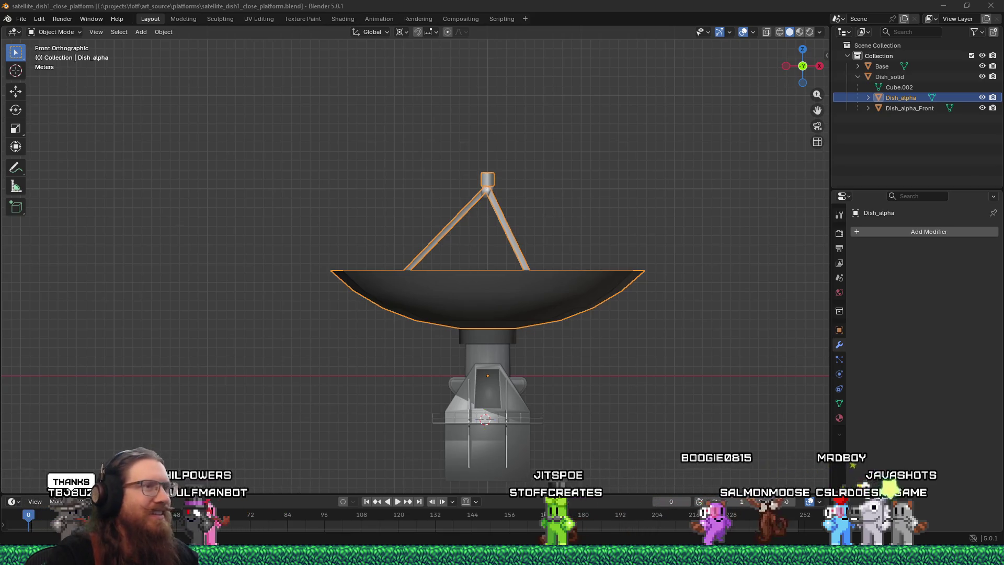
Step: Save the blend file again and return to the Godot editor
{"action": "left_click", "coordinate": [82, 6]}
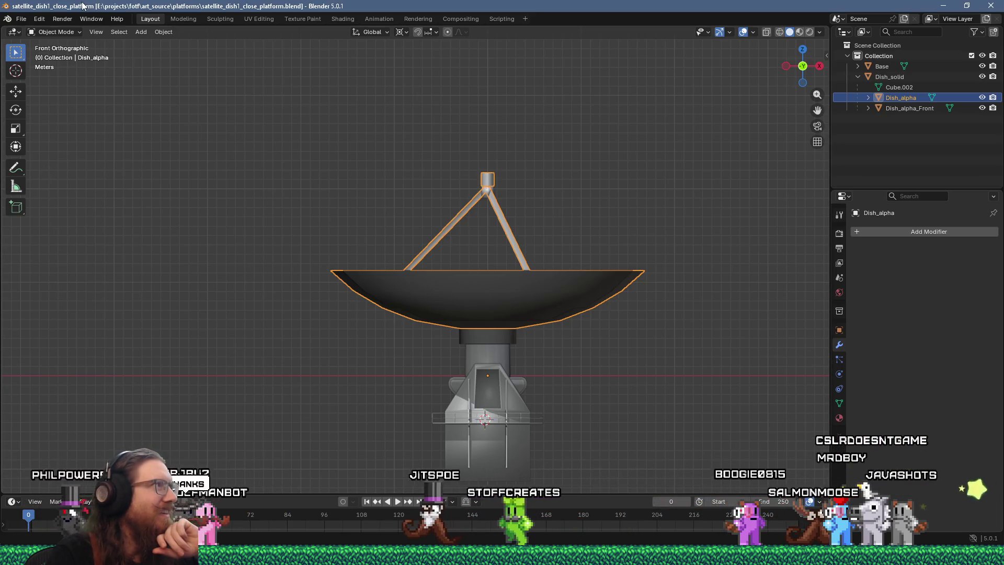
{"action": "left_click", "coordinate": [16, 20]}
{"action": "left_click", "coordinate": [45, 86]}
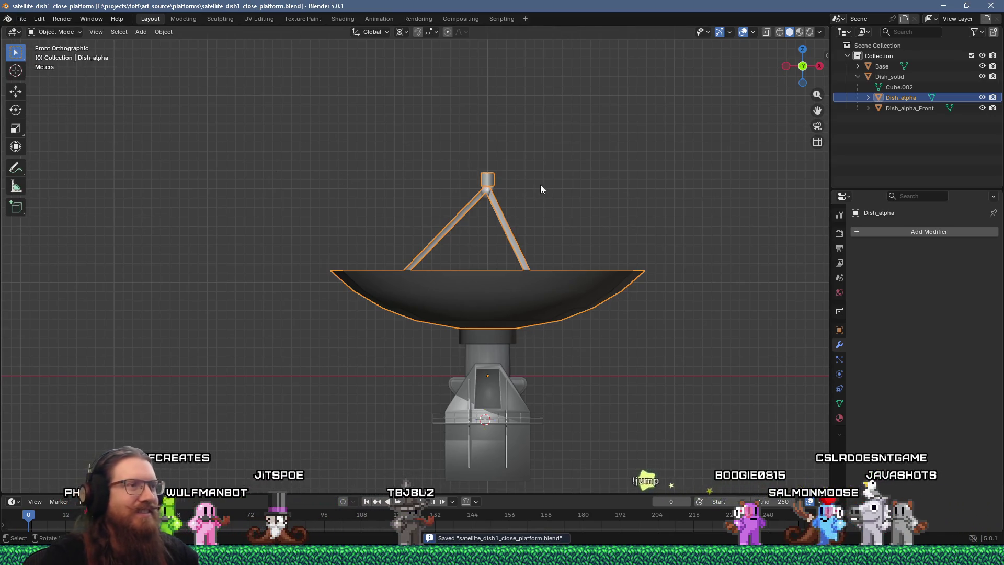
{"action": "key", "text": "alt+Tab"}
{"action": "key", "text": "Tab"}
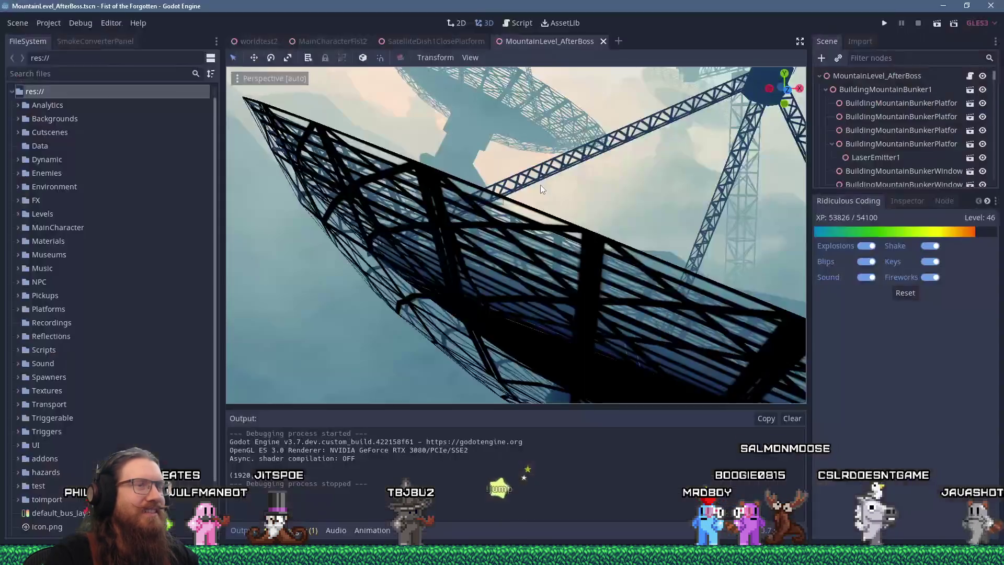
{"action": "left_click", "coordinate": [882, 25]}
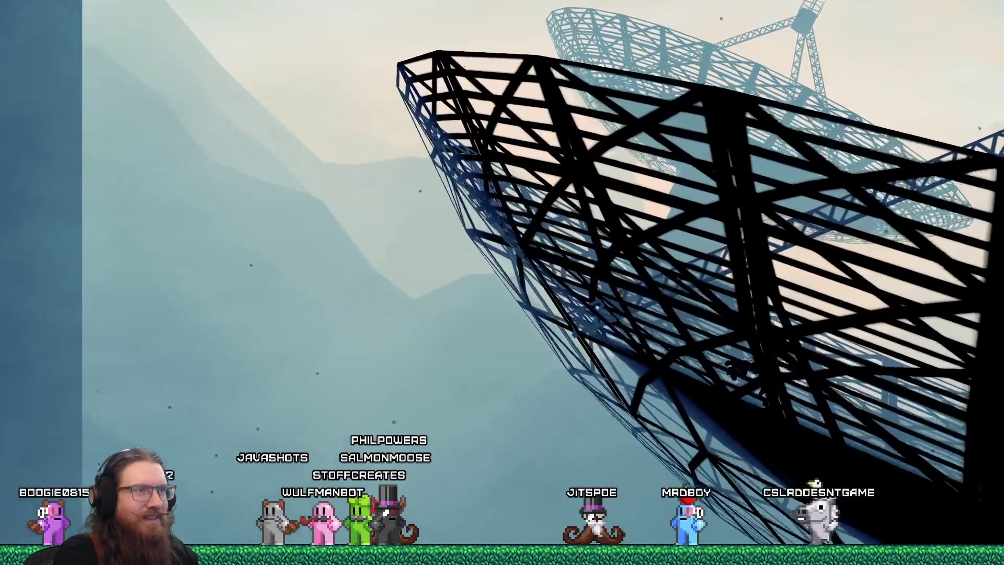
{"action": "key", "text": "grave"}
{"action": "type", "text": "t"}
{"action": "key", "text": "Return"}
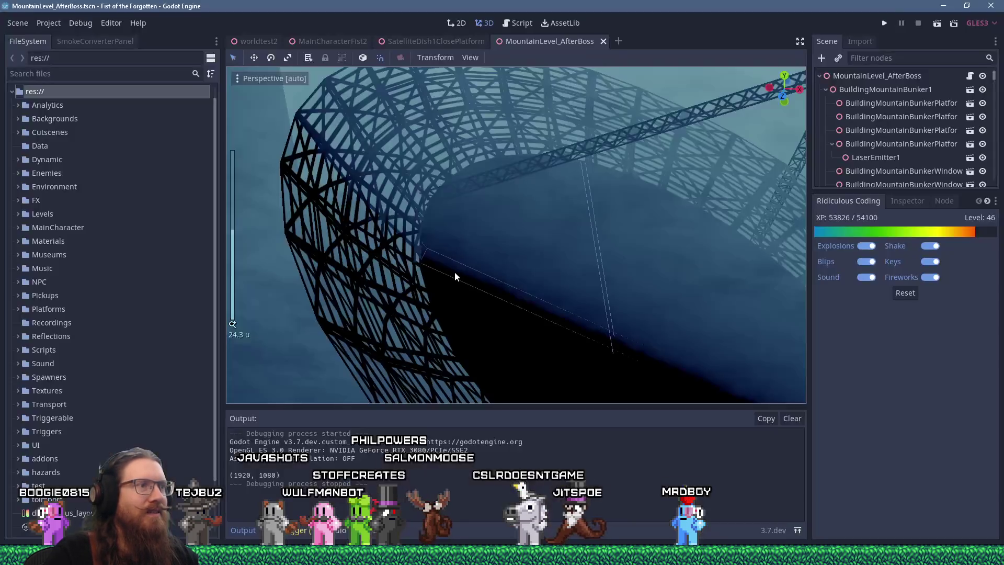
{"action": "left_click", "coordinate": [453, 272]}
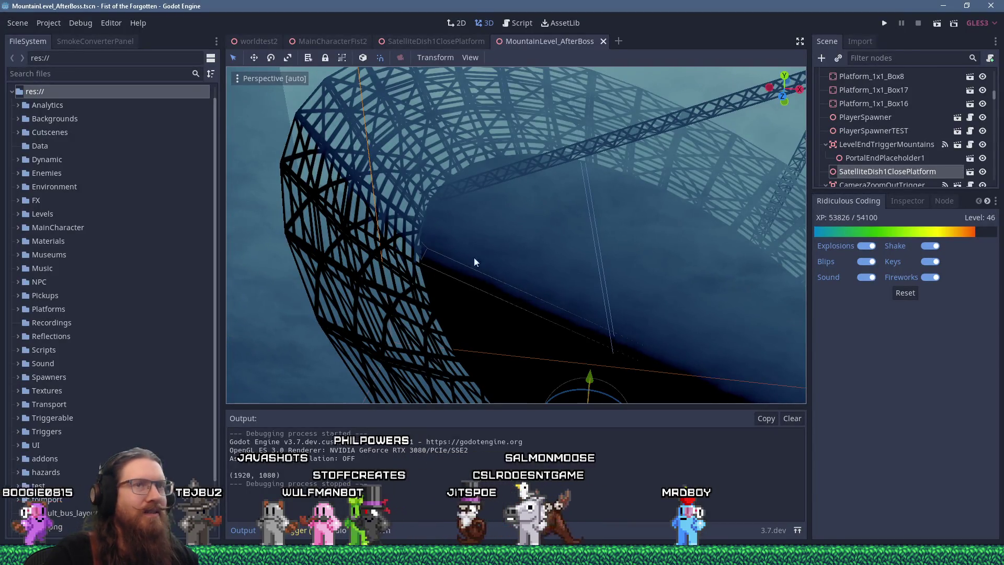
Step: In the SatelliteDish1ClosePlatform scene, select CollisionPolygon2 and move a point onto the dish rim
{"action": "left_click", "coordinate": [970, 171]}
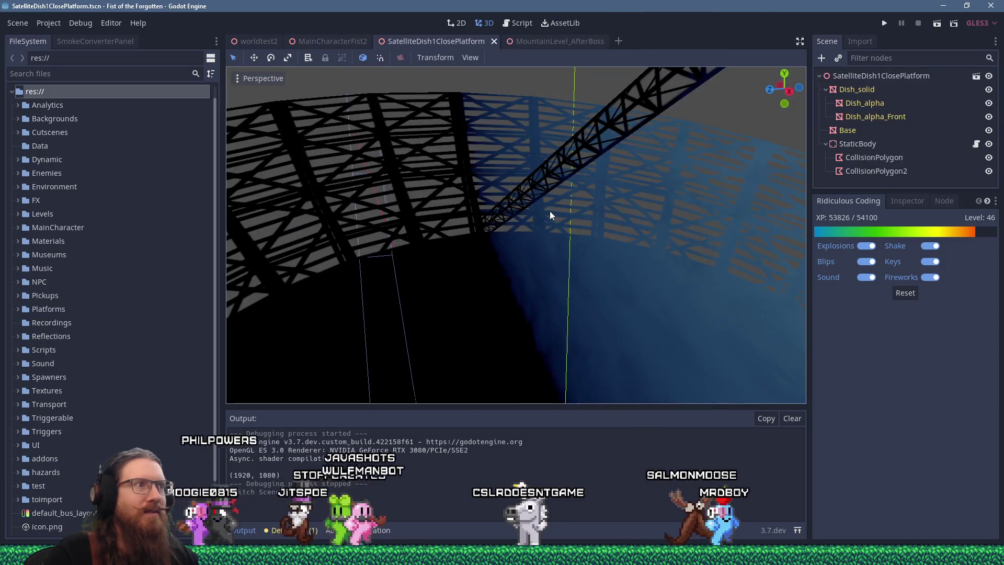
{"action": "scroll", "coordinate": [516, 220], "scroll_direction": "down", "scroll_amount": 3}
{"action": "mouse_move", "coordinate": [515, 220]}
{"action": "middle_mouse_down"}
{"action": "mouse_move", "coordinate": [547, 215]}
{"action": "mouse_move", "coordinate": [490, 238]}
{"action": "middle_mouse_up"}
{"action": "scroll", "coordinate": [491, 238], "scroll_direction": "up", "scroll_amount": 4}
{"action": "left_click", "coordinate": [489, 243]}
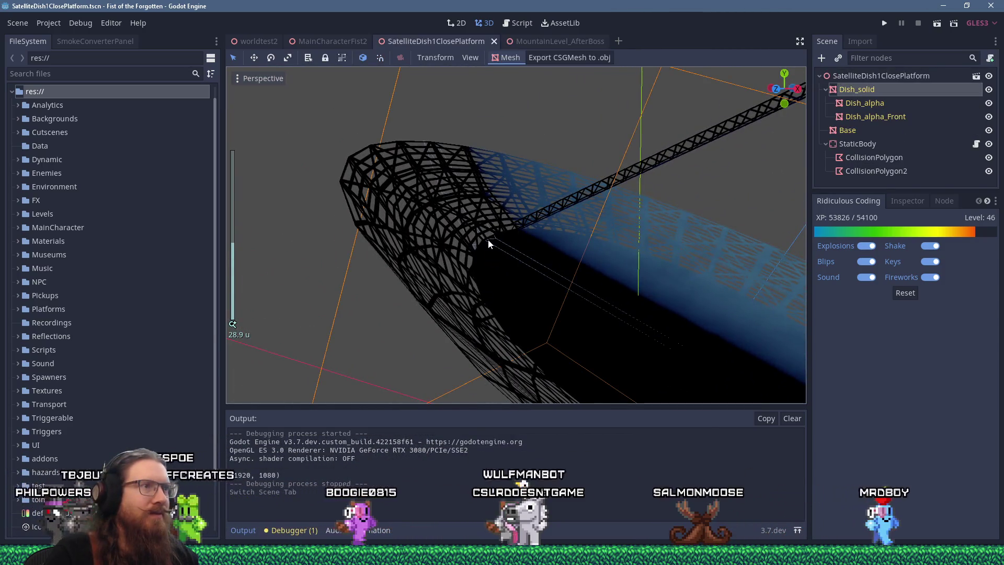
{"action": "left_click", "coordinate": [877, 171]}
{"action": "mouse_move", "coordinate": [575, 219]}
{"action": "middle_mouse_down"}
{"action": "mouse_move", "coordinate": [526, 199]}
{"action": "mouse_move", "coordinate": [538, 188]}
{"action": "mouse_move", "coordinate": [584, 222]}
{"action": "mouse_move", "coordinate": [581, 242]}
{"action": "middle_mouse_up"}
{"action": "scroll", "coordinate": [545, 181], "scroll_direction": "up", "scroll_amount": 5}
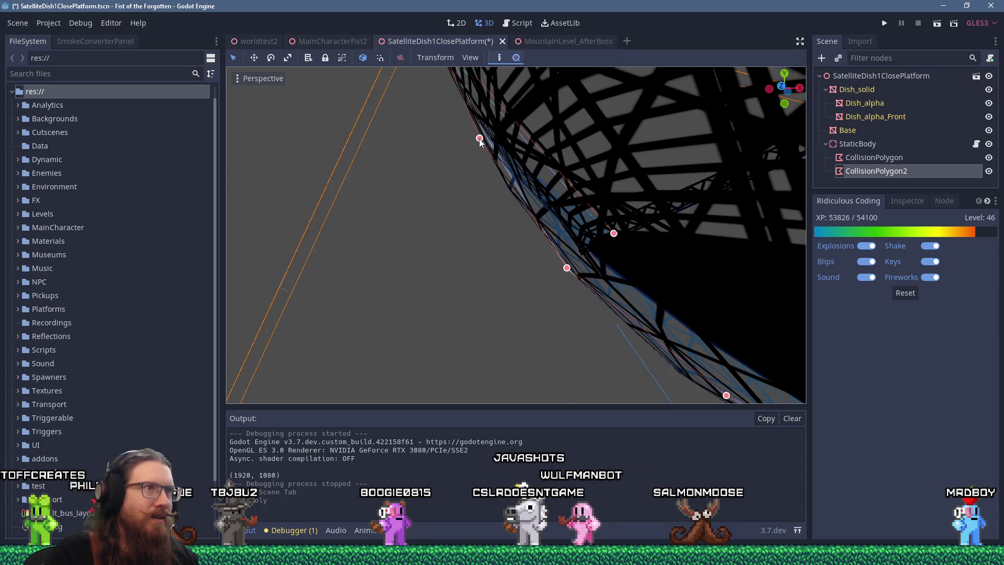
{"action": "left_click_drag", "start_coordinate": [481, 140], "coordinate": [475, 144]}
Step: Add two collision points along the dish's curved edge
{"action": "mouse_move", "coordinate": [488, 148]}
{"action": "middle_mouse_down"}
{"action": "mouse_move", "coordinate": [452, 174]}
{"action": "mouse_move", "coordinate": [555, 203]}
{"action": "mouse_move", "coordinate": [521, 197]}
{"action": "mouse_move", "coordinate": [515, 183]}
{"action": "middle_mouse_up"}
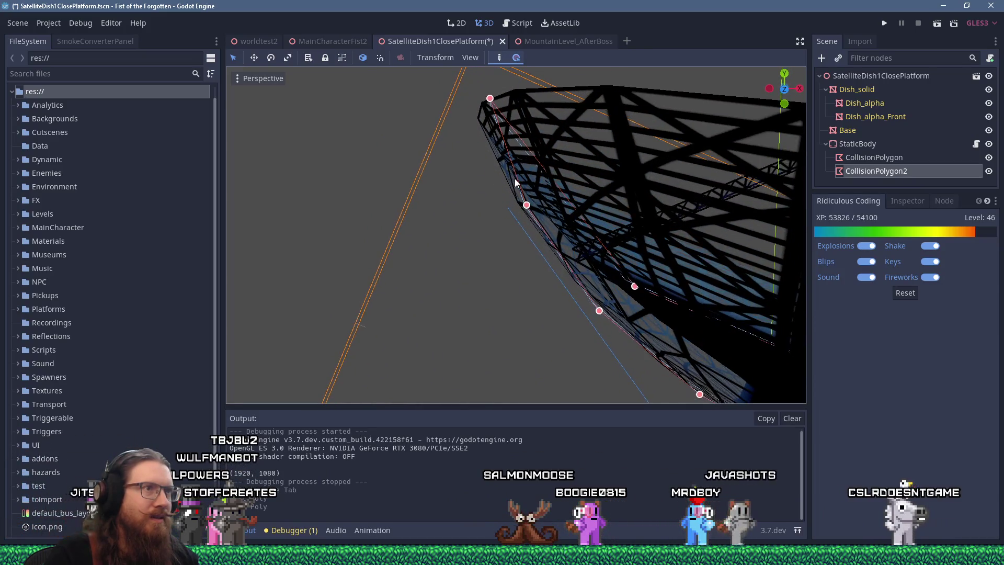
{"action": "left_click", "coordinate": [495, 142]}
{"action": "mouse_move", "coordinate": [493, 143]}
{"action": "middle_mouse_down"}
{"action": "mouse_move", "coordinate": [498, 130]}
{"action": "mouse_move", "coordinate": [452, 153]}
{"action": "mouse_move", "coordinate": [482, 145]}
{"action": "mouse_move", "coordinate": [512, 162]}
{"action": "middle_mouse_up"}
{"action": "left_click", "coordinate": [540, 188]}
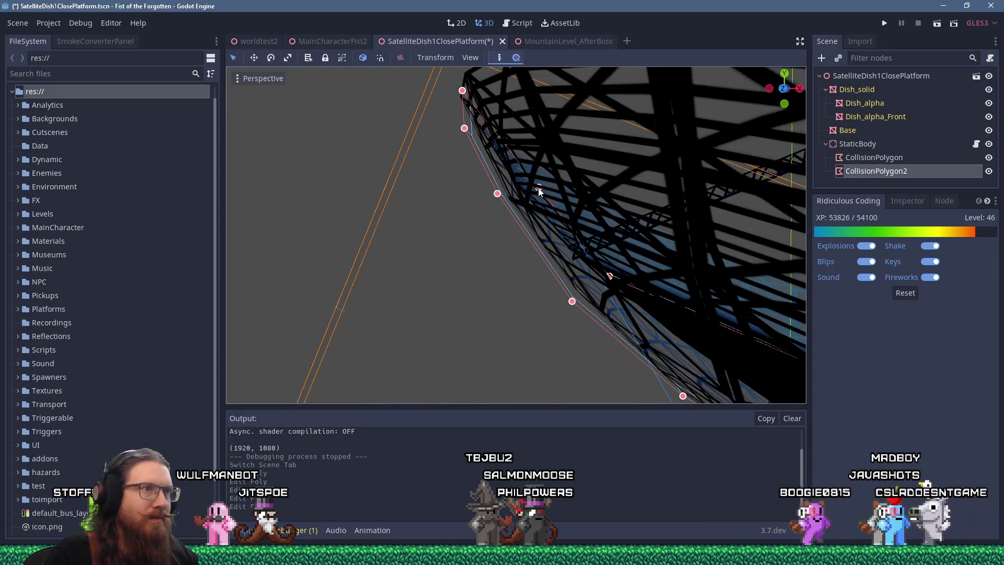
{"action": "mouse_move", "coordinate": [548, 196]}
{"action": "middle_mouse_down"}
{"action": "mouse_move", "coordinate": [482, 178]}
{"action": "mouse_move", "coordinate": [472, 224]}
{"action": "mouse_move", "coordinate": [356, 222]}
{"action": "mouse_move", "coordinate": [494, 204]}
{"action": "mouse_move", "coordinate": [588, 173]}
{"action": "mouse_move", "coordinate": [631, 183]}
{"action": "mouse_move", "coordinate": [654, 229]}
{"action": "middle_mouse_up"}
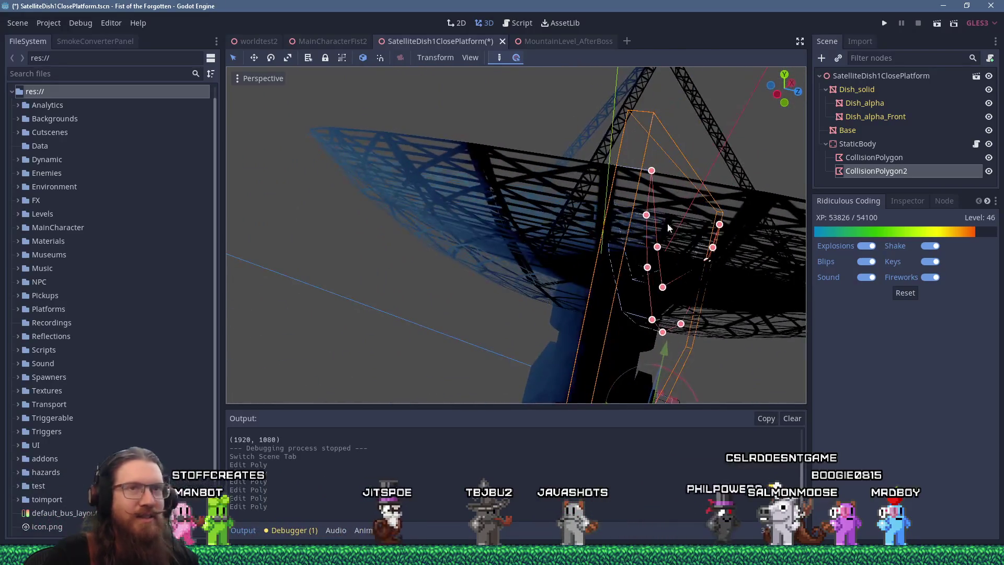
Step: Reselect CollisionPolygon2 and show its properties in the Inspector
{"action": "left_click", "coordinate": [893, 156]}
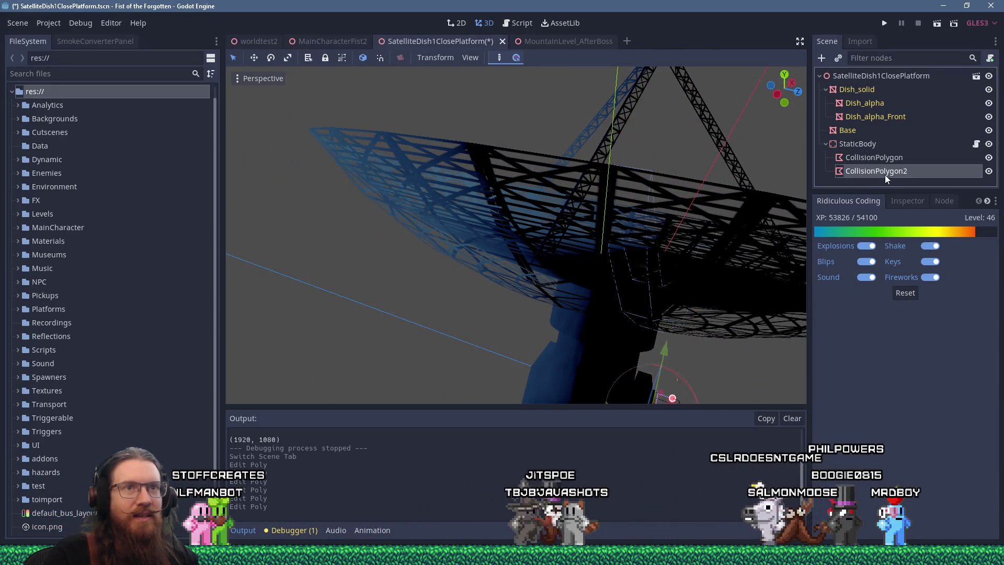
{"action": "double_click", "coordinate": [885, 172]}
{"action": "left_click", "coordinate": [918, 200]}
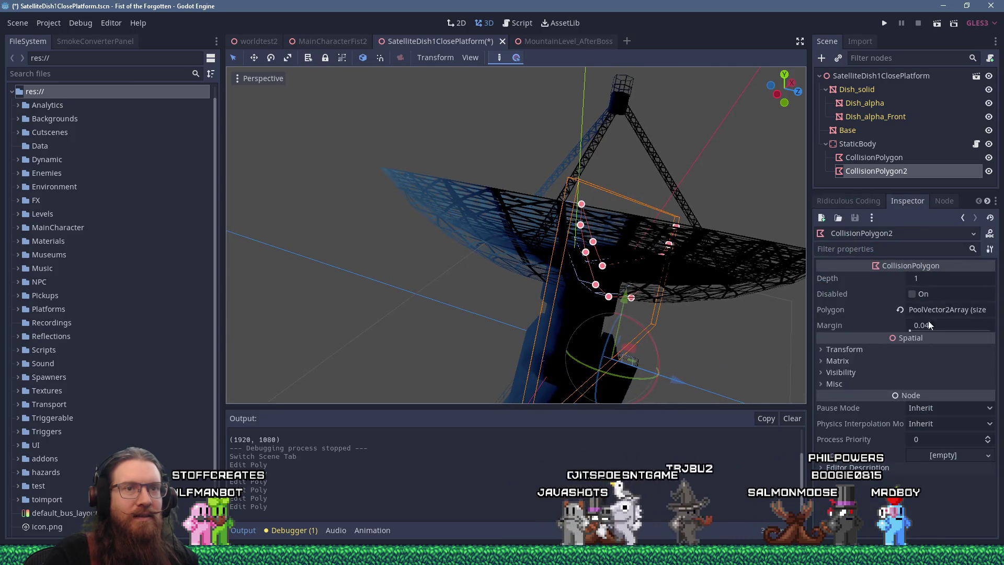
Step: Set CollisionPolygon2's Depth to 2 in the Inspector
{"action": "left_click", "coordinate": [935, 279]}
{"action": "type", "text": "2"}
{"action": "key", "text": "Return"}
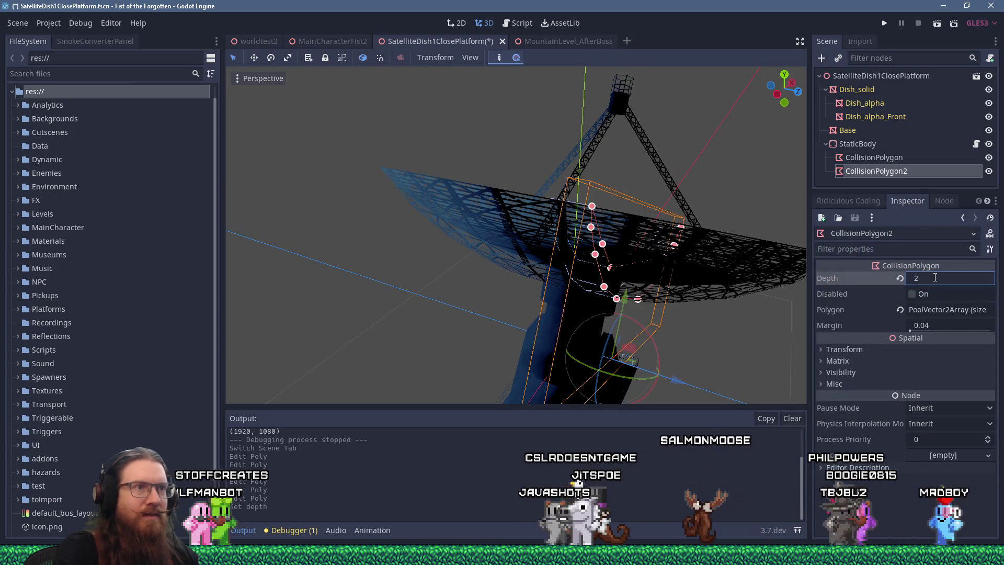
{"action": "mouse_move", "coordinate": [576, 241]}
{"action": "middle_mouse_down"}
{"action": "mouse_move", "coordinate": [533, 168]}
{"action": "mouse_move", "coordinate": [650, 180]}
{"action": "mouse_move", "coordinate": [534, 259]}
{"action": "middle_mouse_up"}
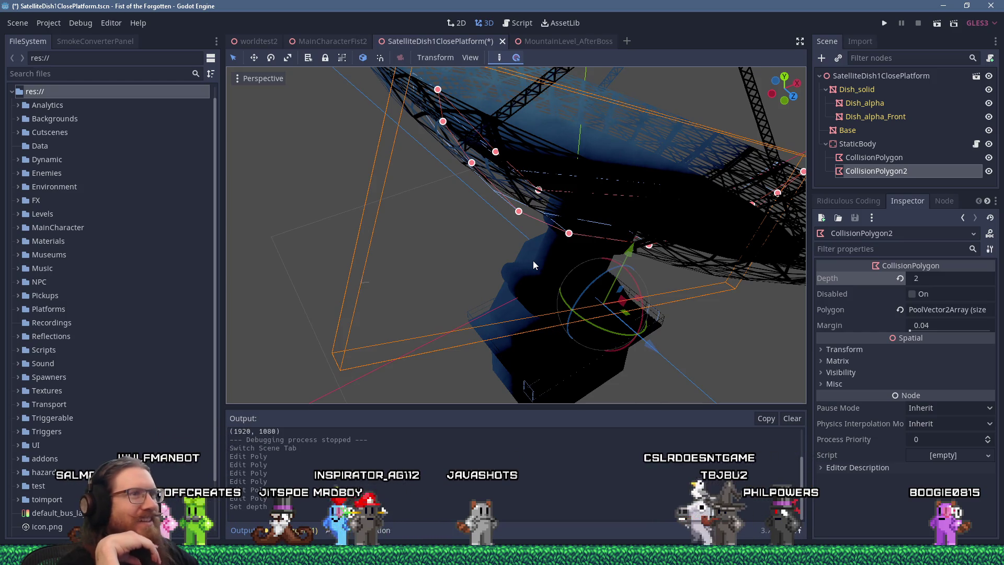
Step: From the rear view, drag a collision point out to the tip of the dish rim
{"action": "mouse_move", "coordinate": [524, 159]}
{"action": "middle_mouse_down"}
{"action": "mouse_move", "coordinate": [489, 115]}
{"action": "mouse_move", "coordinate": [485, 183]}
{"action": "middle_mouse_up"}
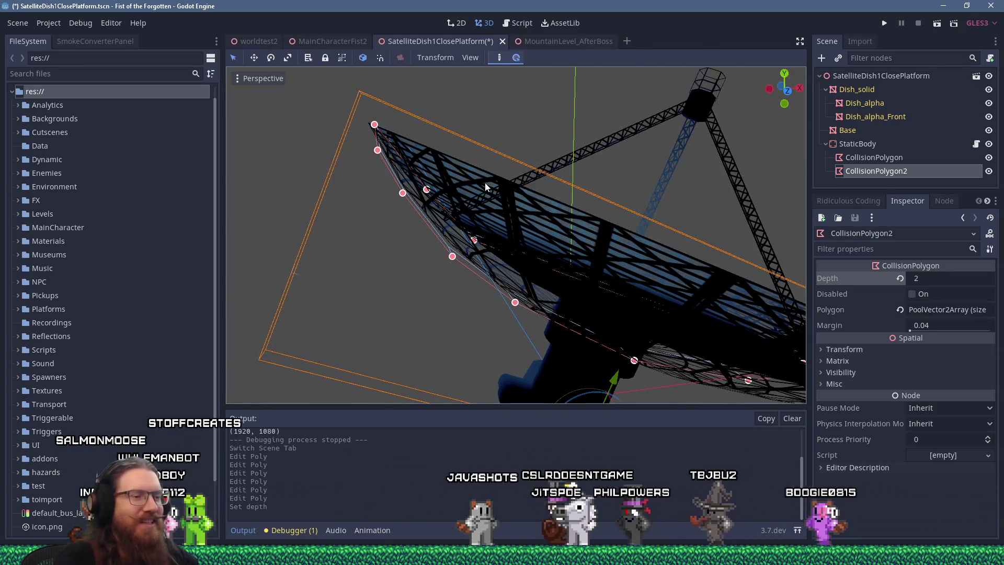
{"action": "key", "text": "ctrl+KP_1"}
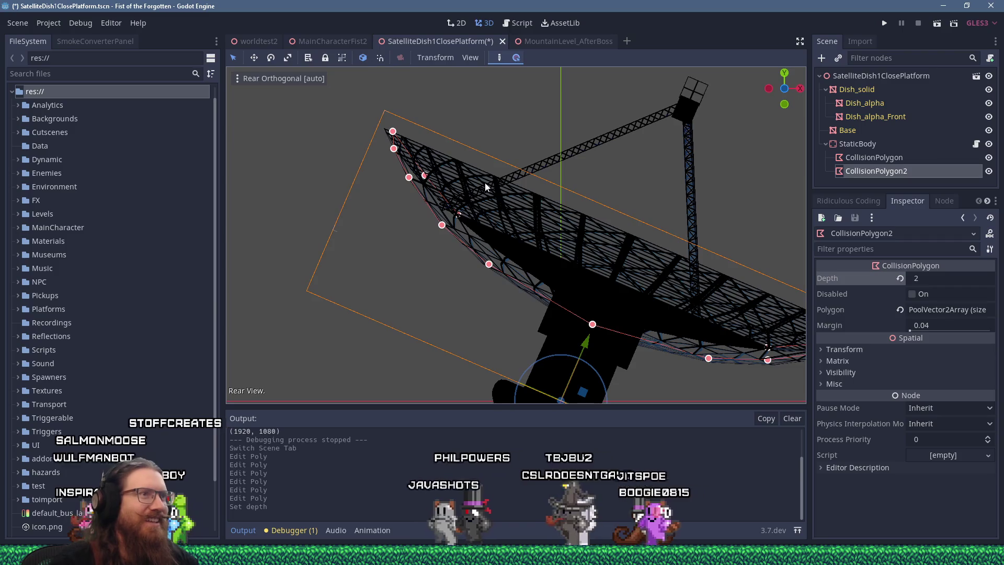
{"action": "scroll", "coordinate": [485, 183], "scroll_direction": "up", "scroll_amount": 5}
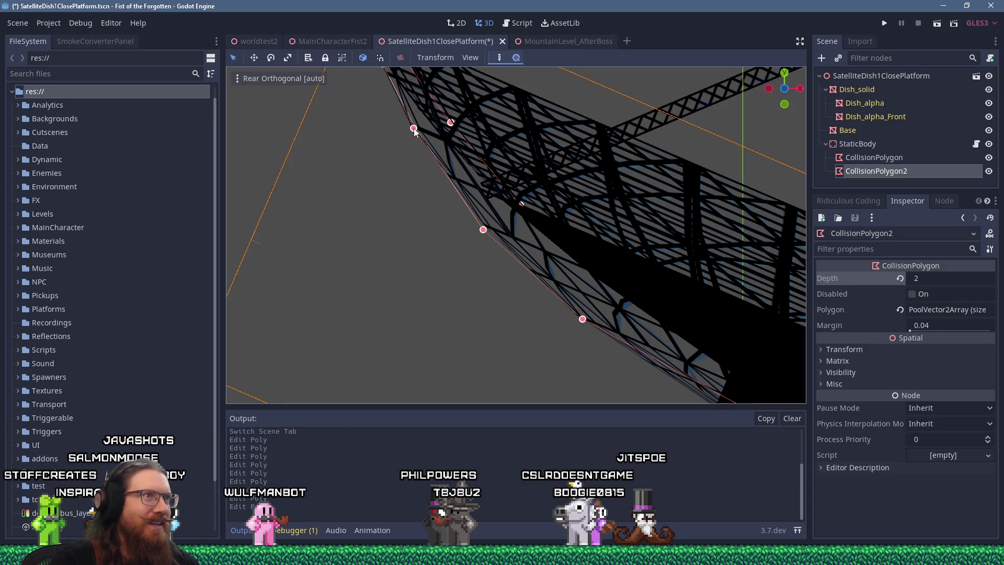
{"action": "scroll", "coordinate": [412, 130], "scroll_direction": "down", "scroll_amount": 3}
{"action": "scroll", "coordinate": [460, 179], "scroll_direction": "up", "scroll_amount": 2}
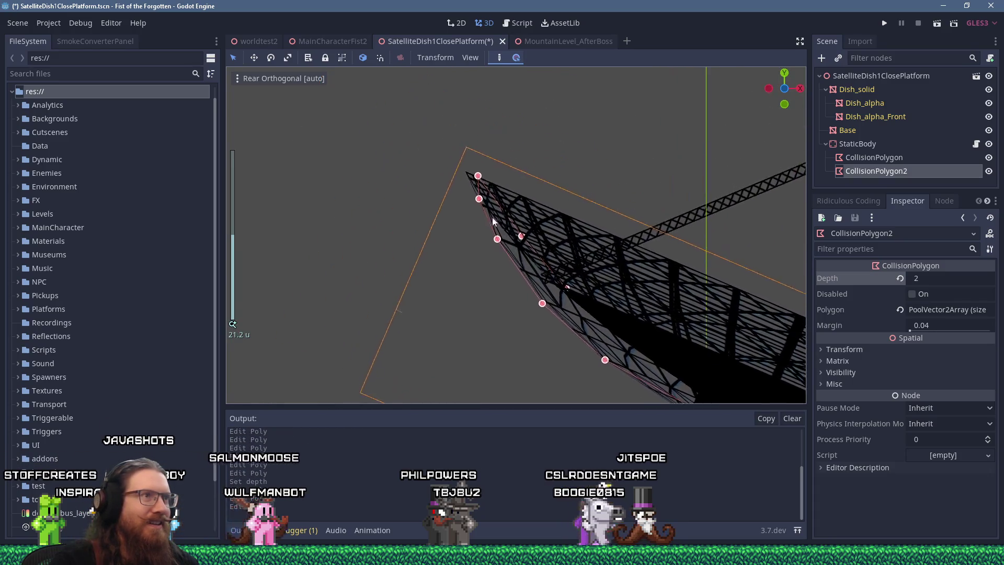
{"action": "scroll", "coordinate": [462, 182], "scroll_direction": "up", "scroll_amount": 1}
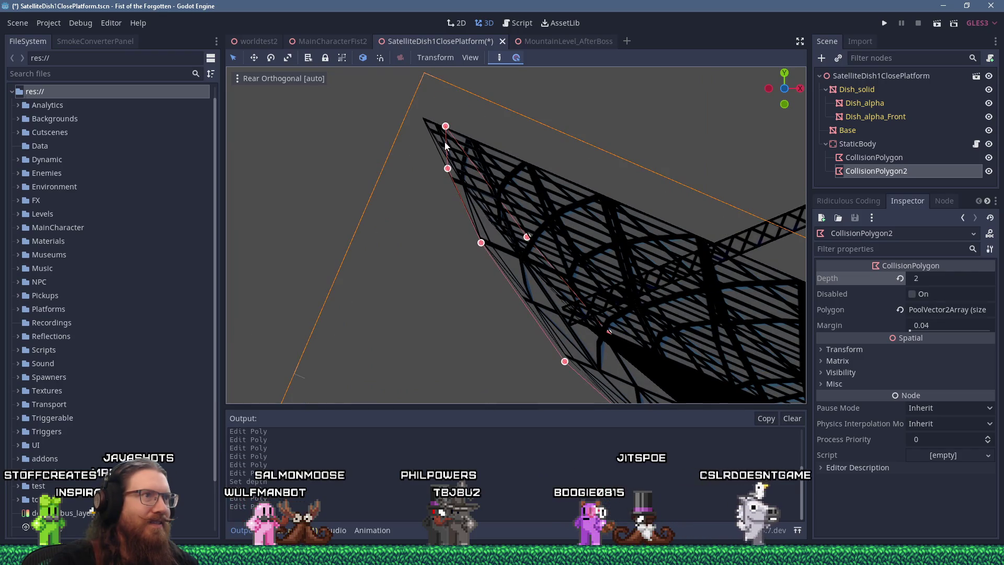
{"action": "left_click_drag", "start_coordinate": [449, 169], "coordinate": [422, 118]}
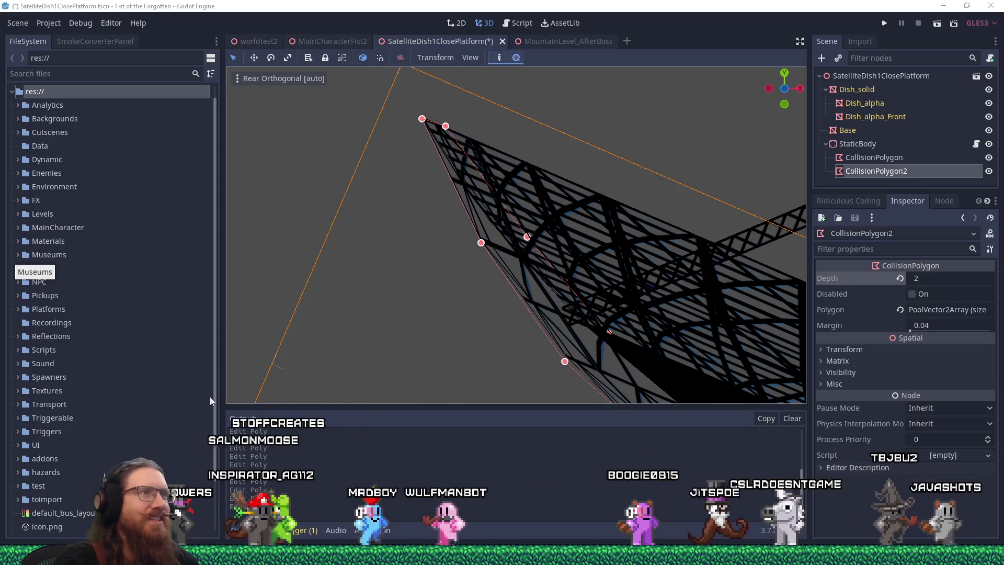
Step: Lower two underside collision points onto the dish's curved bottom edge
{"action": "scroll", "coordinate": [582, 328], "scroll_direction": "down", "scroll_amount": 5}
{"action": "scroll", "coordinate": [523, 218], "scroll_direction": "up", "scroll_amount": 2}
{"action": "mouse_move", "coordinate": [503, 199]}
{"action": "middle_mouse_down", "text": "shift"}
{"action": "mouse_move", "coordinate": [459, 193]}
{"action": "mouse_move", "coordinate": [405, 206]}
{"action": "middle_mouse_up", "text": "shift"}
{"action": "scroll", "coordinate": [607, 278], "scroll_direction": "up", "scroll_amount": 5}
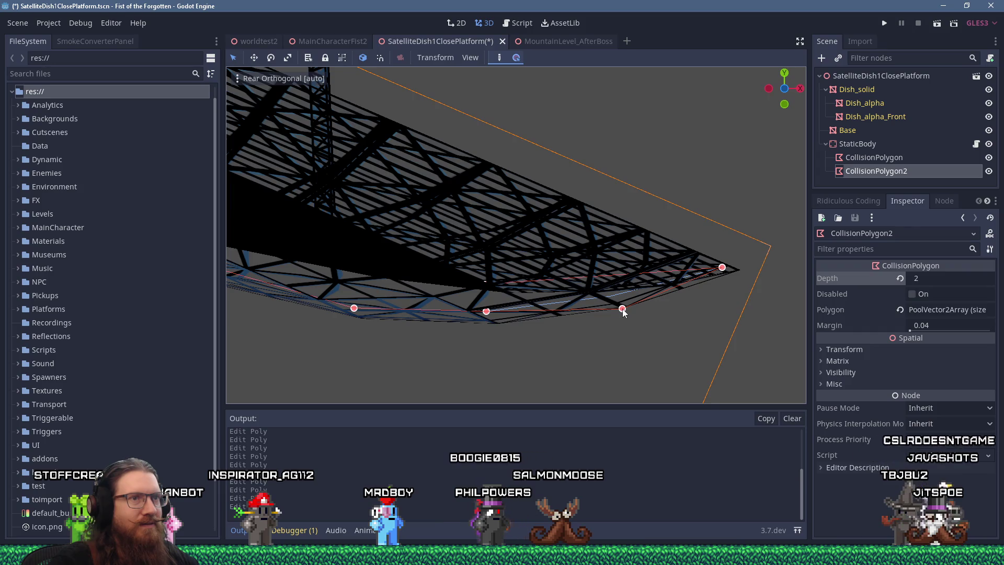
{"action": "left_click_drag", "start_coordinate": [354, 308], "coordinate": [352, 318]}
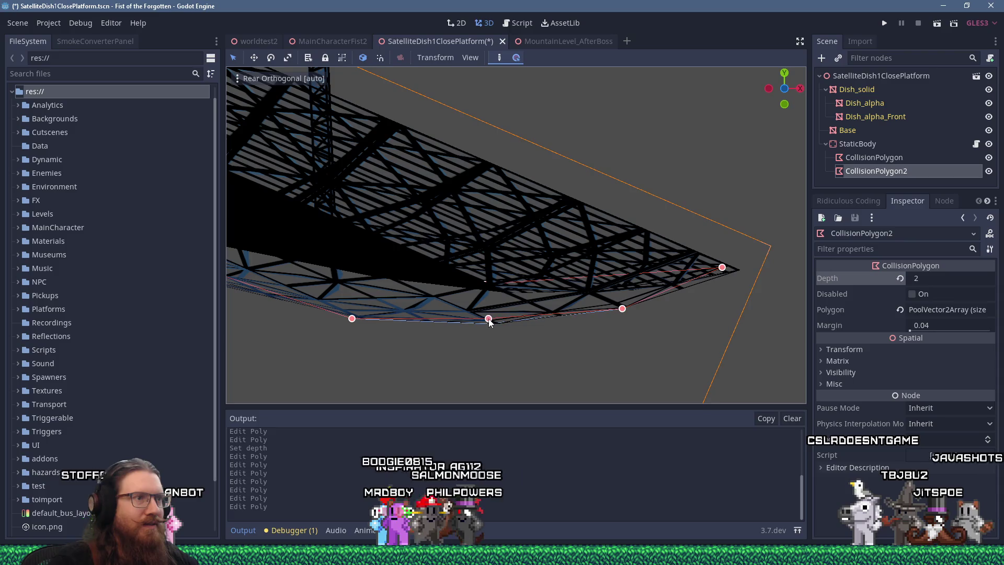
{"action": "scroll", "coordinate": [497, 299], "scroll_direction": "up", "scroll_amount": 4}
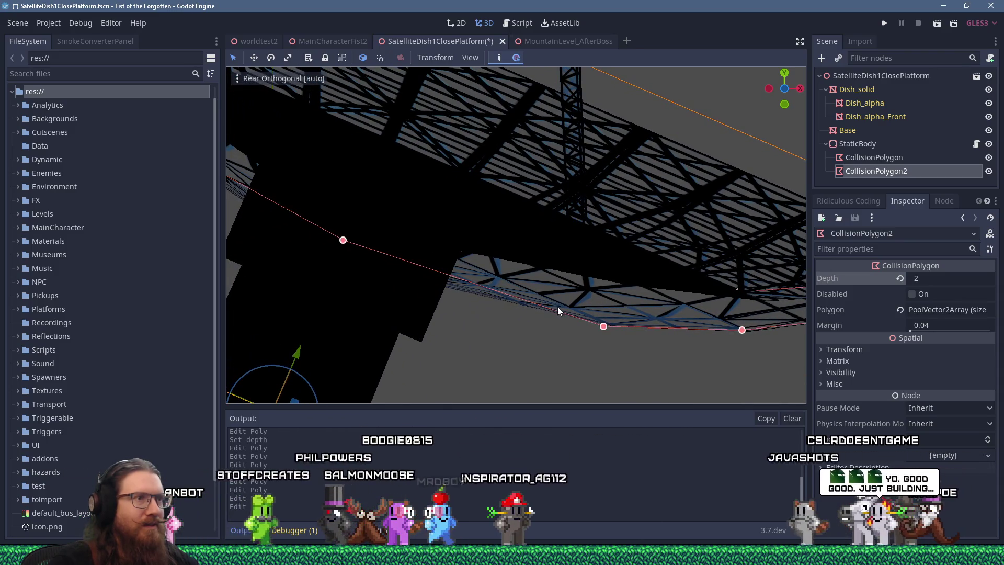
{"action": "left_click_drag", "start_coordinate": [342, 239], "coordinate": [333, 254]}
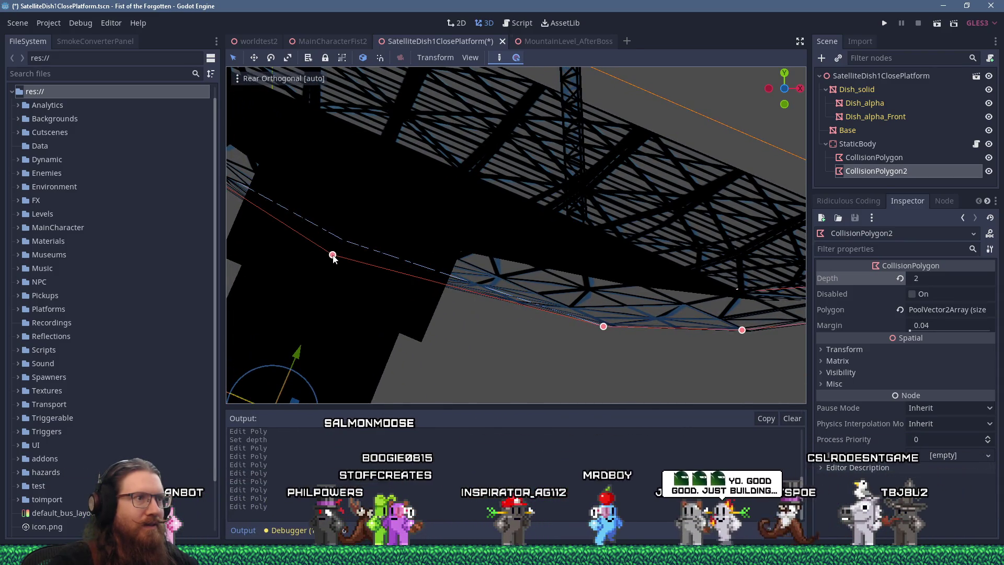
{"action": "middle_click_drag", "start_coordinate": [333, 254], "coordinate": [408, 270], "text": "shift"}
{"action": "scroll", "coordinate": [444, 281], "scroll_direction": "down", "scroll_amount": 3}
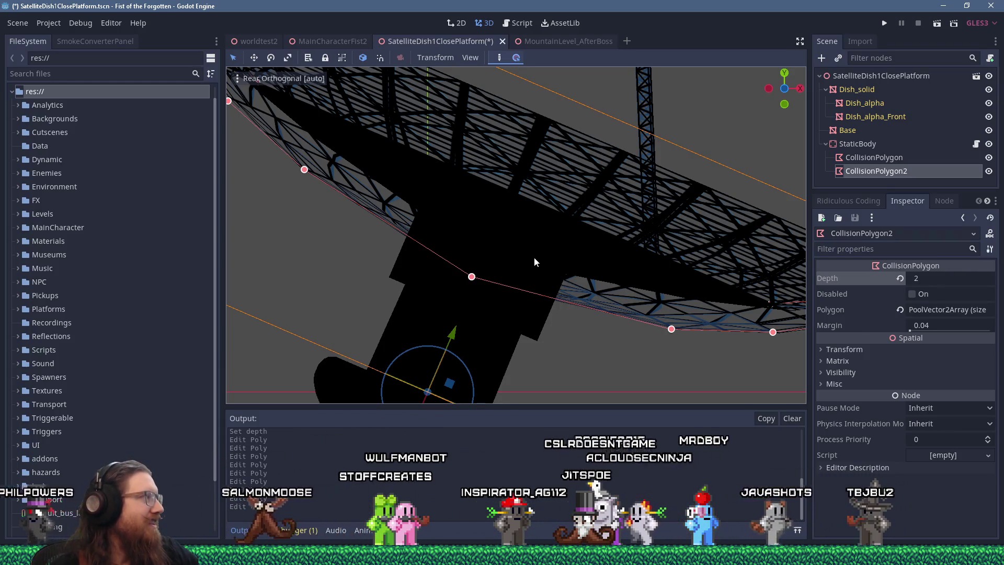
Step: Orbit around the dish underside to check the collision polygon's fit
{"action": "mouse_move", "coordinate": [658, 230]}
{"action": "middle_mouse_down", "text": "shift"}
{"action": "mouse_move", "coordinate": [501, 230]}
{"action": "mouse_move", "coordinate": [489, 240]}
{"action": "mouse_move", "coordinate": [476, 230]}
{"action": "mouse_move", "coordinate": [551, 239]}
{"action": "mouse_move", "coordinate": [479, 172]}
{"action": "mouse_move", "coordinate": [533, 186]}
{"action": "mouse_move", "coordinate": [558, 221]}
{"action": "mouse_move", "coordinate": [576, 222]}
{"action": "mouse_move", "coordinate": [580, 206]}
{"action": "middle_mouse_up", "text": "shift"}
{"action": "scroll", "coordinate": [542, 193], "scroll_direction": "up", "scroll_amount": 1}
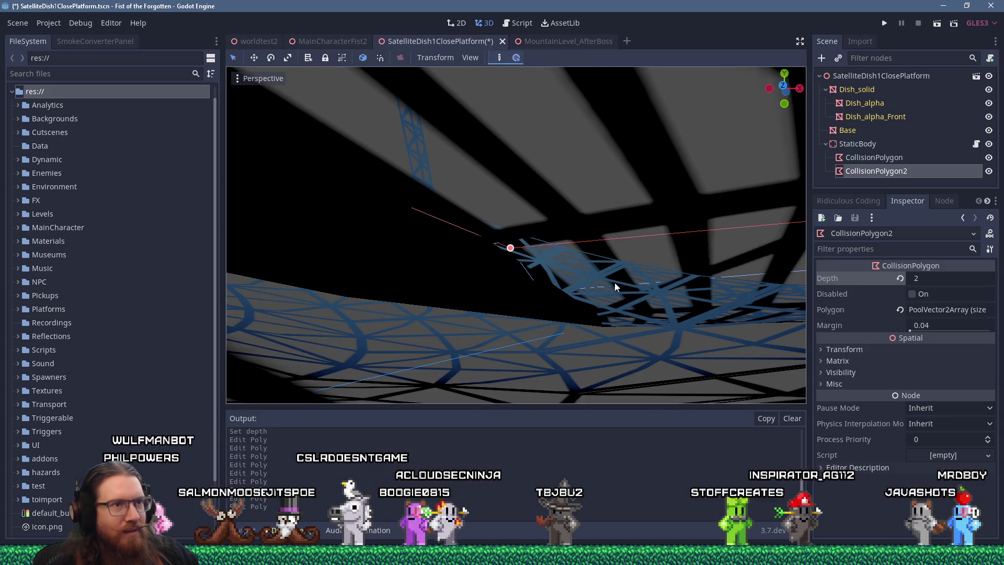
{"action": "scroll", "coordinate": [641, 288], "scroll_direction": "down", "scroll_amount": 2}
{"action": "scroll", "coordinate": [641, 287], "scroll_direction": "up", "scroll_amount": 2}
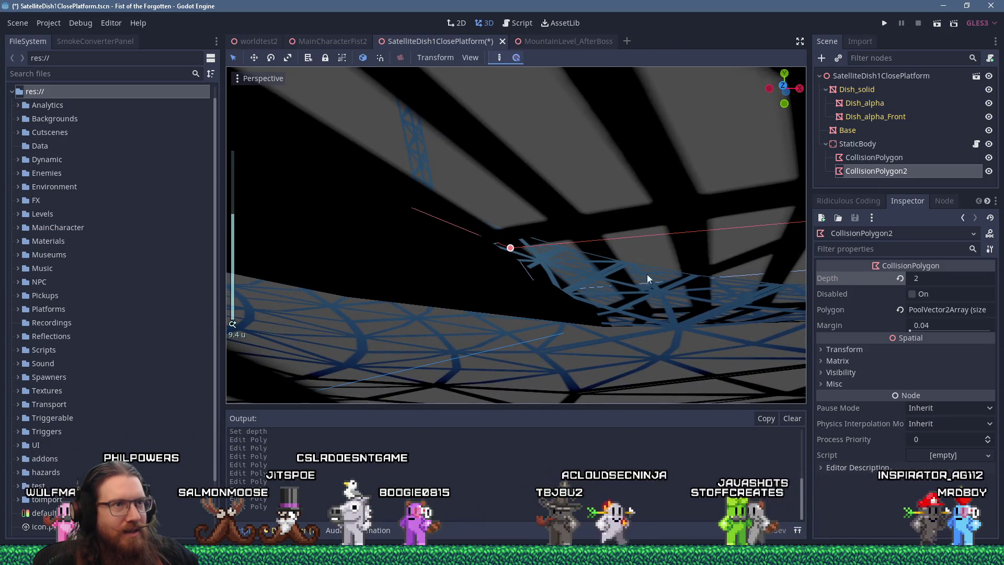
{"action": "mouse_move", "coordinate": [651, 237]}
{"action": "middle_mouse_down"}
{"action": "mouse_move", "coordinate": [655, 280]}
{"action": "mouse_move", "coordinate": [653, 248]}
{"action": "mouse_move", "coordinate": [647, 280]}
{"action": "mouse_move", "coordinate": [618, 302]}
{"action": "mouse_move", "coordinate": [551, 297]}
{"action": "mouse_move", "coordinate": [623, 306]}
{"action": "mouse_move", "coordinate": [650, 297]}
{"action": "mouse_move", "coordinate": [648, 322]}
{"action": "mouse_move", "coordinate": [624, 331]}
{"action": "mouse_move", "coordinate": [677, 313]}
{"action": "mouse_move", "coordinate": [626, 285]}
{"action": "middle_mouse_up"}
{"action": "scroll", "coordinate": [607, 274], "scroll_direction": "up", "scroll_amount": 3}
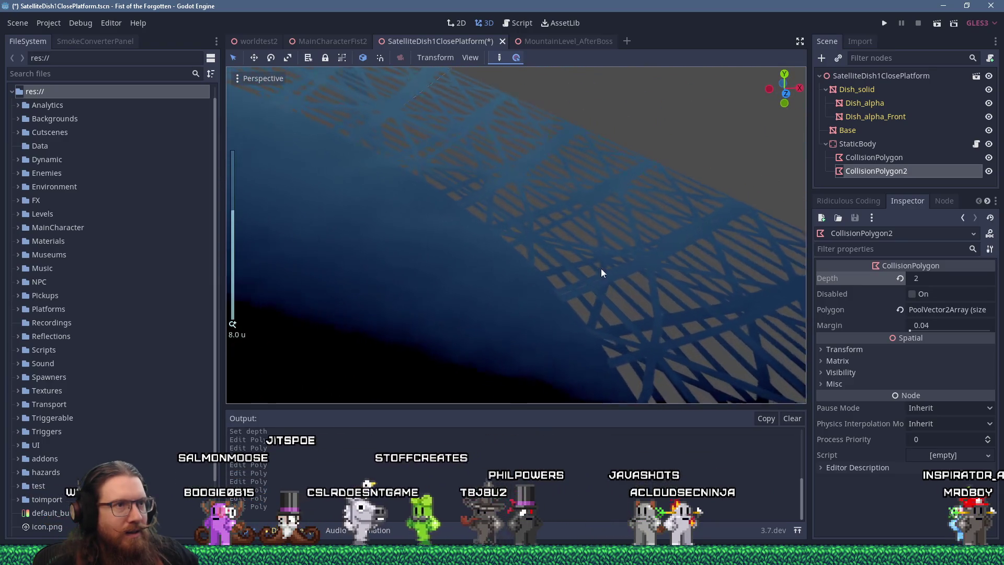
{"action": "mouse_move", "coordinate": [631, 330]}
{"action": "middle_mouse_down"}
{"action": "mouse_move", "coordinate": [670, 267]}
{"action": "mouse_move", "coordinate": [676, 290]}
{"action": "mouse_move", "coordinate": [633, 272]}
{"action": "mouse_move", "coordinate": [630, 312]}
{"action": "middle_mouse_up"}
{"action": "scroll", "coordinate": [661, 294], "scroll_direction": "down", "scroll_amount": 5}
{"action": "scroll", "coordinate": [677, 288], "scroll_direction": "down", "scroll_amount": 3}
{"action": "key", "text": "alt+Tab"}
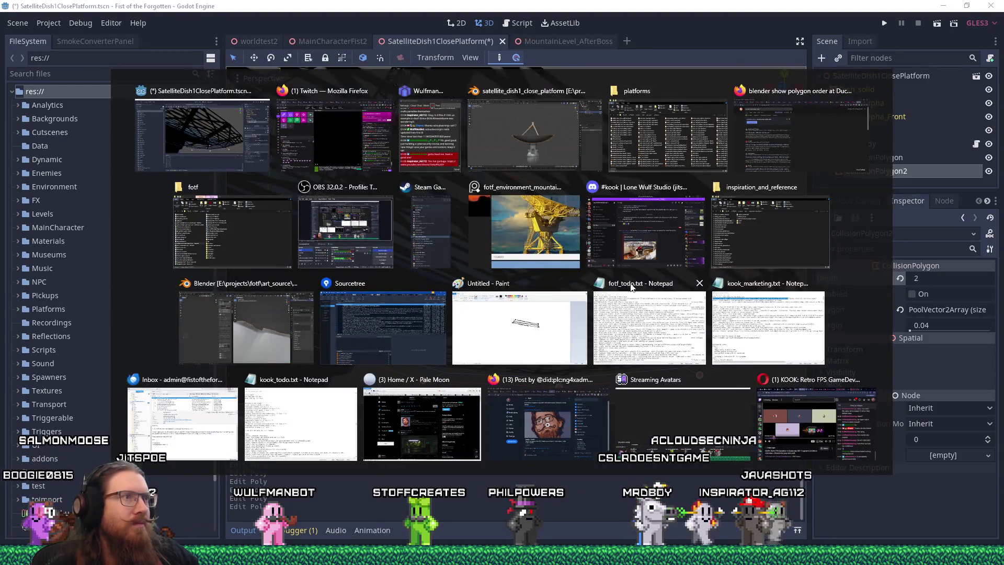
Step: In Firefox, open the video on changing index order in Geometry Nodes
{"action": "key", "text": "Escape"}
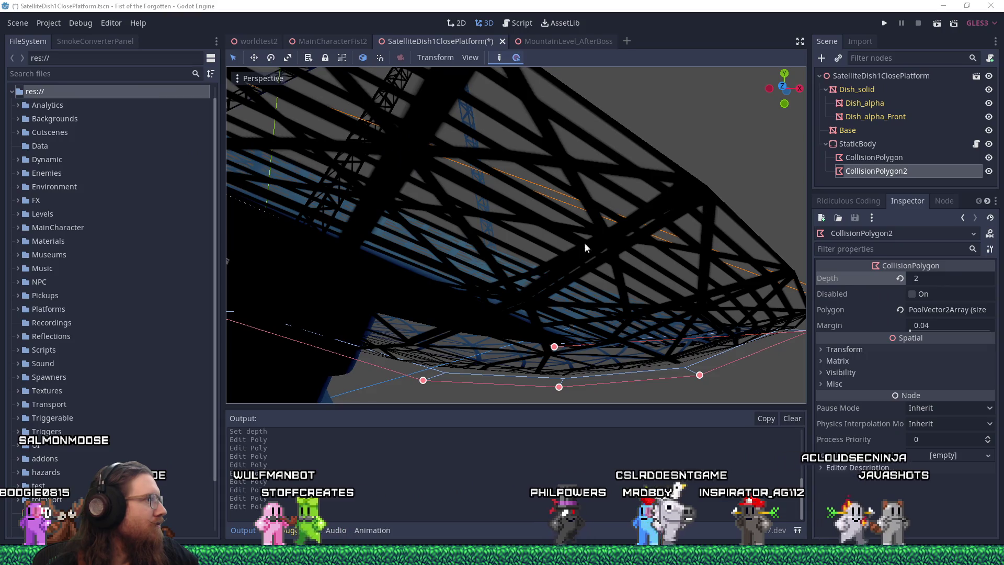
{"action": "mouse_move", "coordinate": [89, 560]}
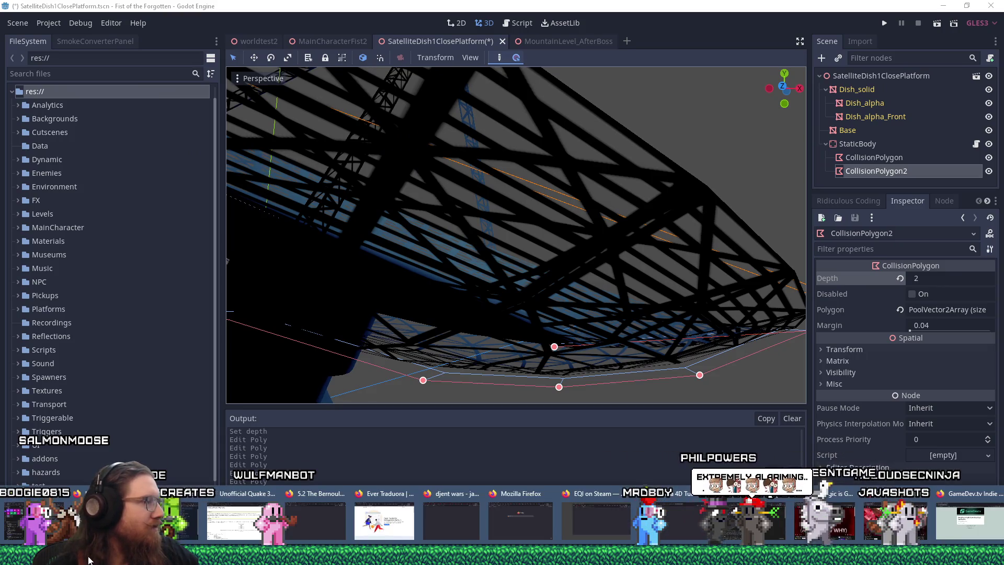
{"action": "left_click", "coordinate": [803, 513]}
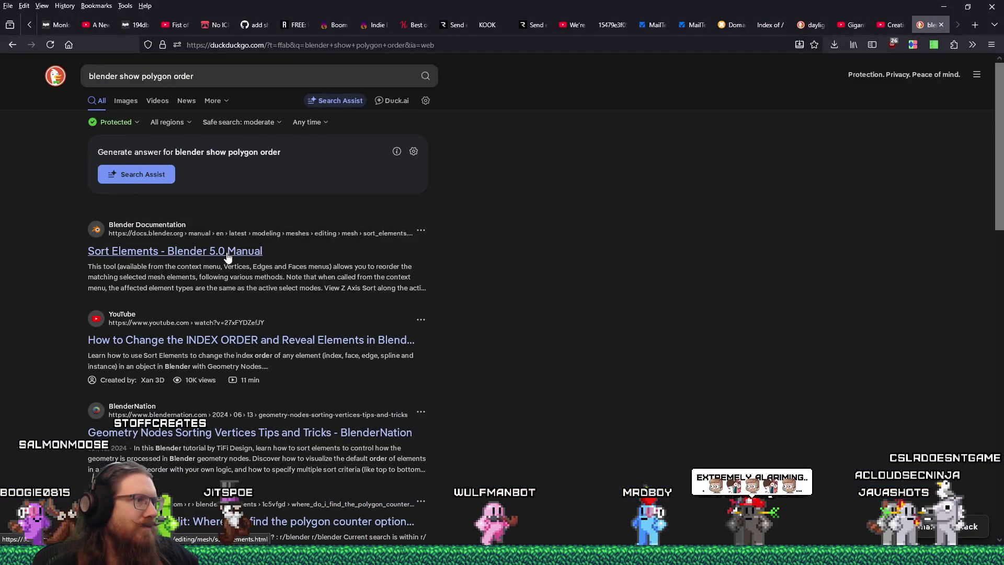
{"action": "left_click", "coordinate": [296, 345]}
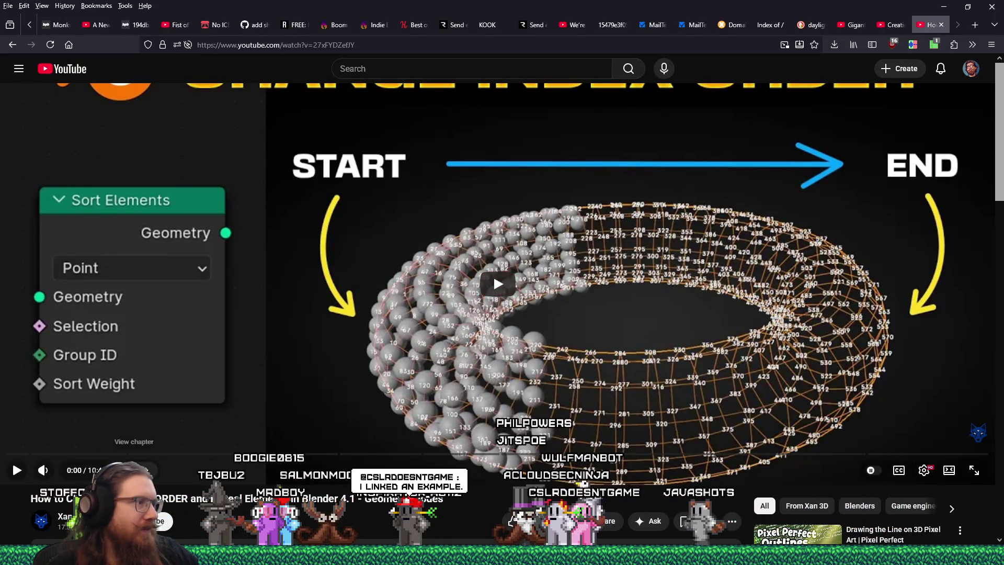
Step: Rewind the tutorial to 1:00, where the Viewer Node's Attribute Text overlay is shown
{"action": "left_click", "coordinate": [23, 454]}
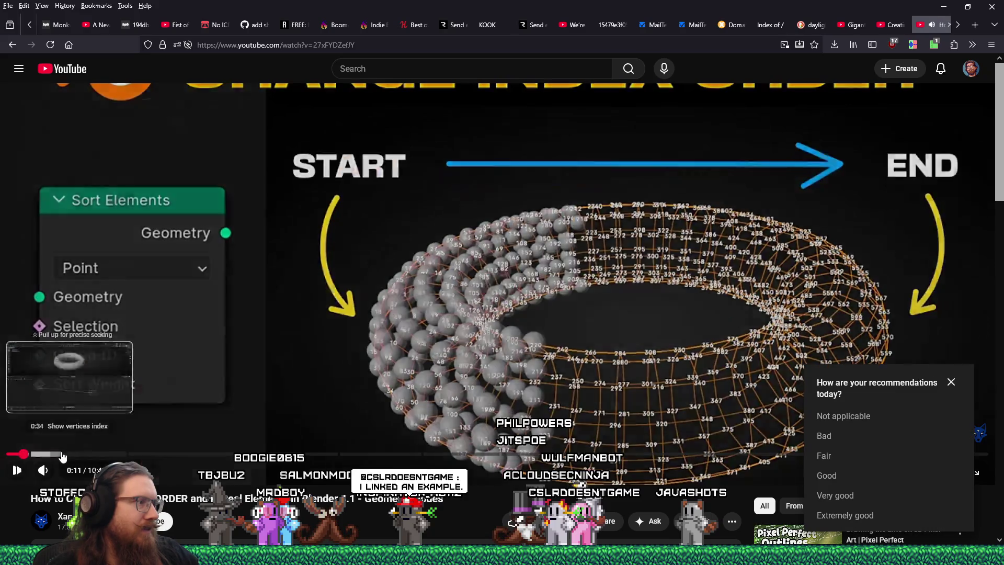
{"action": "left_click", "coordinate": [62, 455]}
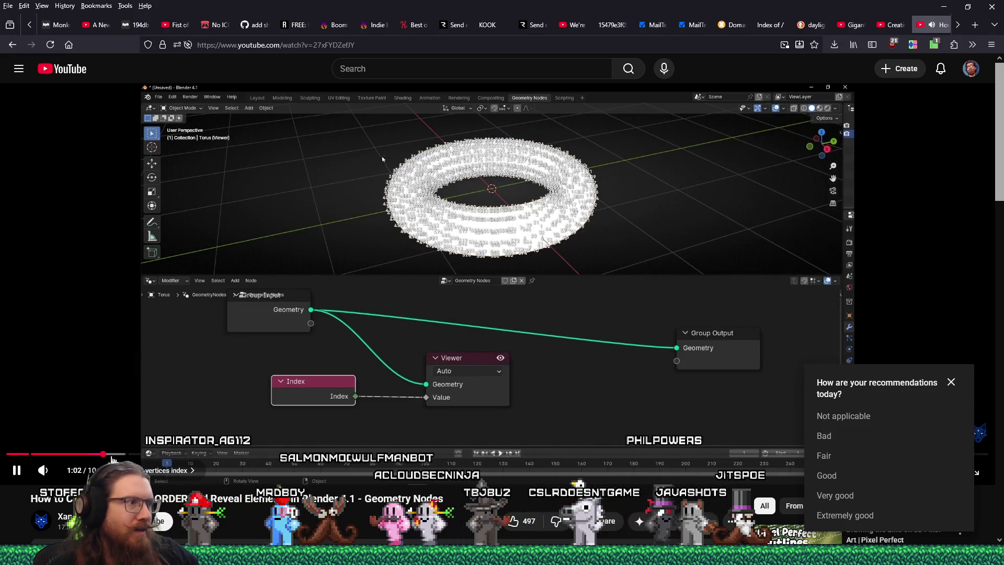
{"action": "left_click", "coordinate": [17, 470]}
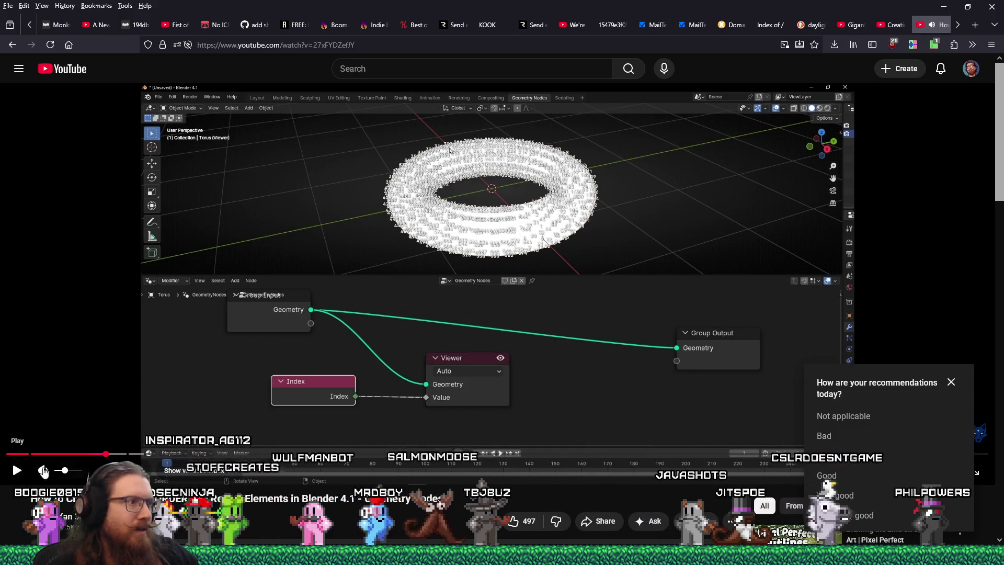
{"action": "left_click", "coordinate": [102, 455]}
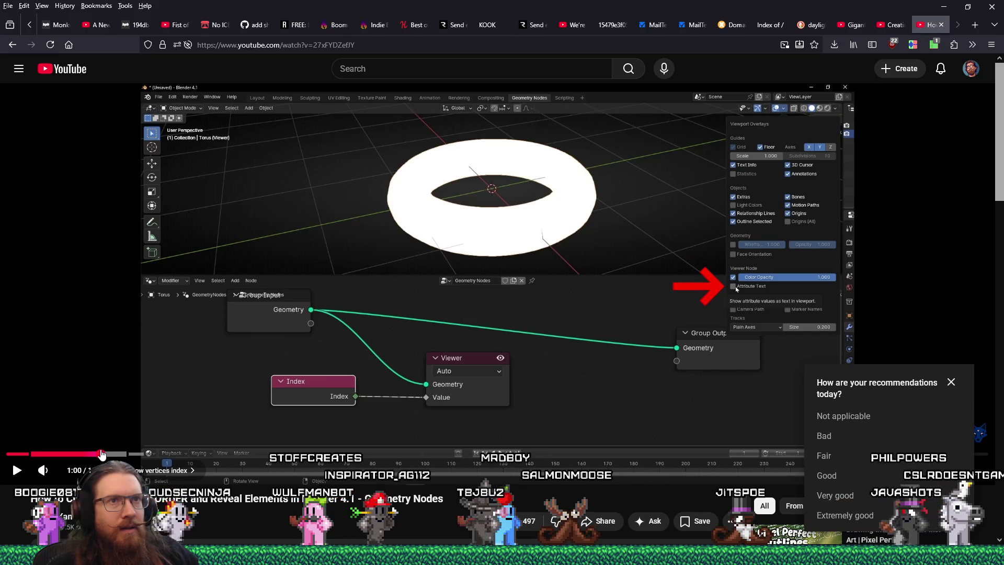
{"action": "key", "text": "alt+Tab"}
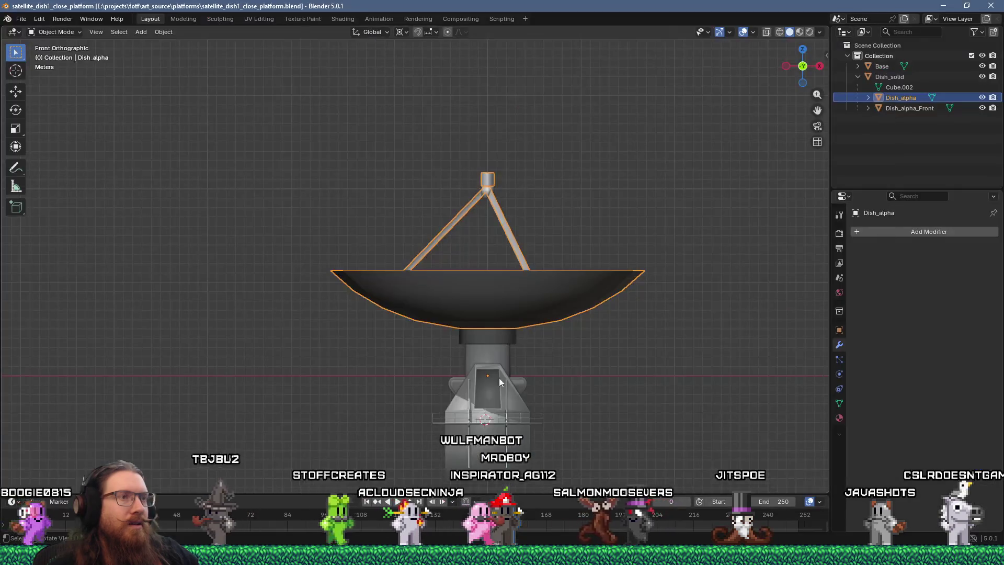
Step: Orbit to look down on the dish and check the Viewport Shading options against the tutorial
{"action": "middle_click_drag", "start_coordinate": [499, 378], "coordinate": [571, 384]}
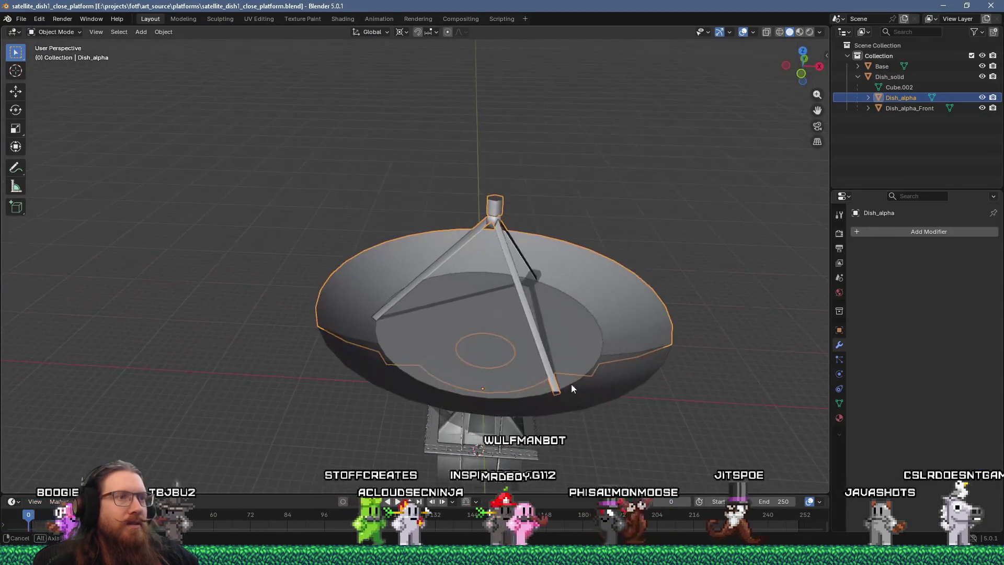
{"action": "left_click", "coordinate": [820, 32]}
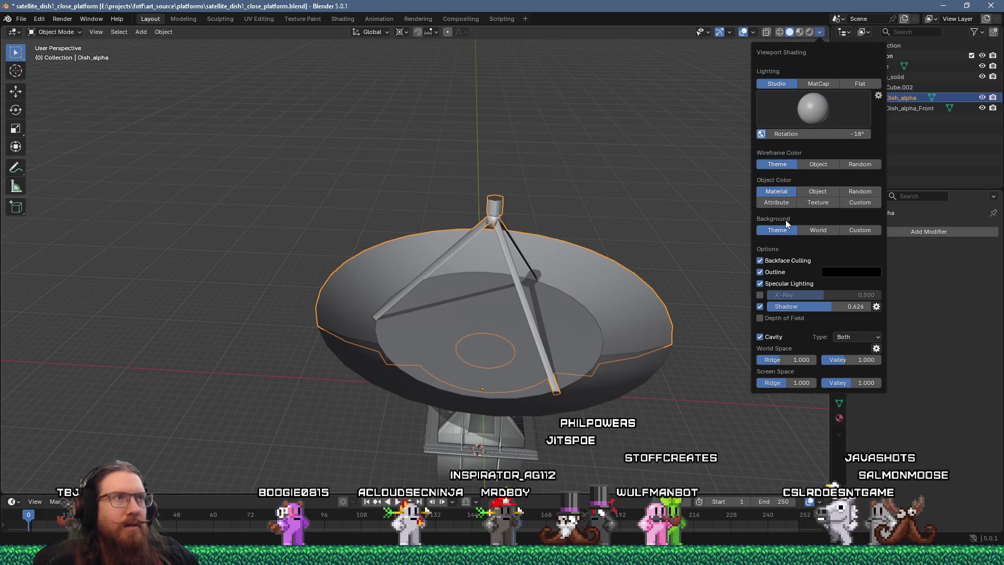
{"action": "key", "text": "alt+Tab"}
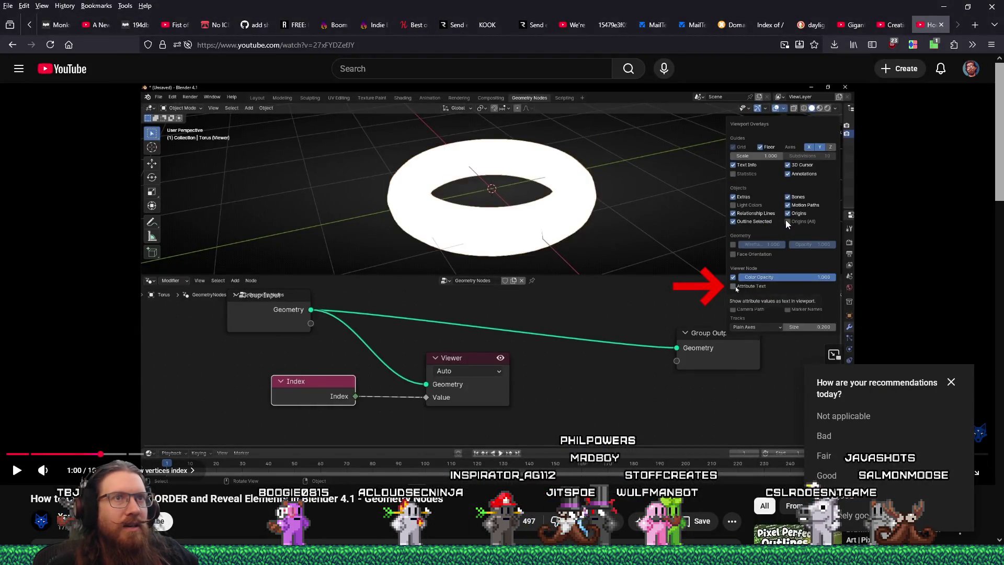
{"action": "key", "text": "alt+Tab"}
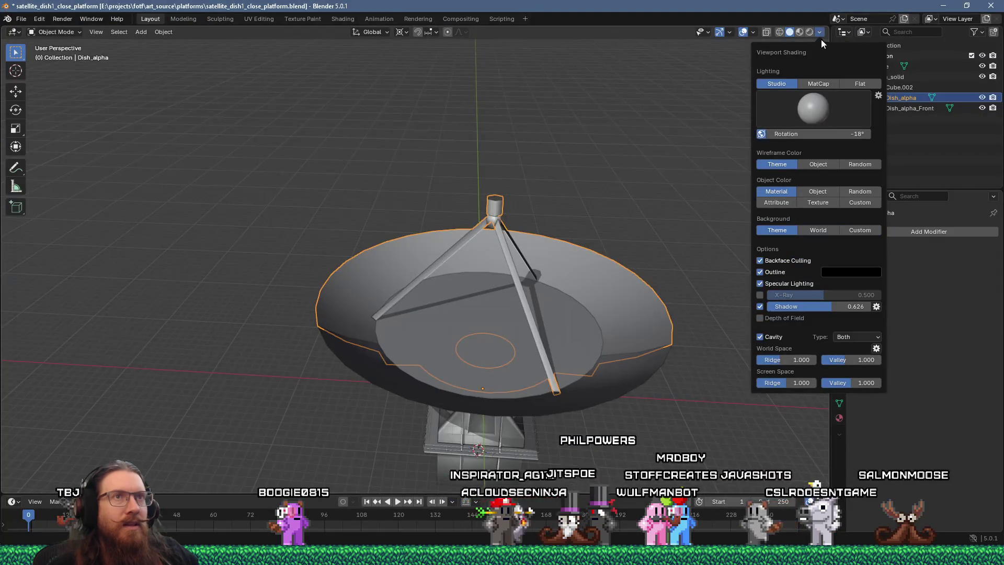
Step: Enable Attribute Text in Viewport Overlays and put Dish_alpha into Edit Mode from a lower side view
{"action": "left_click", "coordinate": [752, 32]}
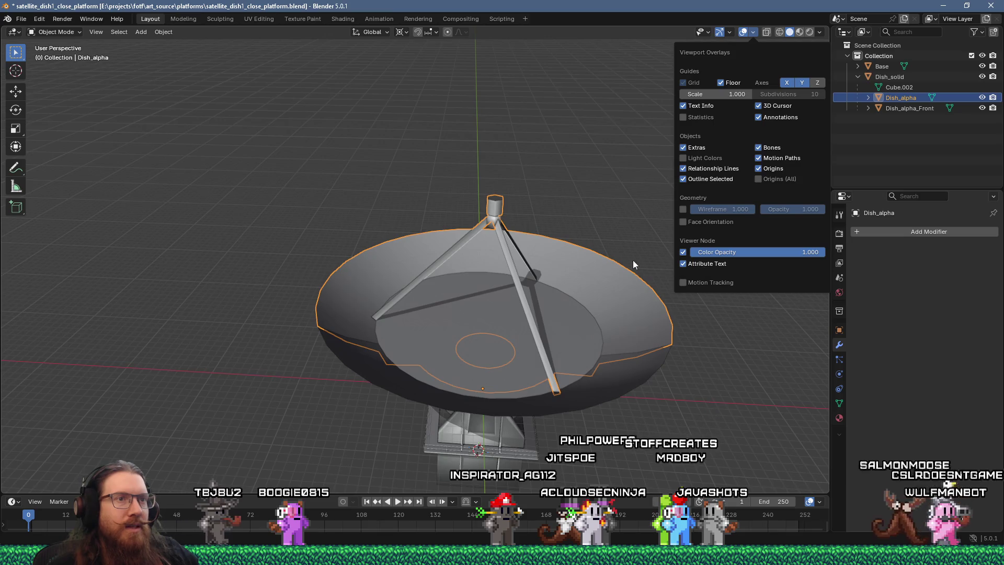
{"action": "scroll", "coordinate": [632, 259], "scroll_direction": "up", "scroll_amount": 3}
{"action": "mouse_move", "coordinate": [632, 259]}
{"action": "middle_mouse_down"}
{"action": "mouse_move", "coordinate": [633, 237]}
{"action": "mouse_move", "coordinate": [545, 223]}
{"action": "middle_mouse_up"}
{"action": "key", "text": "Tab"}
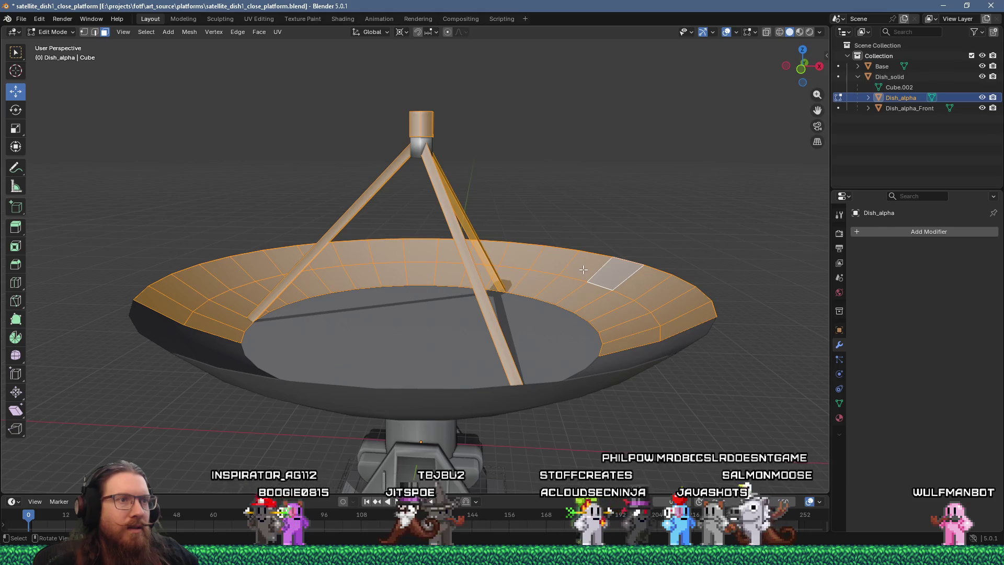
{"action": "key", "text": "alt+Tab"}
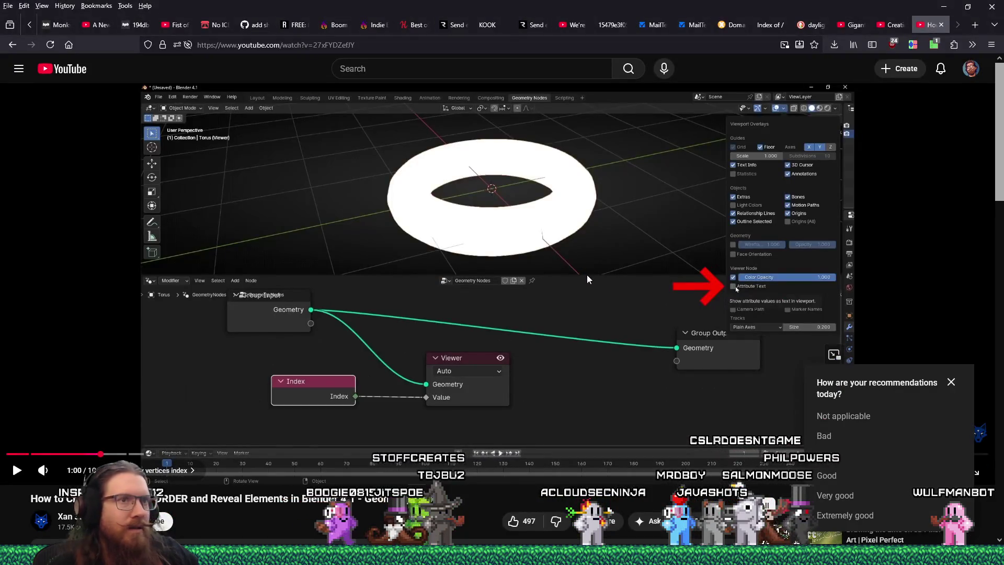
Step: Replay the tutorial from 0:52 to about 1:03, where a torus shows index numbers
{"action": "left_click", "coordinate": [88, 454]}
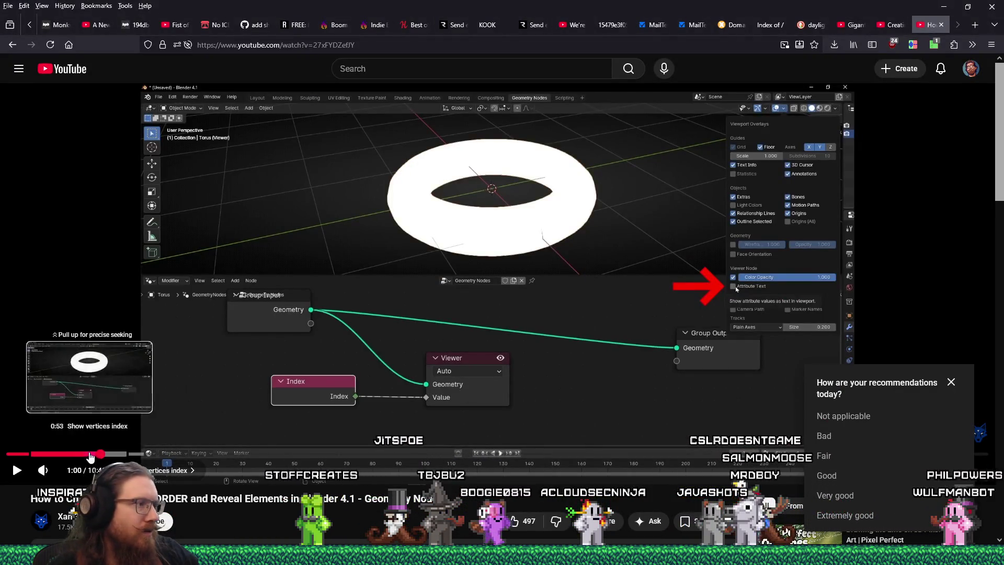
{"action": "left_click", "coordinate": [17, 472]}
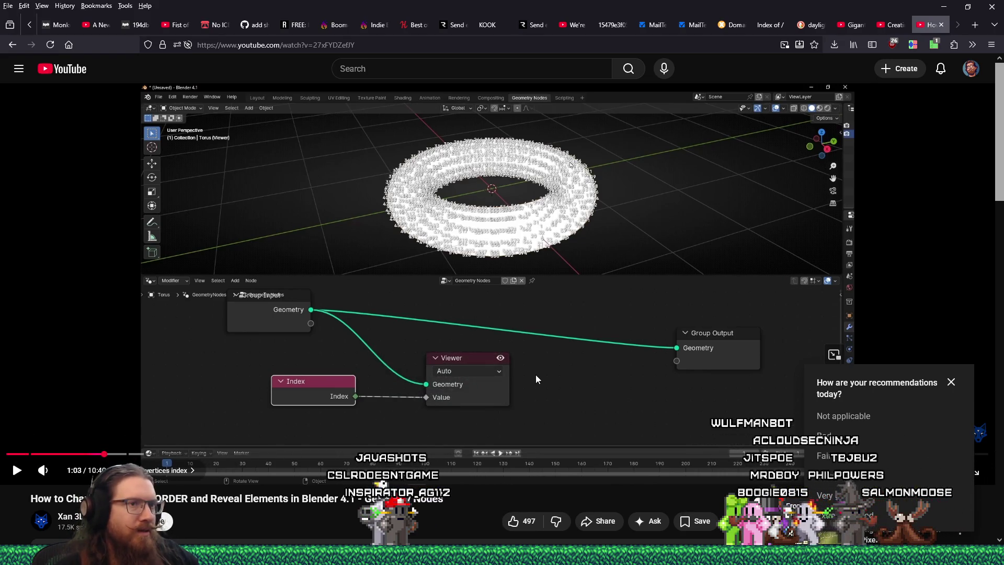
{"action": "key", "text": "alt+Tab"}
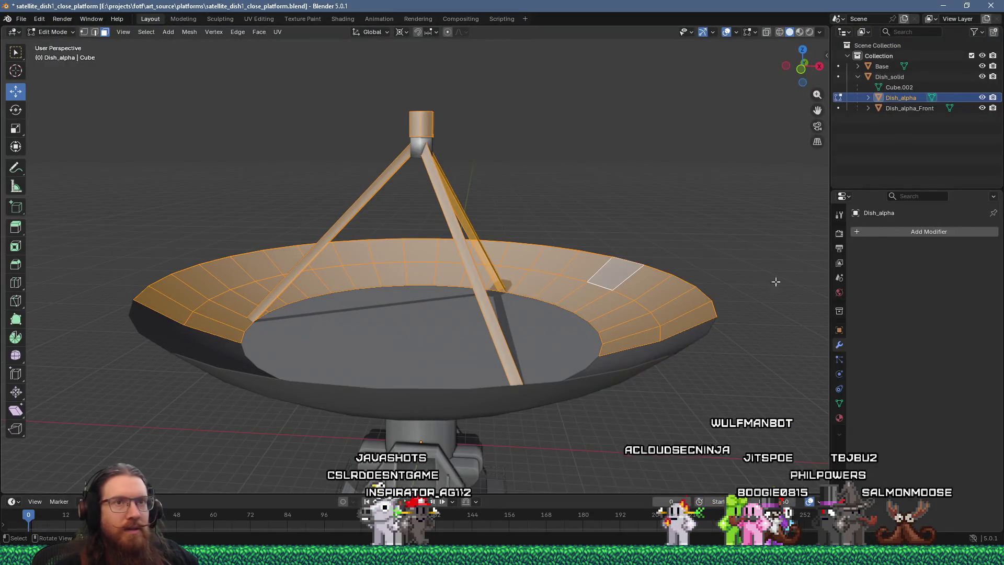
Step: Add a Geometry Nodes modifier to Dish_alpha and split off a Geometry Node Editor area
{"action": "left_click", "coordinate": [877, 232]}
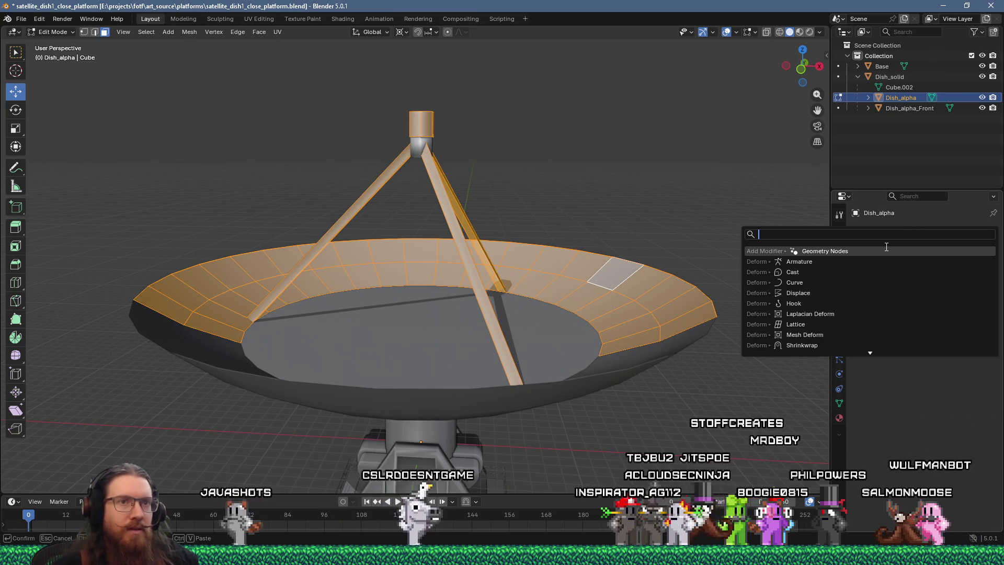
{"action": "left_click", "coordinate": [883, 251]}
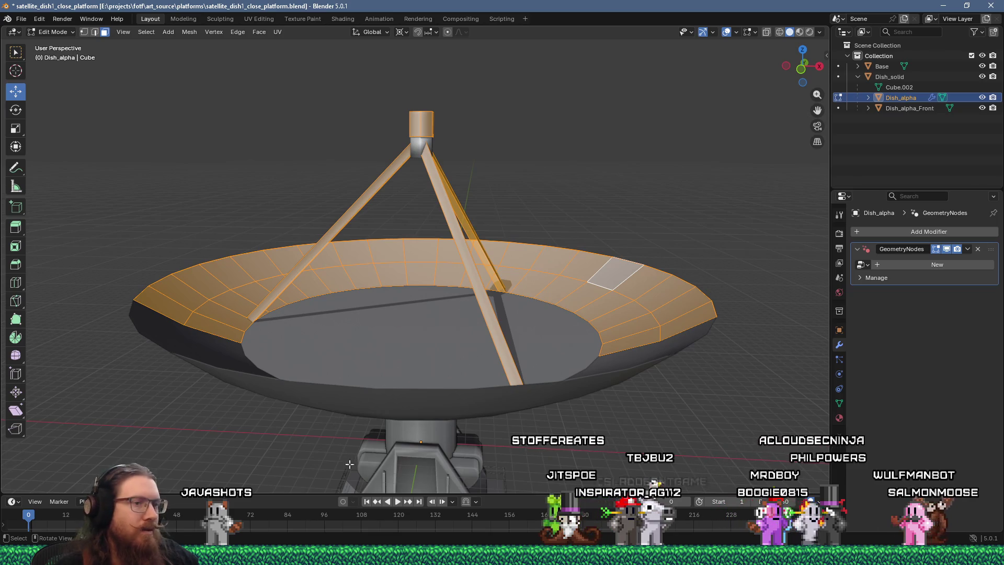
{"action": "left_click_drag", "start_coordinate": [3, 493], "coordinate": [82, 393]}
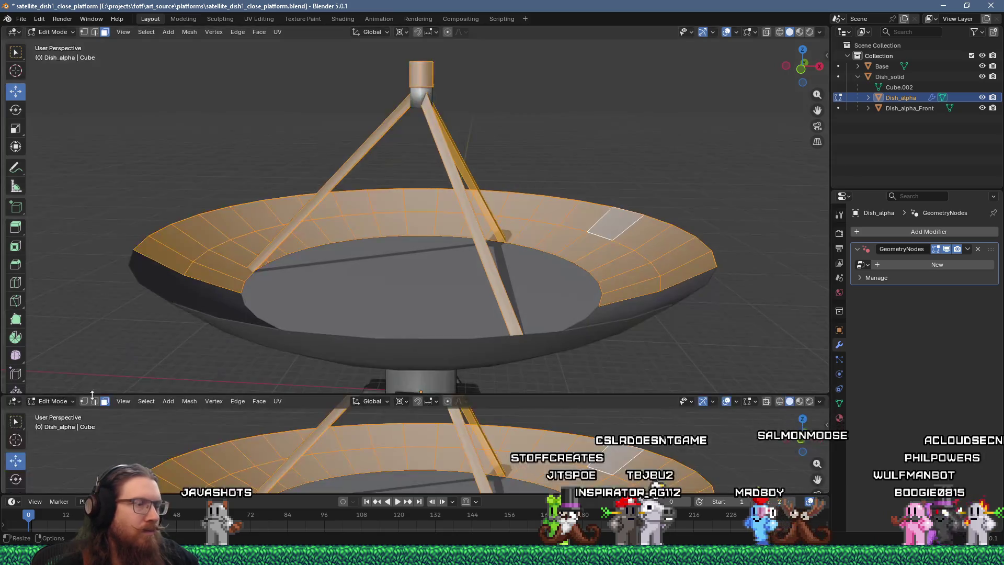
{"action": "left_click", "coordinate": [14, 401]}
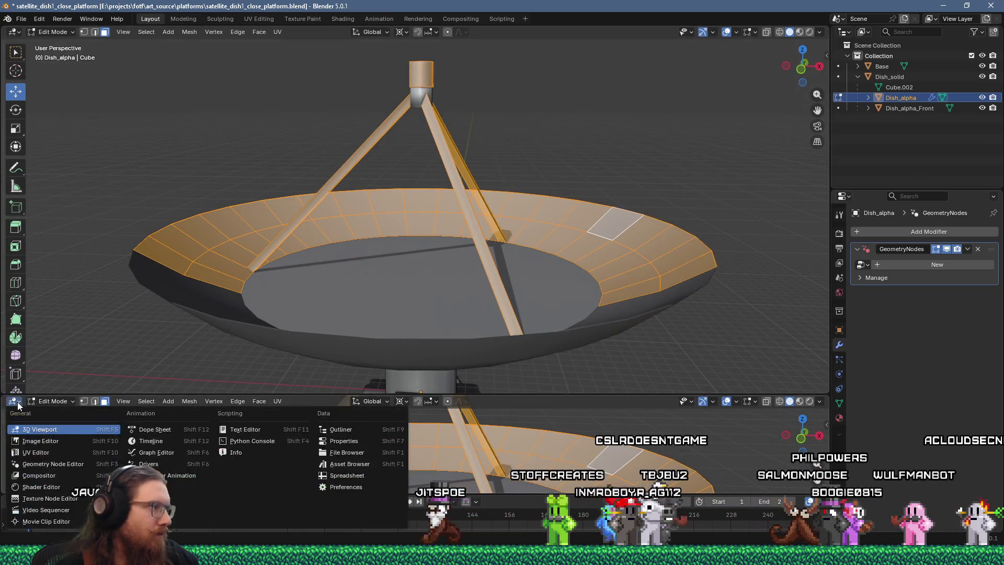
{"action": "left_click", "coordinate": [80, 462]}
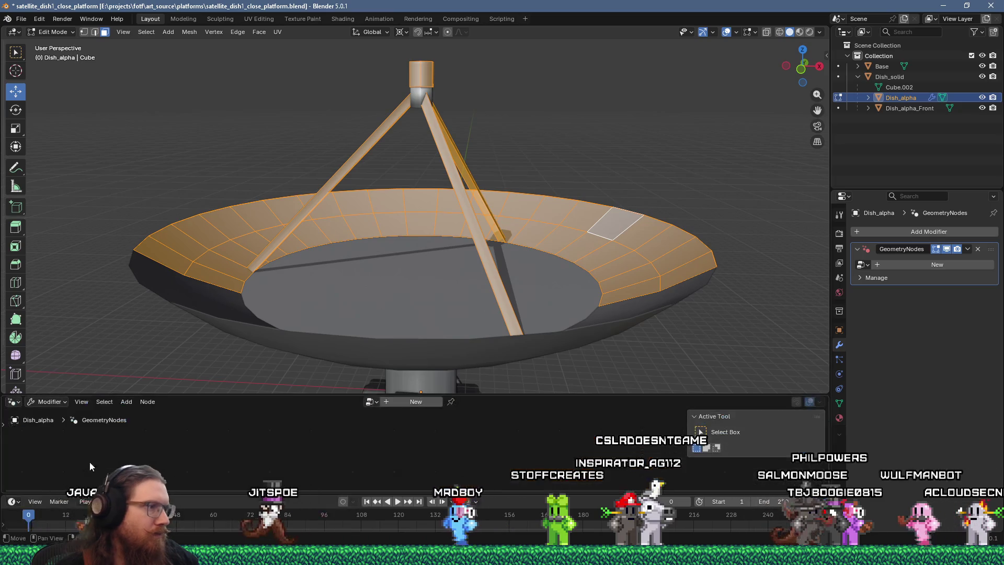
Step: Enlarge the node editor and create a new node group, centring Group Input and Group Output
{"action": "mouse_move", "coordinate": [499, 396]}
{"action": "left_mouse_down"}
{"action": "mouse_move", "coordinate": [528, 321]}
{"action": "mouse_move", "coordinate": [558, 313]}
{"action": "left_mouse_up"}
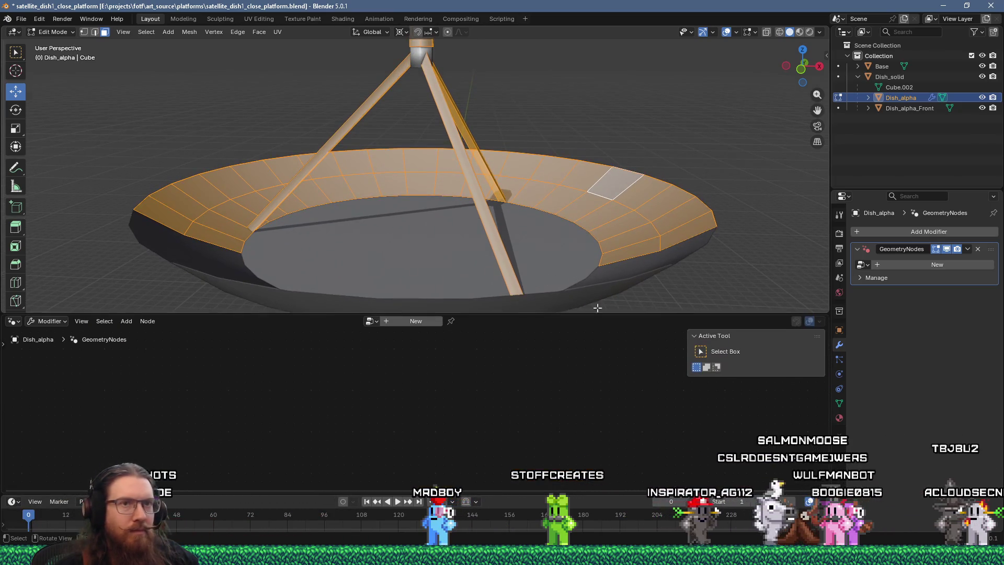
{"action": "left_click", "coordinate": [916, 265]}
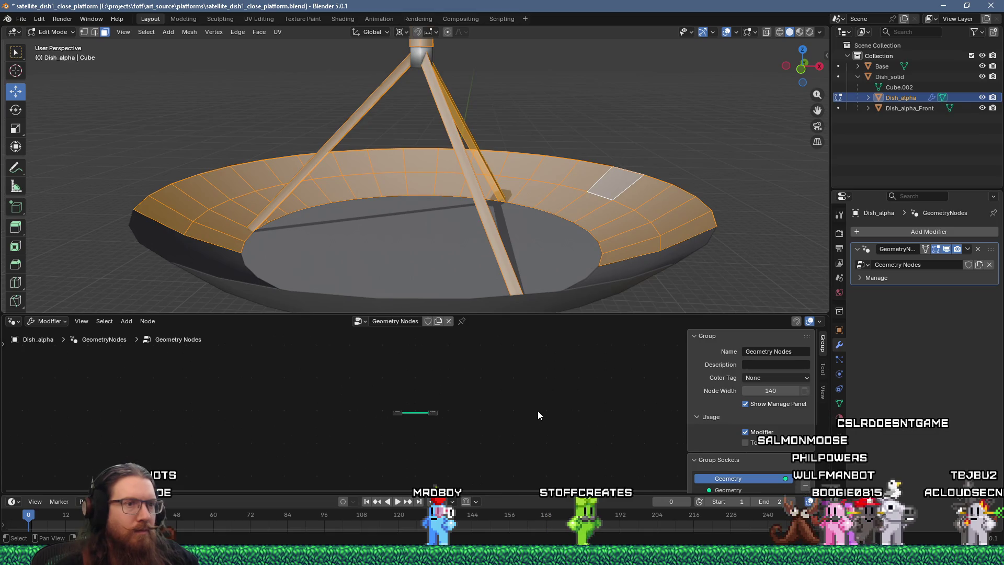
{"action": "scroll", "coordinate": [397, 418], "scroll_direction": "up", "scroll_amount": 8}
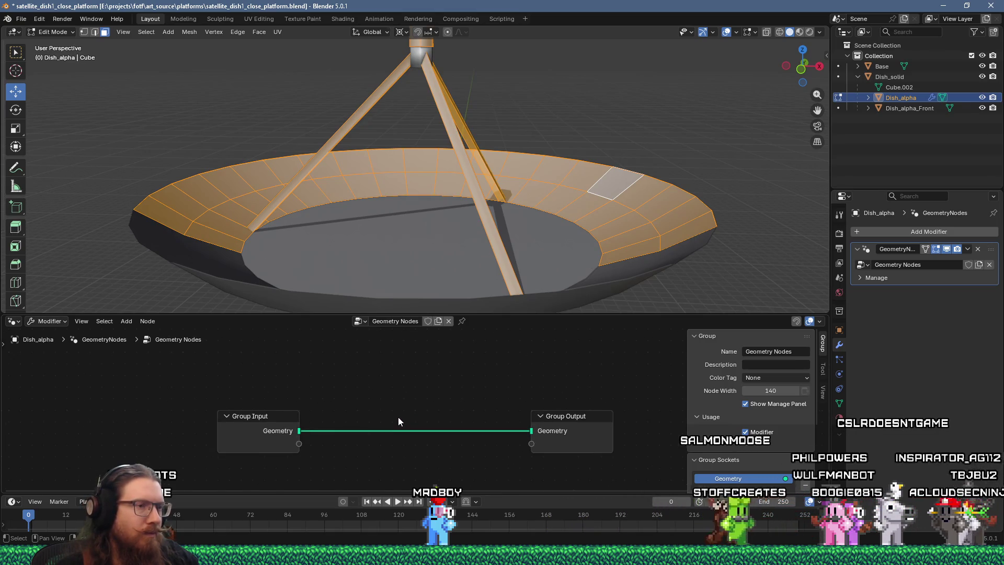
{"action": "middle_click_drag", "start_coordinate": [397, 417], "coordinate": [394, 368]}
{"action": "key", "text": "alt+Tab"}
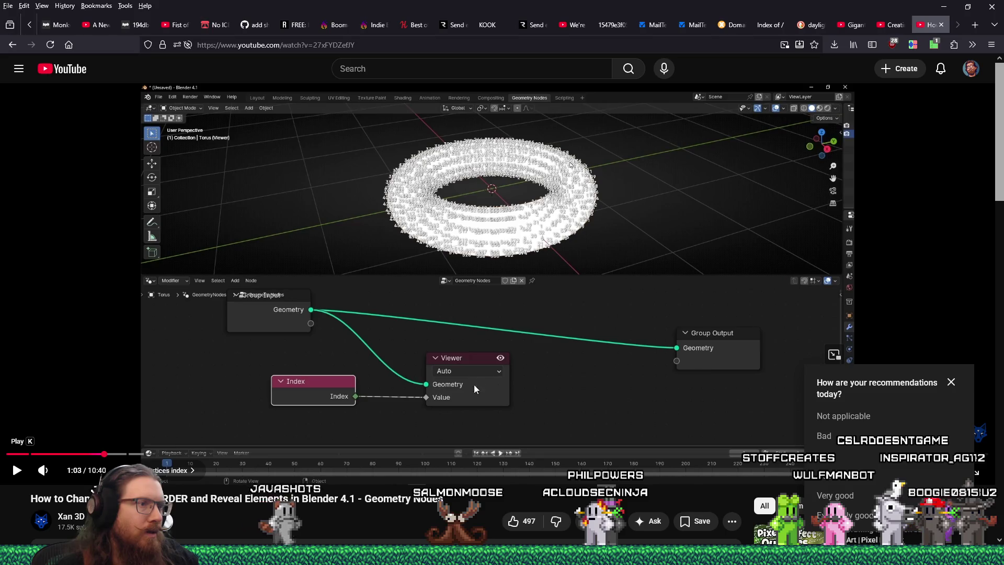
Step: Add a Viewer node below the geometry link, activate it, then delete it again
{"action": "key", "text": "alt+Tab"}
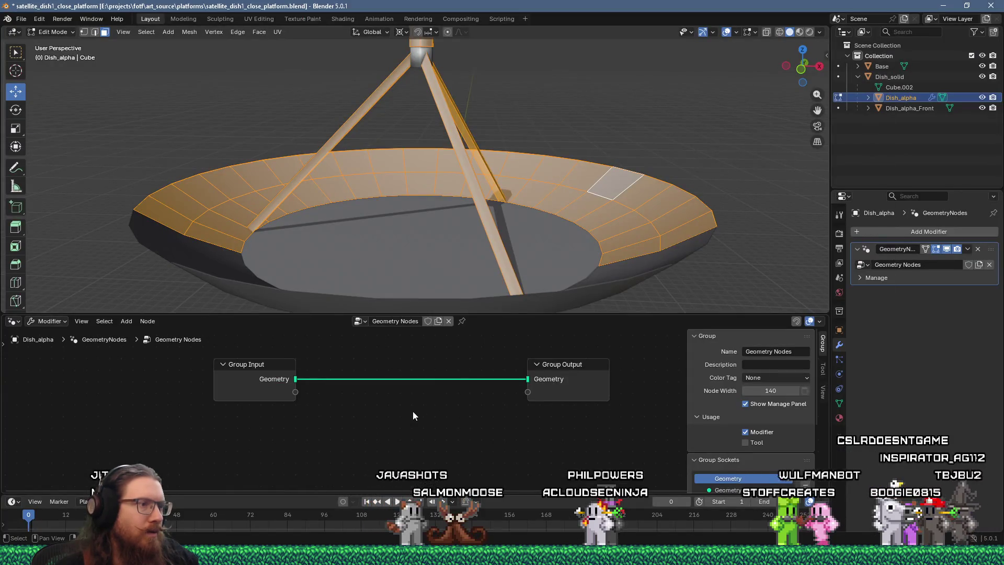
{"action": "key", "text": "shift+a"}
{"action": "left_click", "coordinate": [392, 306]}
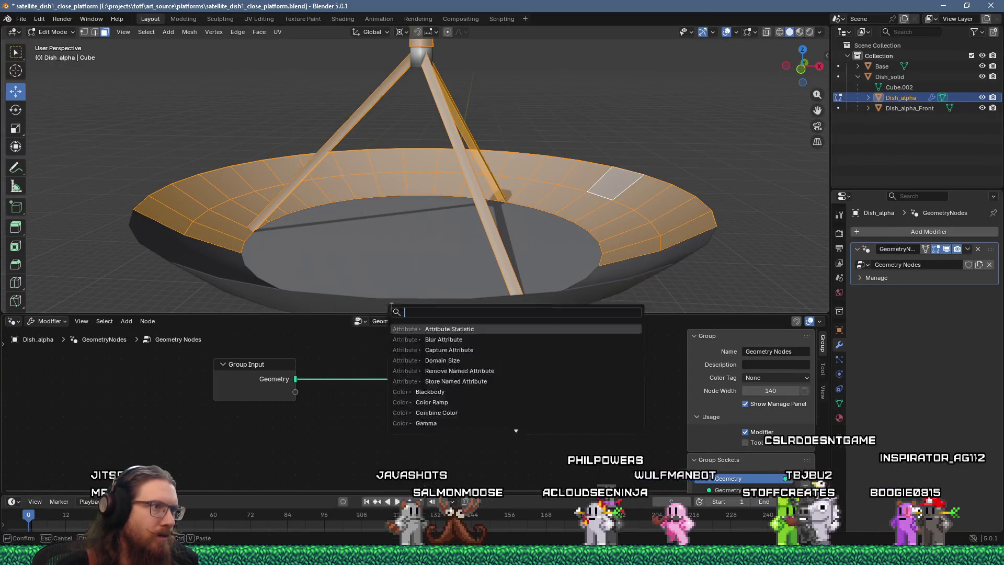
{"action": "type", "text": "view"}
{"action": "key", "text": "Return"}
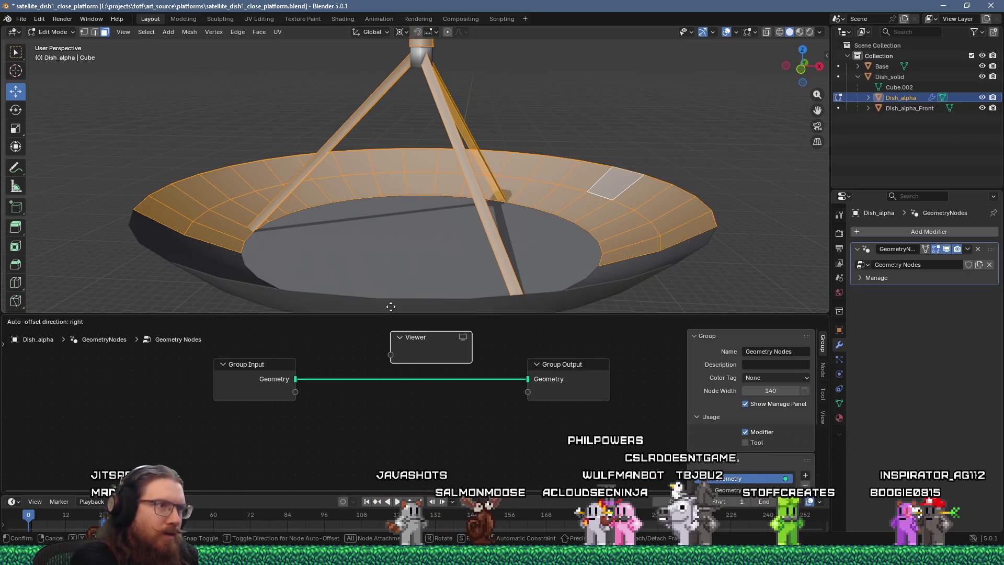
{"action": "left_click", "coordinate": [335, 406]}
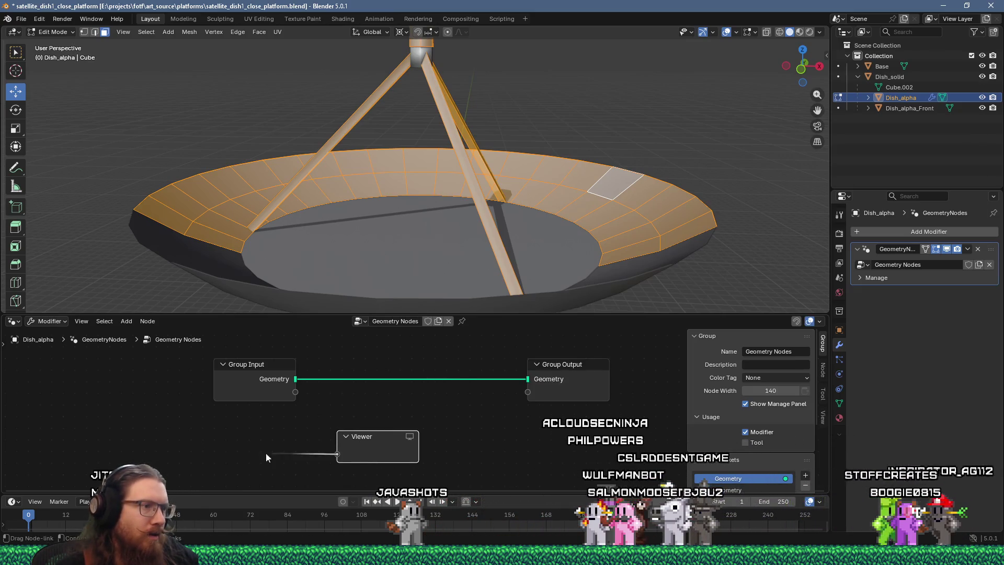
{"action": "key", "text": "alt+Tab"}
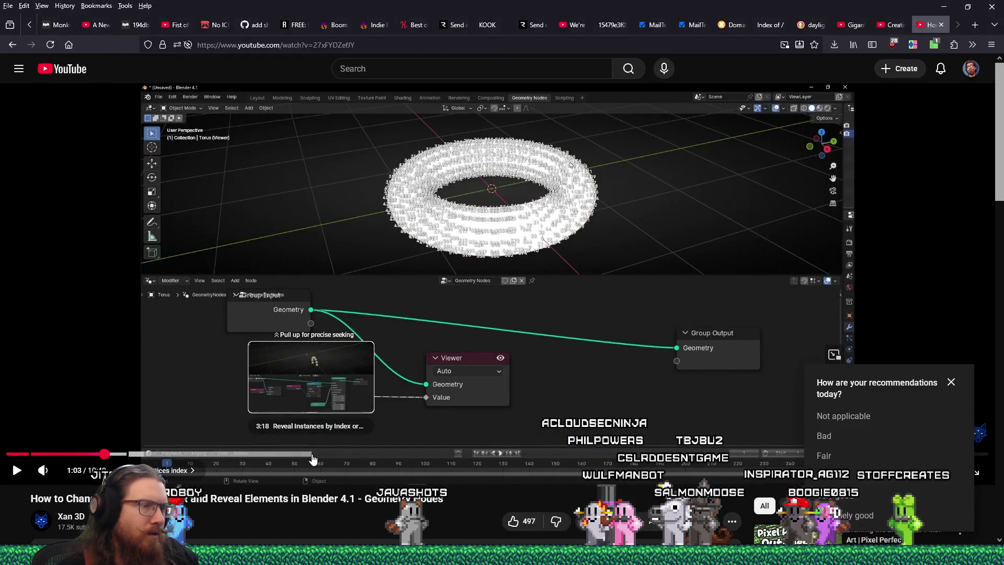
{"action": "key", "text": "alt+Tab"}
{"action": "left_click", "coordinate": [375, 444]}
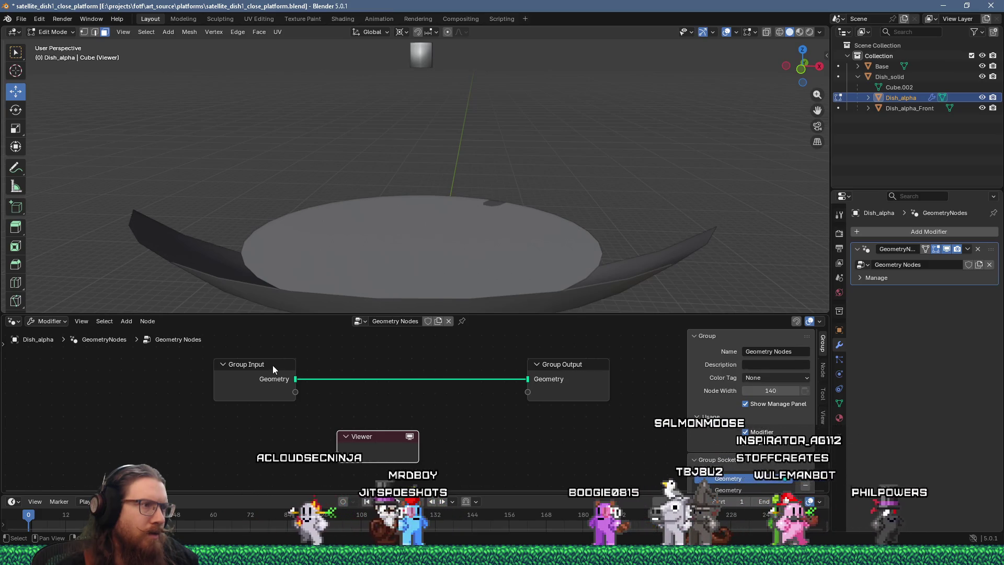
{"action": "left_click", "coordinate": [268, 364]}
{"action": "left_click", "coordinate": [377, 437]}
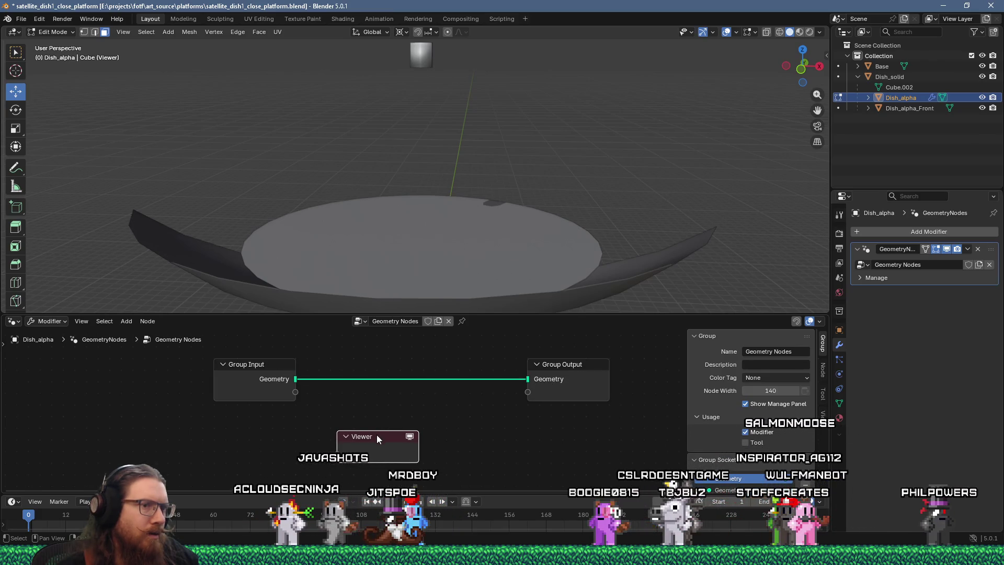
{"action": "key", "text": "x"}
Step: Search nodes for 'viewer', mistakenly add Is Viewport, and delete it
{"action": "key", "text": "shift+a"}
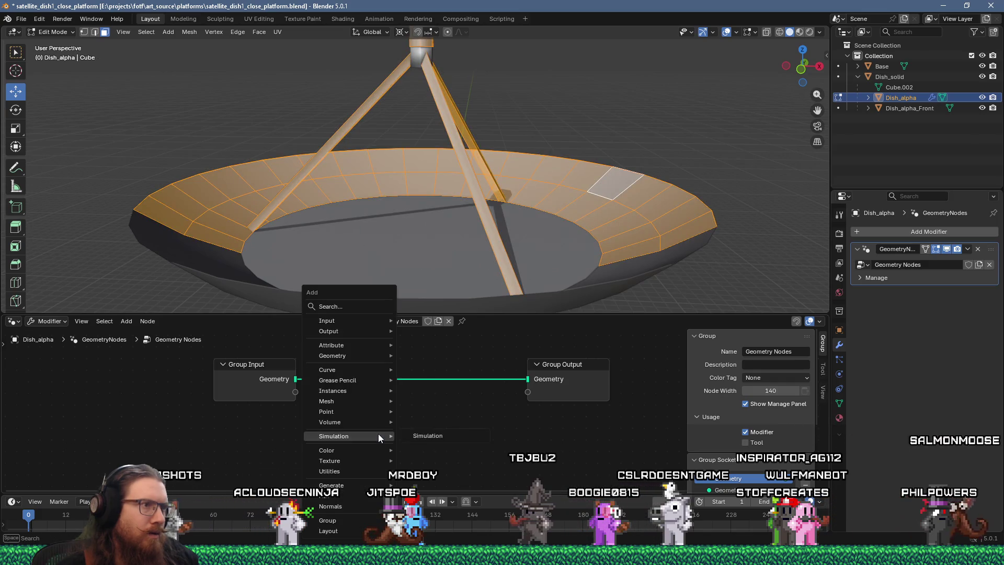
{"action": "left_click", "coordinate": [360, 306]}
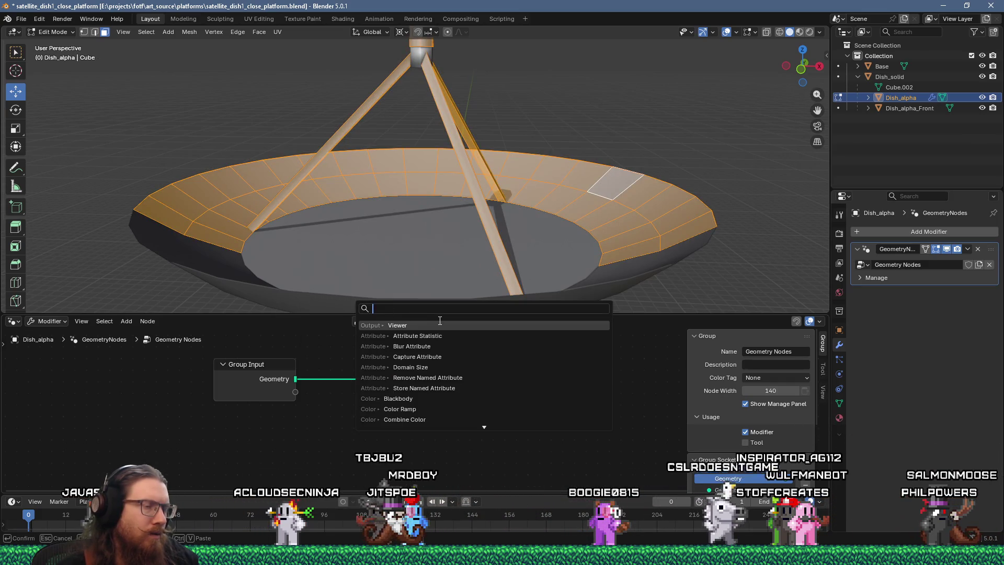
{"action": "key", "text": "alt+Tab"}
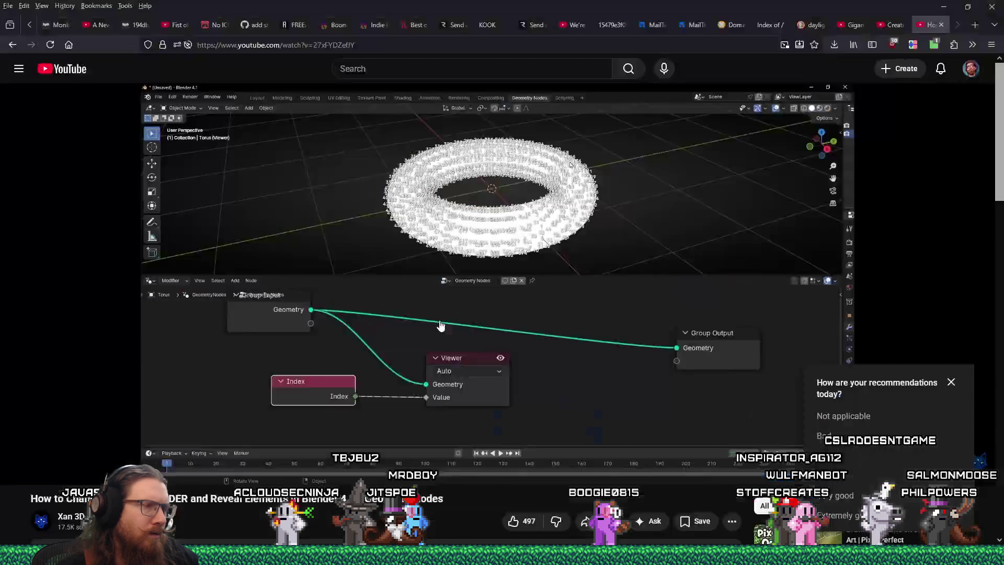
{"action": "key", "text": "alt+Tab"}
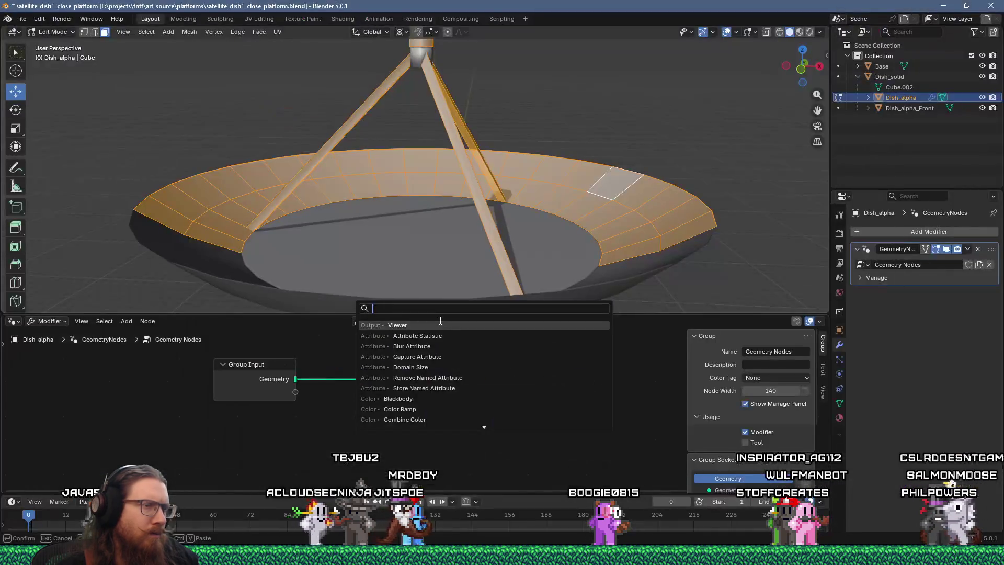
{"action": "type", "text": "viewer"}
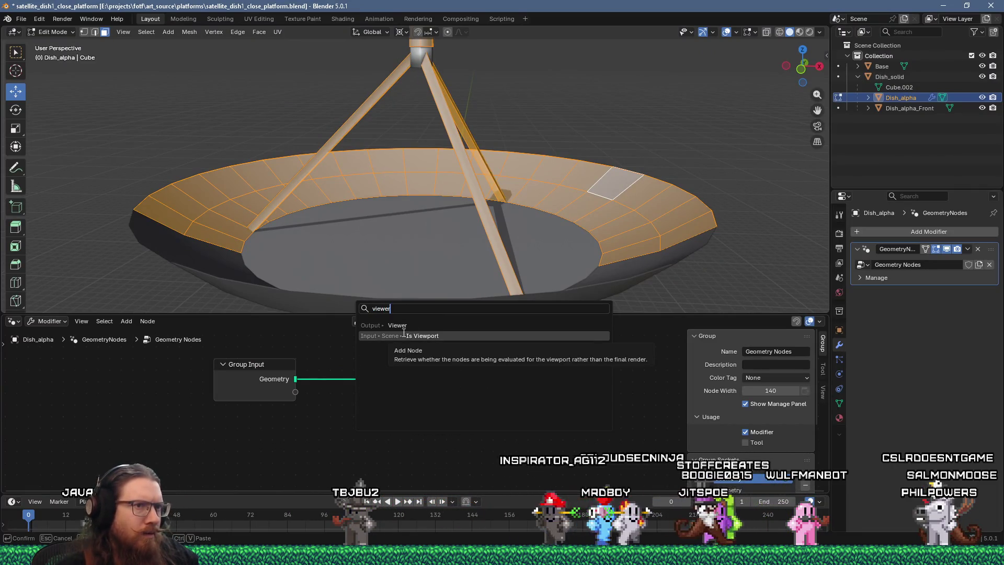
{"action": "left_click", "coordinate": [430, 335]}
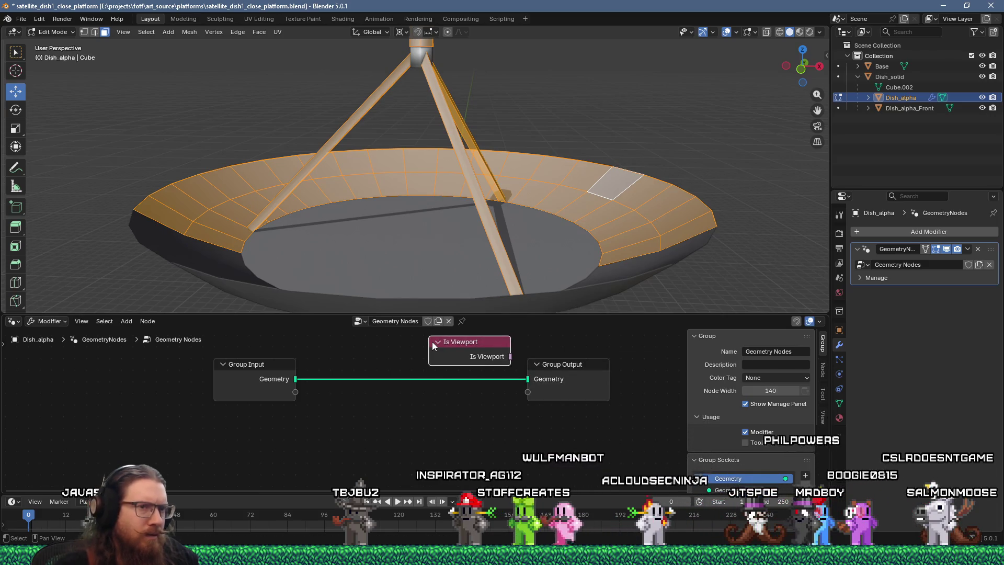
{"action": "key", "text": "x"}
{"action": "key", "text": "shift+a"}
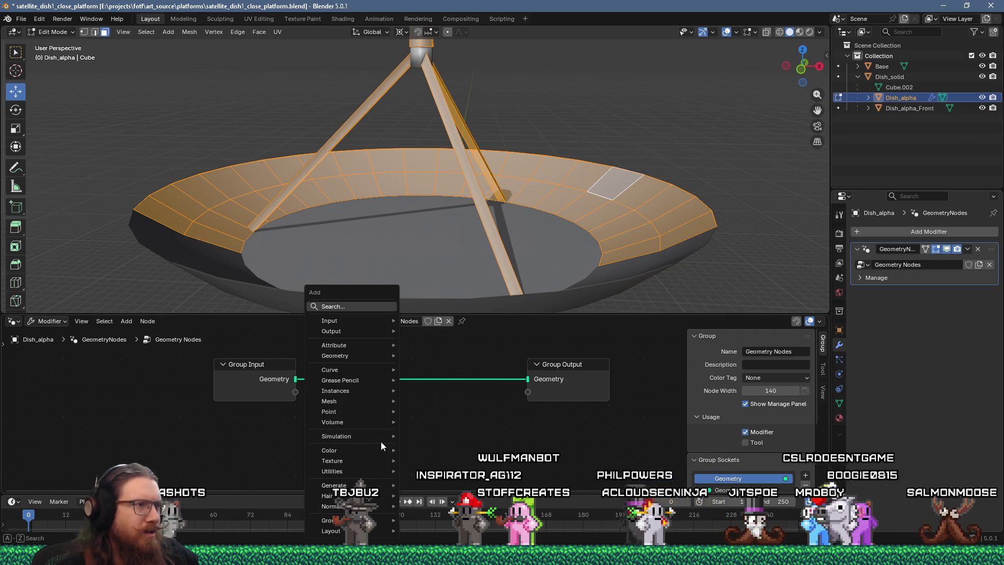
{"action": "left_click", "coordinate": [371, 306]}
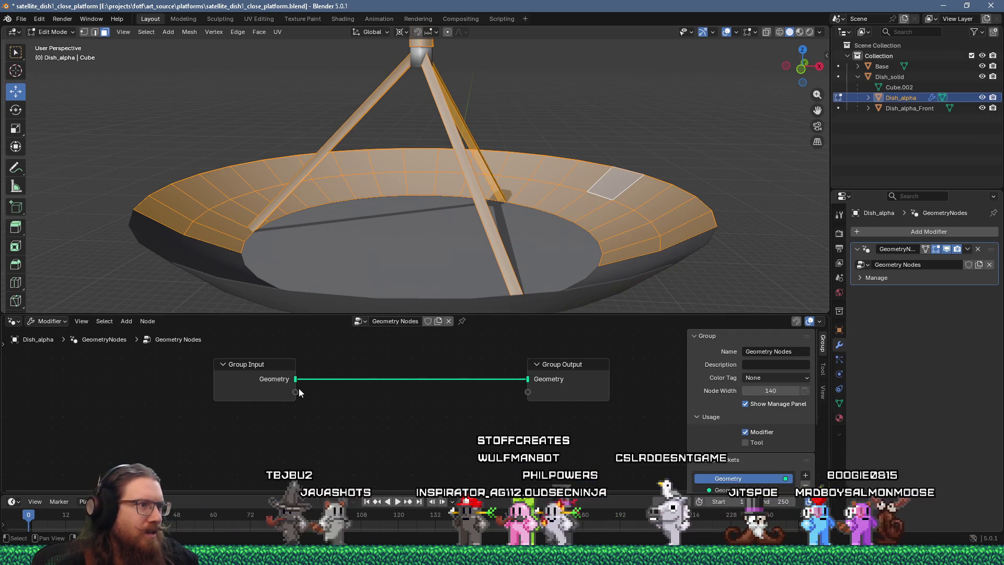
Step: Add a Viewer node fed from Group Input's Geometry socket via a 'view' search
{"action": "left_click_drag", "start_coordinate": [296, 392], "coordinate": [376, 405]}
{"action": "type", "text": "view"}
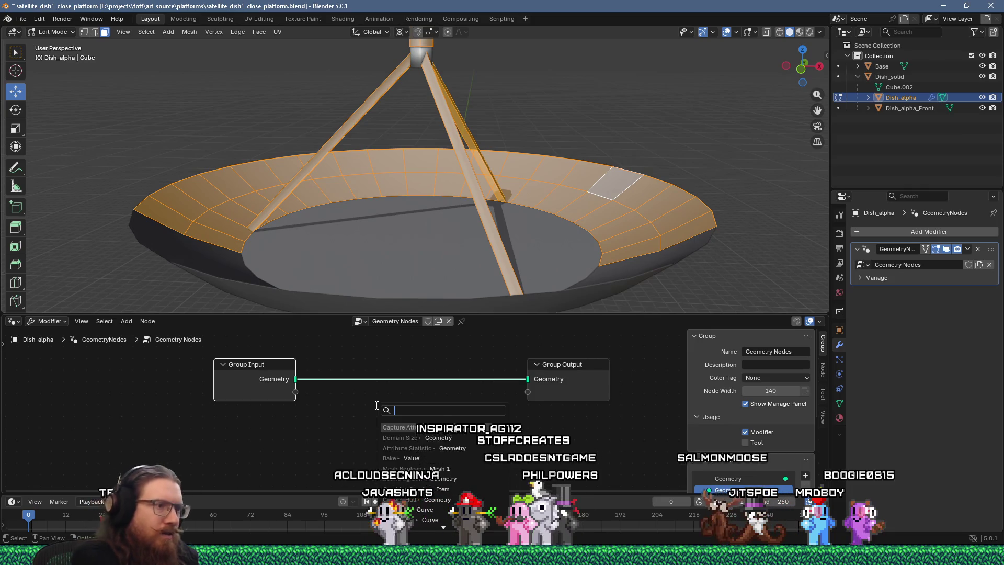
{"action": "key", "text": "Return"}
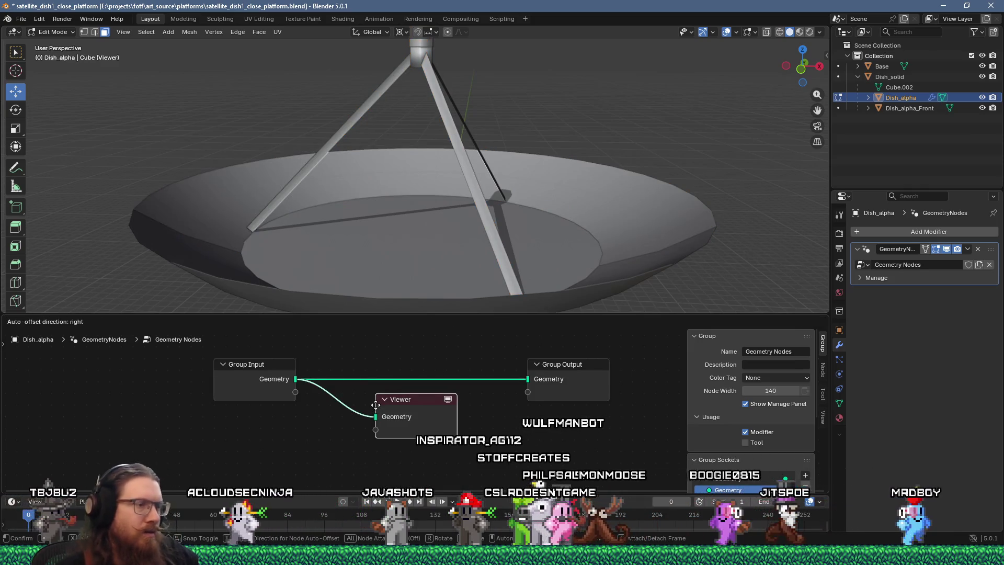
{"action": "left_click", "coordinate": [360, 422]}
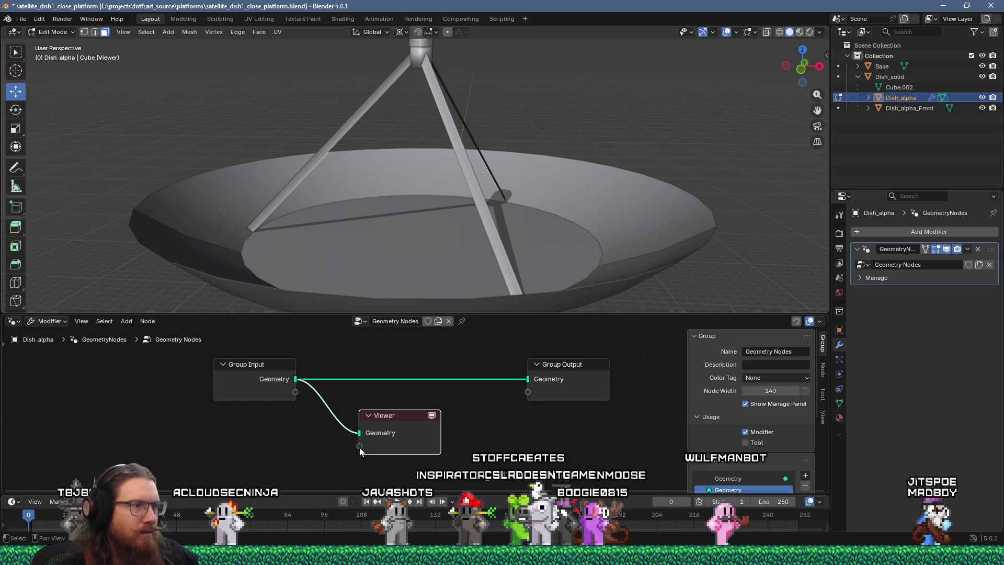
Step: Add an Index node via 'ind' search and connect it to the Viewer's value input
{"action": "key", "text": "shift+a"}
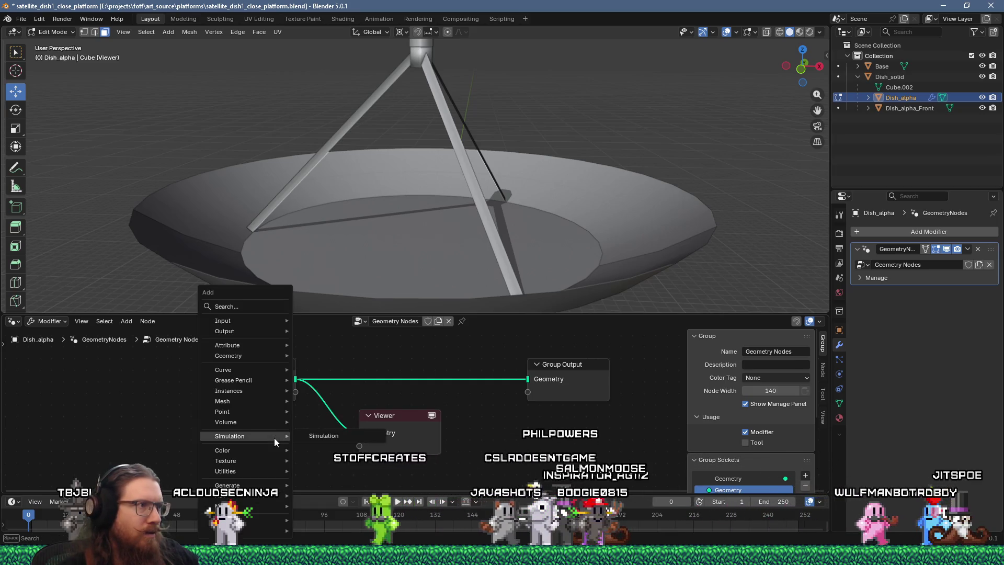
{"action": "left_click", "coordinate": [250, 307]}
{"action": "type", "text": "ind"}
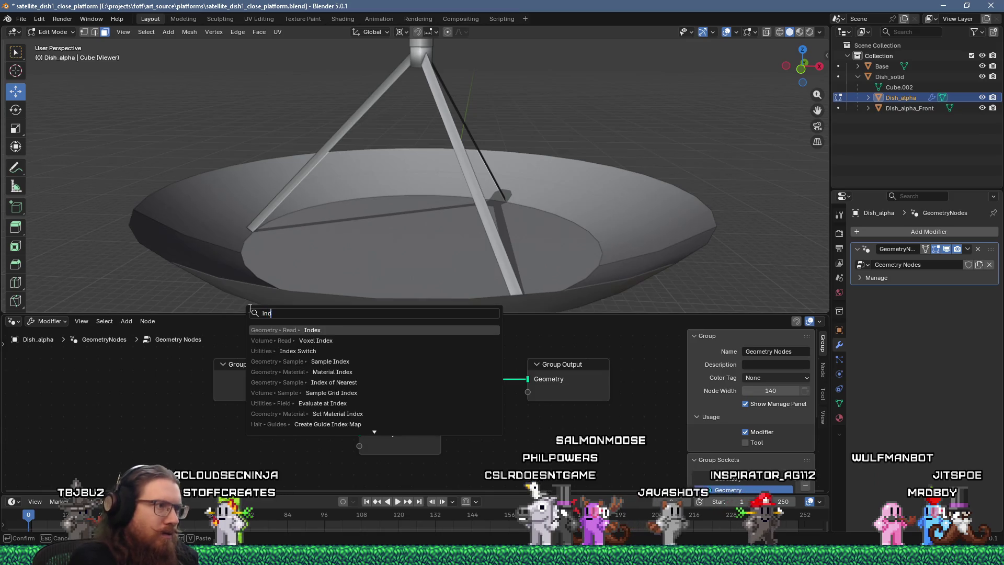
{"action": "key", "text": "Return"}
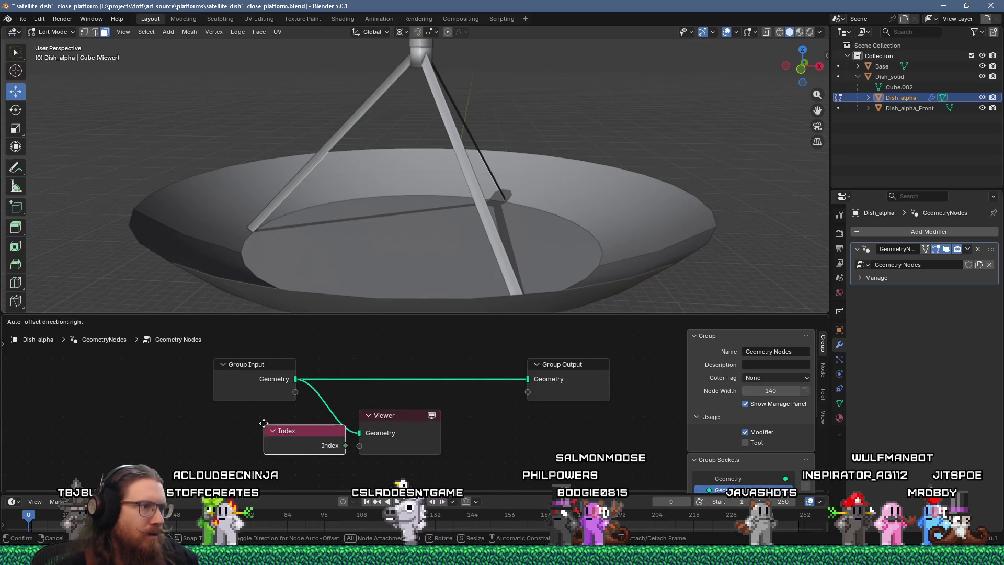
{"action": "left_click", "coordinate": [311, 450]}
{"action": "left_click_drag", "start_coordinate": [342, 446], "coordinate": [360, 447]}
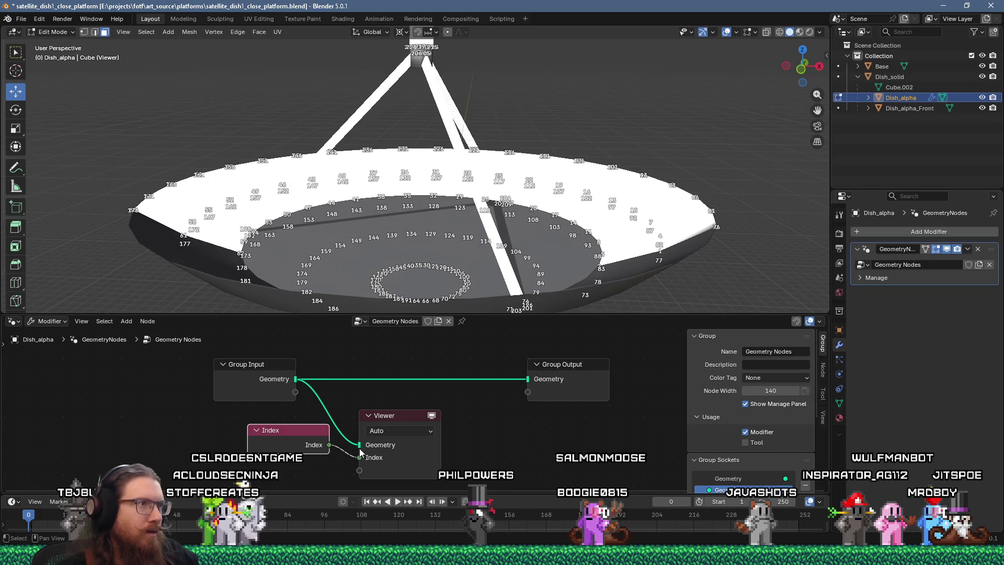
Step: Orbit around the numbered dish to read the labels, then return to Object Mode
{"action": "mouse_move", "coordinate": [348, 232]}
{"action": "middle_mouse_down"}
{"action": "mouse_move", "coordinate": [348, 221]}
{"action": "mouse_move", "coordinate": [359, 228]}
{"action": "mouse_move", "coordinate": [345, 247]}
{"action": "mouse_move", "coordinate": [358, 246]}
{"action": "mouse_move", "coordinate": [353, 222]}
{"action": "mouse_move", "coordinate": [261, 202]}
{"action": "mouse_move", "coordinate": [367, 232]}
{"action": "middle_mouse_up"}
{"action": "middle_click_drag", "start_coordinate": [436, 233], "coordinate": [408, 202]}
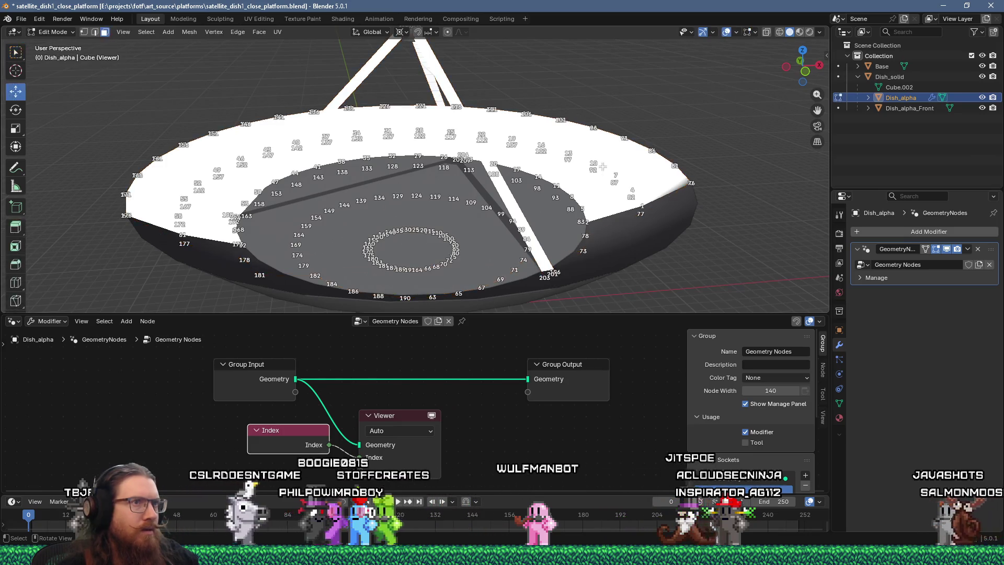
{"action": "middle_click_drag", "start_coordinate": [602, 167], "coordinate": [553, 192]}
{"action": "key", "text": "Tab"}
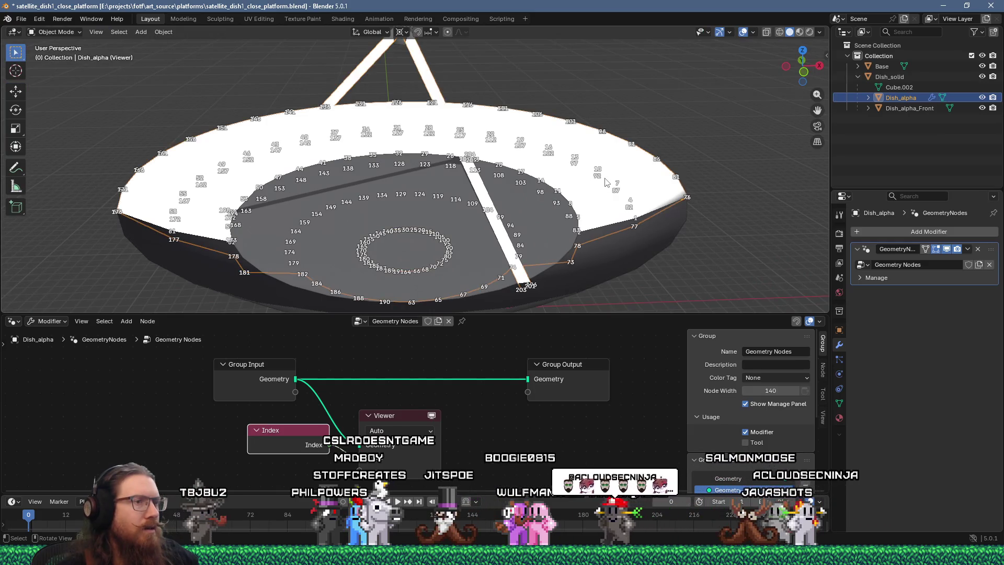
Step: Set the Viewer node's Domain to Face and orbit to read inner bowl indices (about 36–148)
{"action": "left_click", "coordinate": [404, 432]}
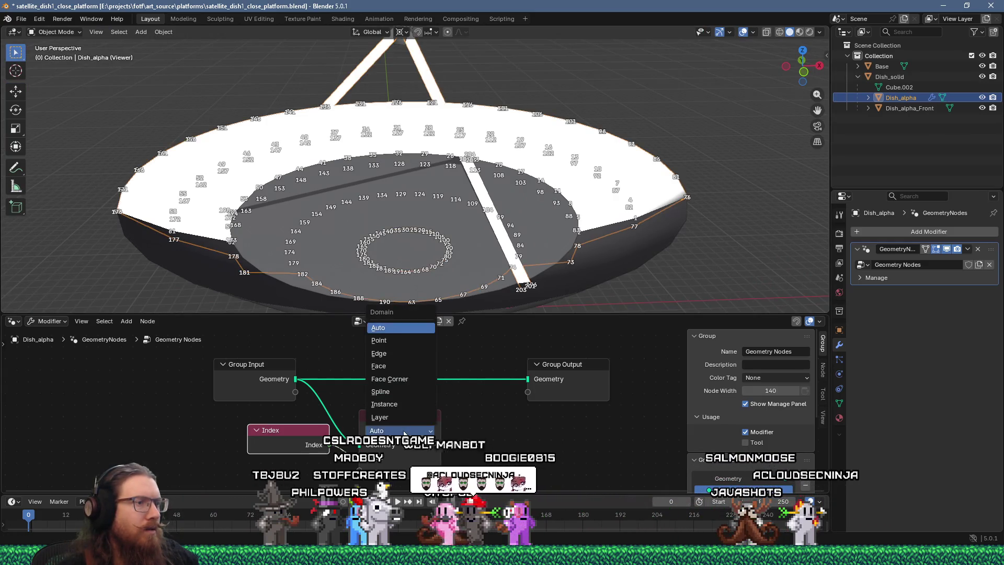
{"action": "left_click", "coordinate": [387, 368]}
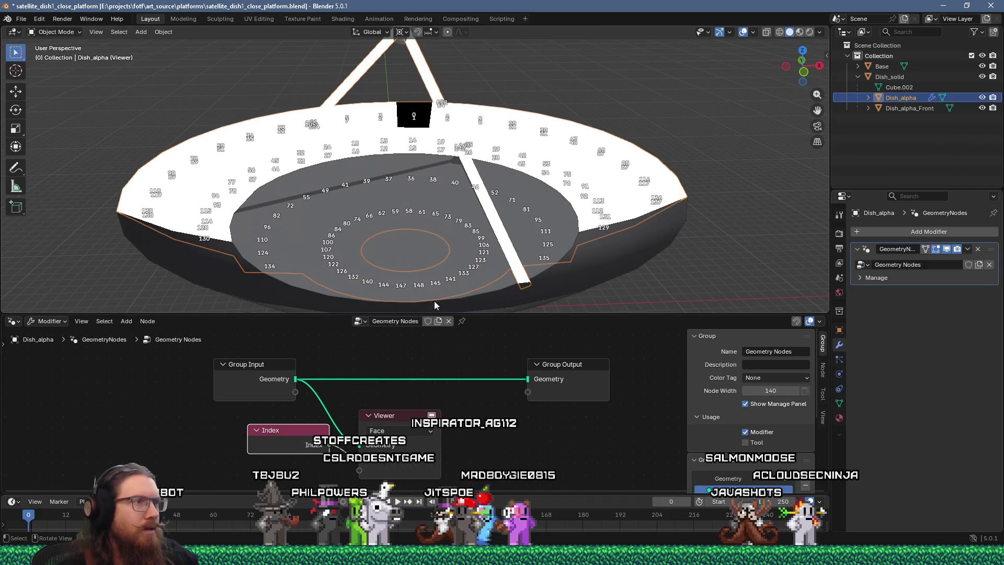
{"action": "mouse_move", "coordinate": [437, 248]}
{"action": "middle_mouse_down"}
{"action": "mouse_move", "coordinate": [436, 227]}
{"action": "mouse_move", "coordinate": [440, 246]}
{"action": "middle_mouse_up"}
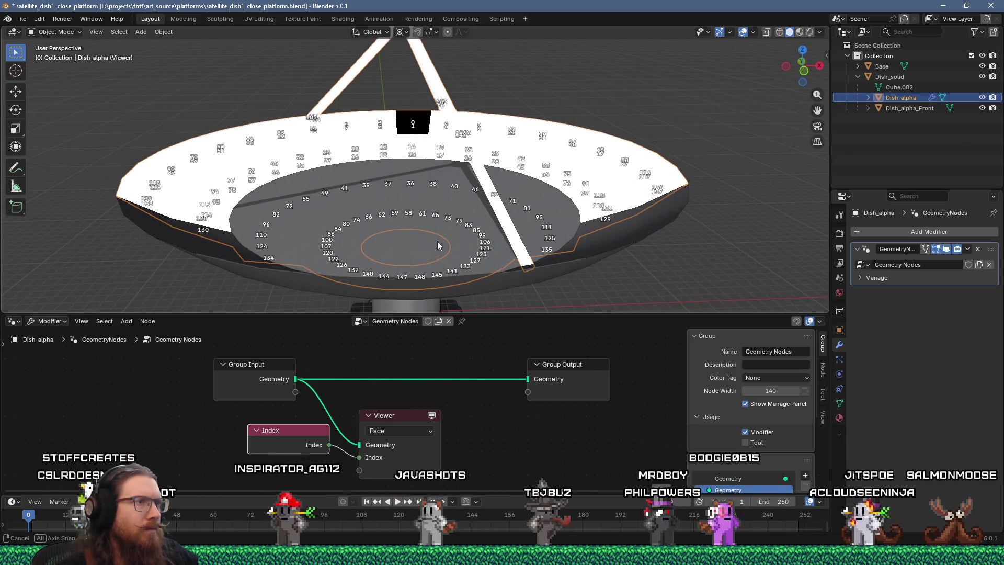
{"action": "mouse_move", "coordinate": [439, 246]}
{"action": "middle_mouse_down"}
{"action": "mouse_move", "coordinate": [481, 254]}
{"action": "mouse_move", "coordinate": [434, 243]}
{"action": "middle_mouse_up"}
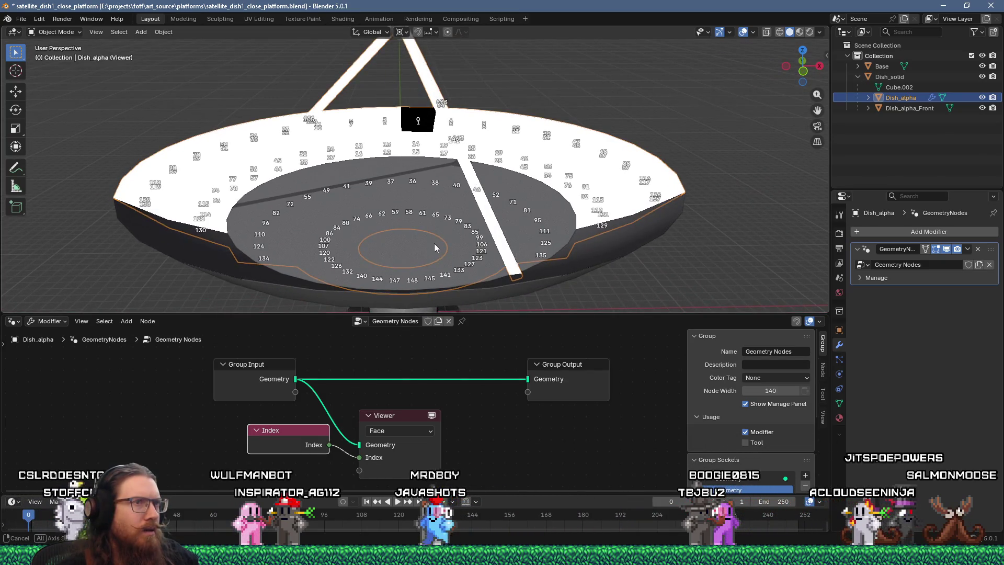
{"action": "middle_click_drag", "start_coordinate": [434, 243], "coordinate": [431, 307]}
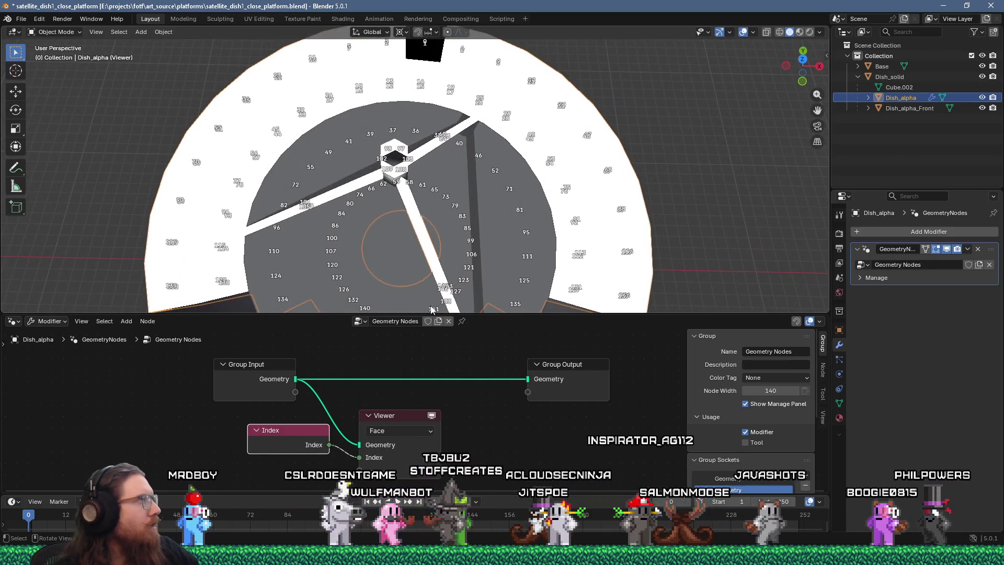
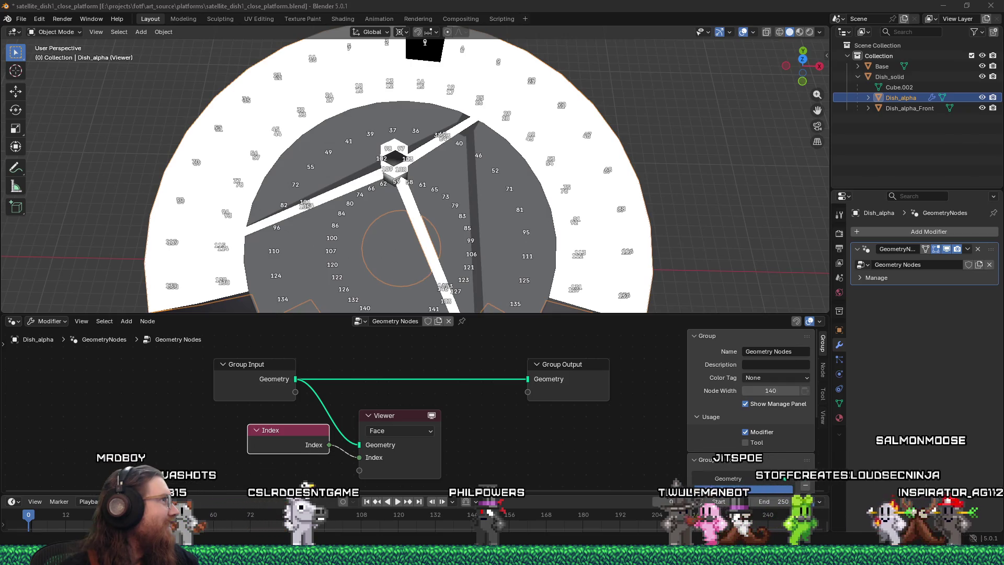
Step: Bring the Firefox window forward and start the paused YouTube video
{"action": "key", "text": "alt+Tab"}
{"action": "left_click", "coordinate": [533, 289]}
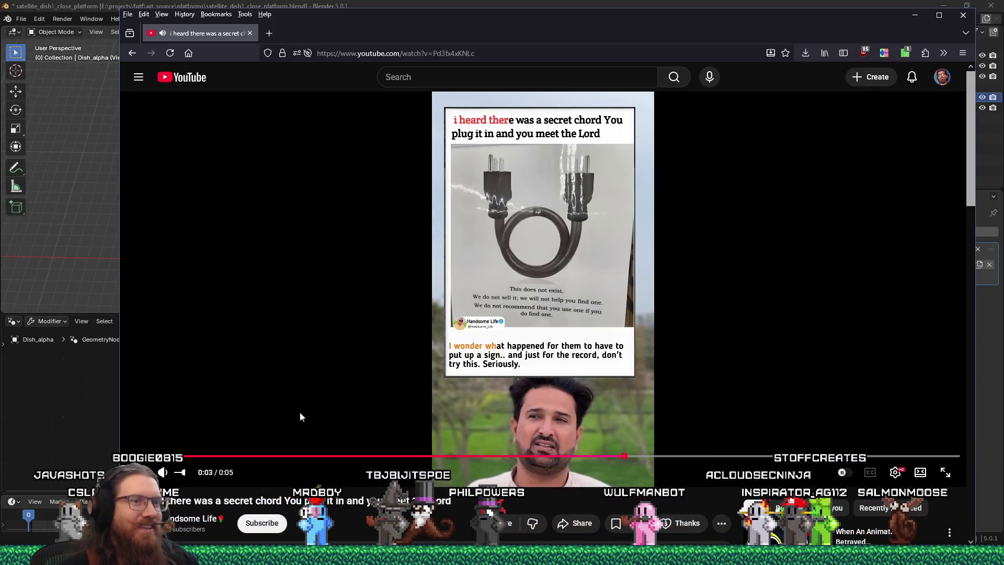
Step: Focus the YouTube search box and shift the browser window slightly left over Blender
{"action": "scroll", "coordinate": [428, 428], "scroll_direction": "down", "scroll_amount": 4}
{"action": "scroll", "coordinate": [428, 428], "scroll_direction": "up", "scroll_amount": 4}
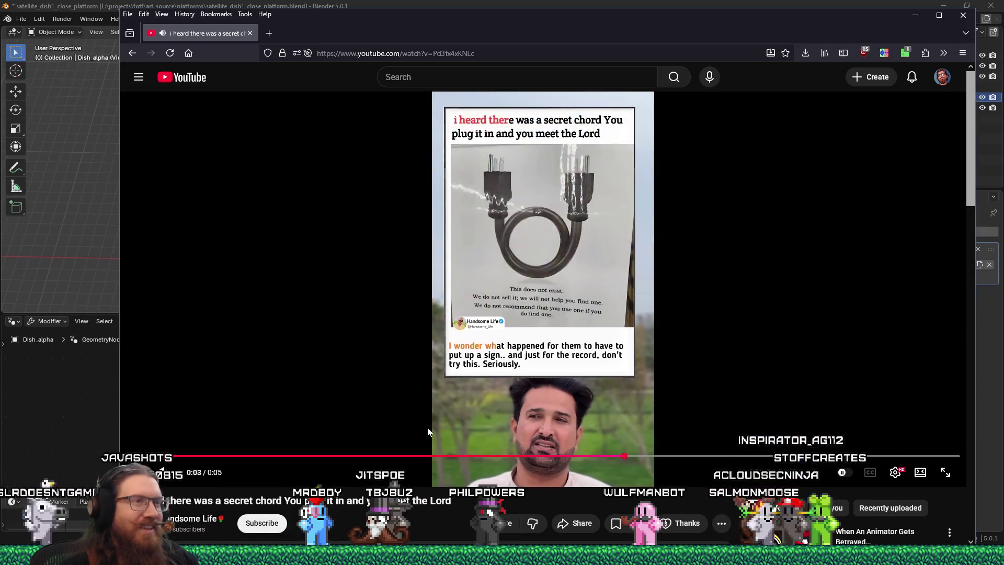
{"action": "left_click", "coordinate": [479, 86]}
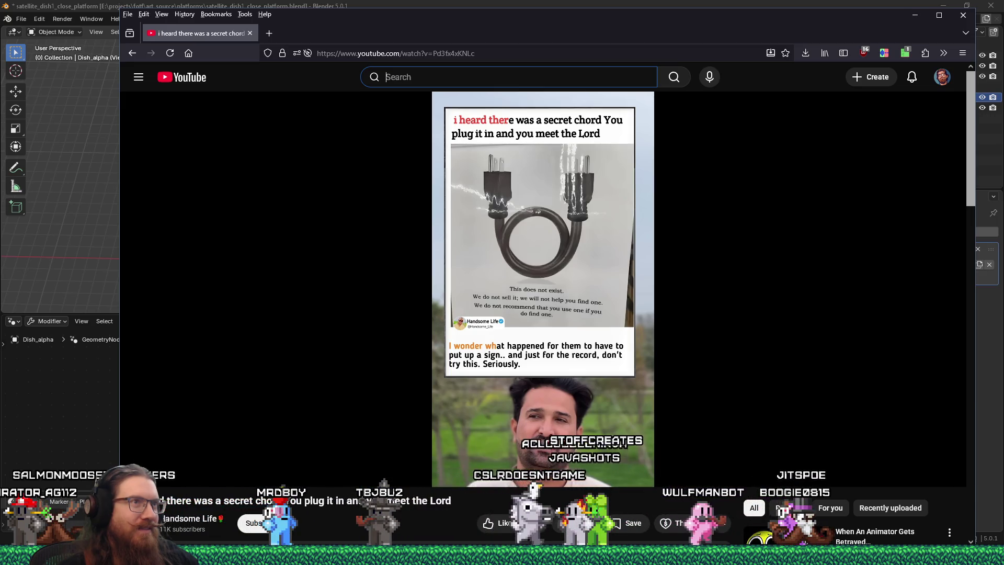
{"action": "left_click_drag", "start_coordinate": [489, 48], "coordinate": [446, 46]}
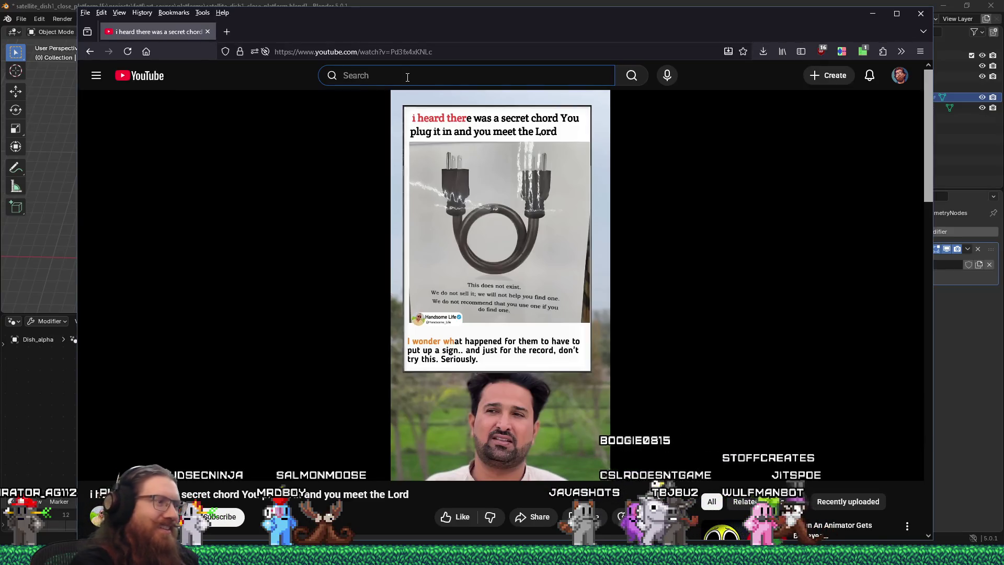
Step: Search YouTube for 'heard there was a secret cord', open that video, and select its address
{"action": "type", "text": "heard there was a sec"}
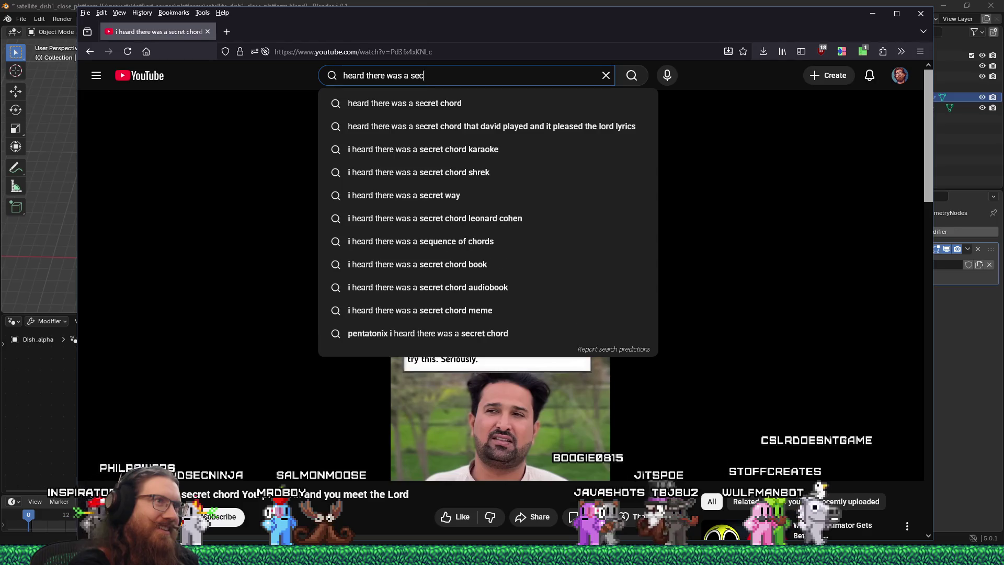
{"action": "type", "text": "ret cord"}
{"action": "key", "text": "Return"}
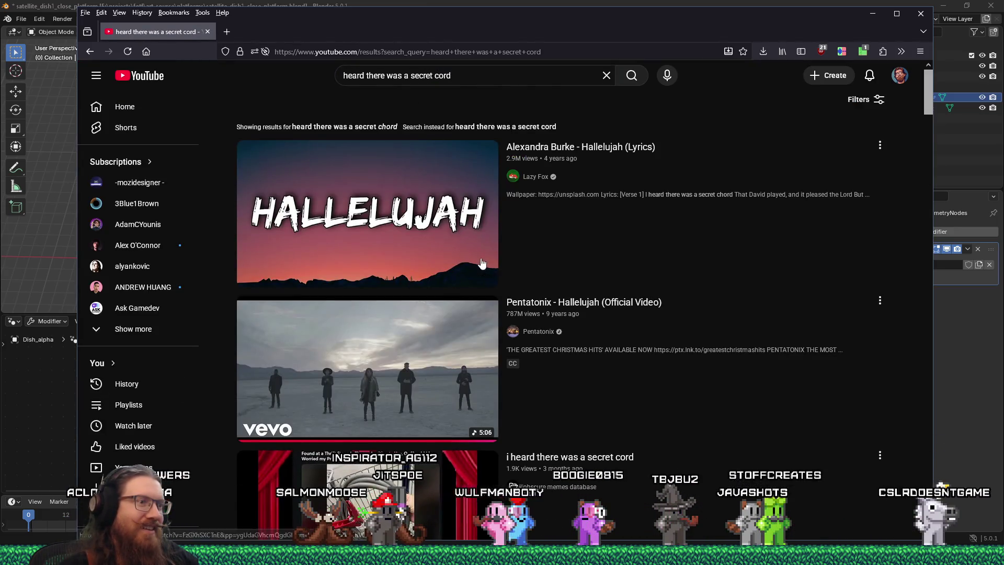
{"action": "scroll", "coordinate": [481, 263], "scroll_direction": "down", "scroll_amount": 3}
{"action": "left_click", "coordinate": [434, 326]}
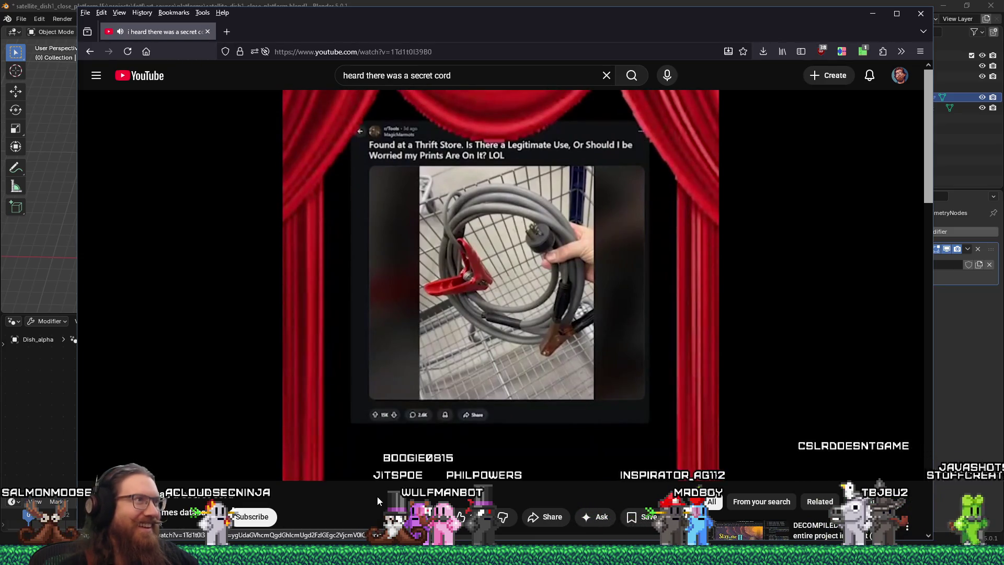
{"action": "left_click", "coordinate": [393, 51]}
Step: Copy the secret cord video's URL, close its window, and bring the Shorts window over Blender
{"action": "right_click", "coordinate": [392, 51]}
{"action": "left_click", "coordinate": [413, 107]}
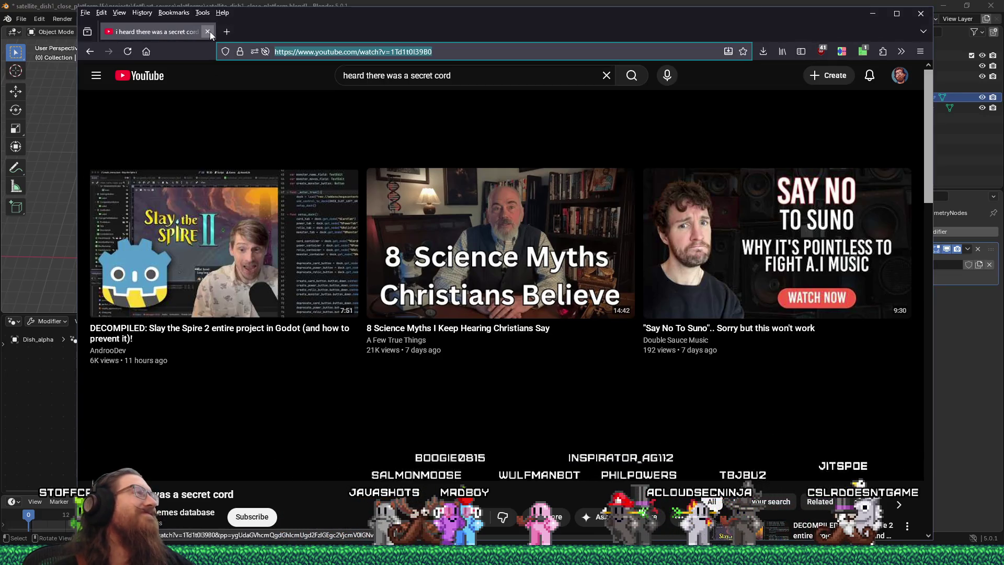
{"action": "left_click", "coordinate": [209, 32]}
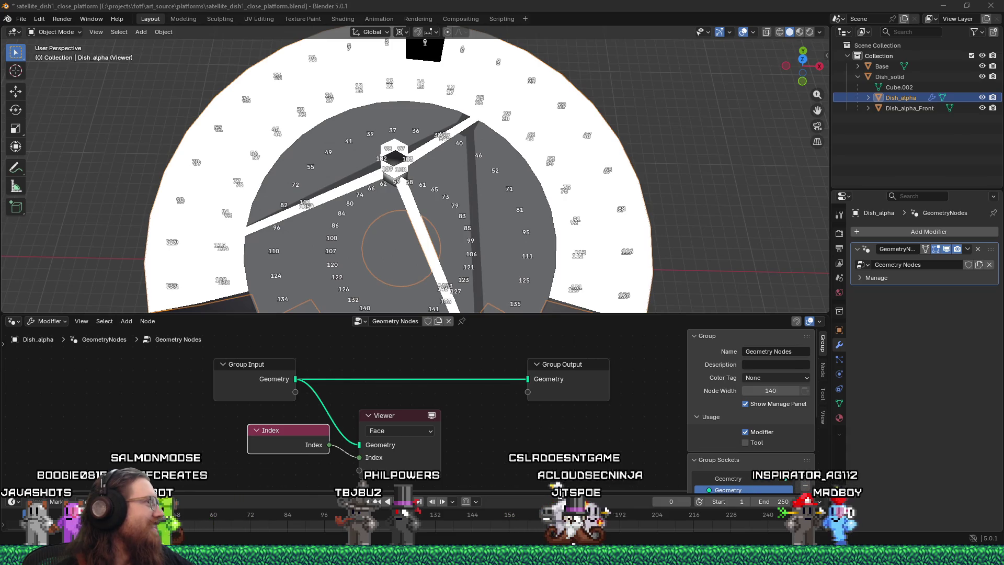
{"action": "left_click_drag", "start_coordinate": [0, 16], "coordinate": [383, 16]}
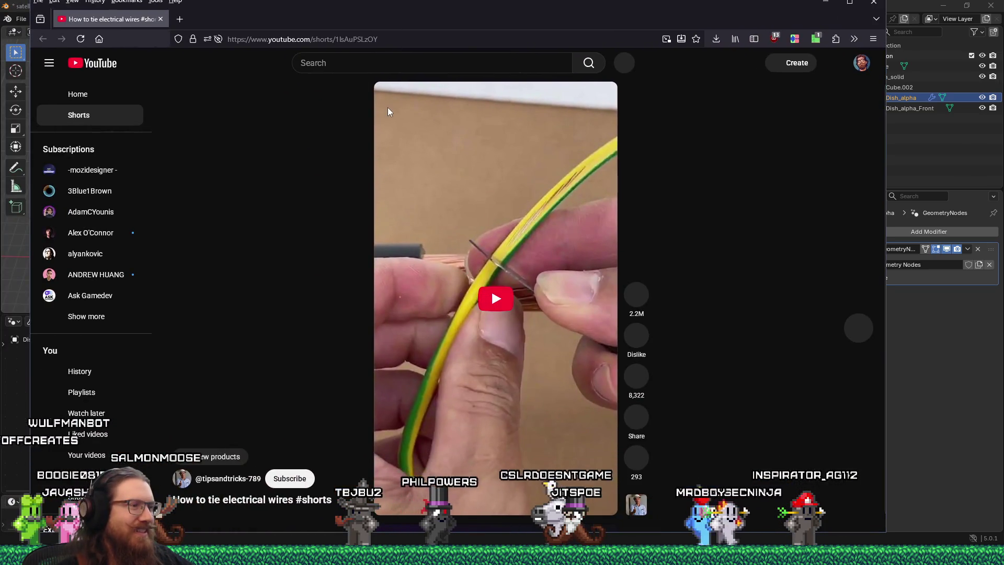
Step: Play the 'How to tie electrical wires' Short, pause it, and show its 8.3K comments
{"action": "left_click", "coordinate": [509, 301]}
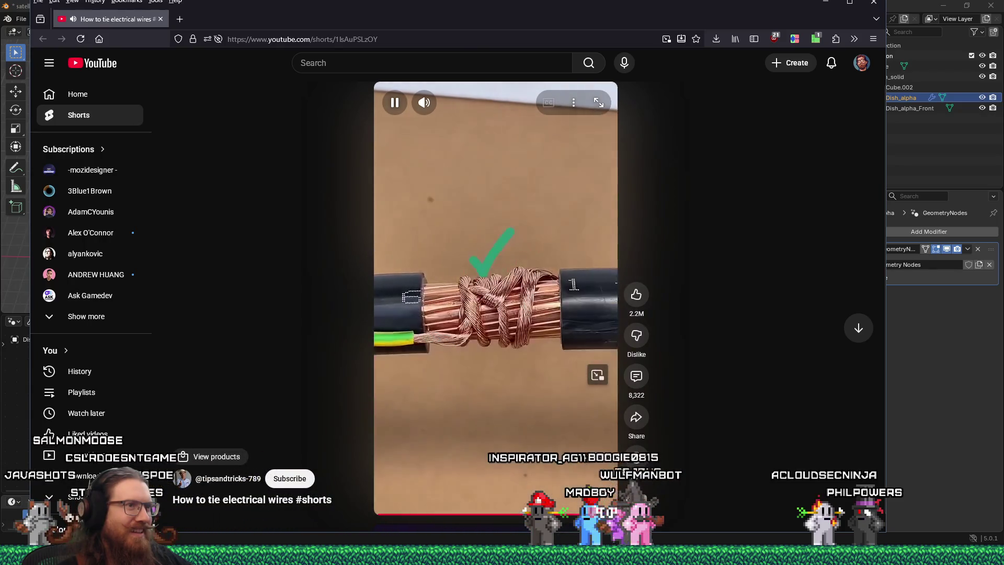
{"action": "left_click", "coordinate": [463, 230]}
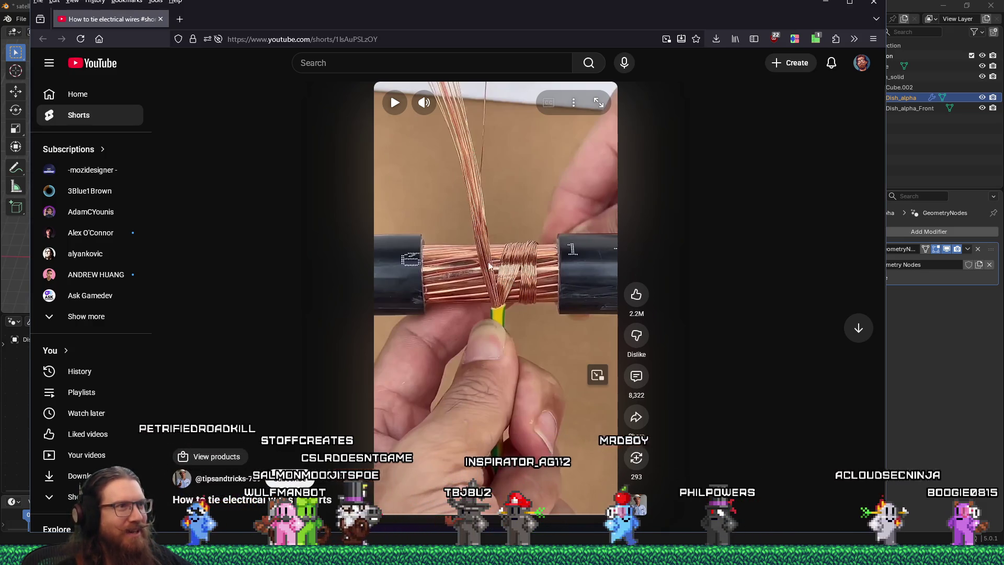
{"action": "left_click", "coordinate": [638, 373]}
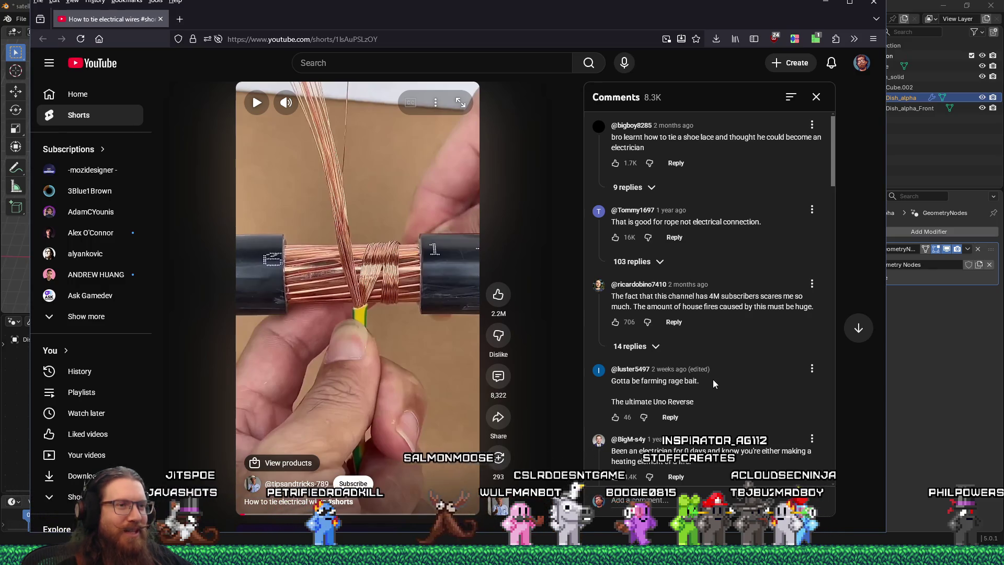
Step: Scroll through the Short's comments, then close the Firefox window to return to Blender
{"action": "scroll", "coordinate": [713, 381], "scroll_direction": "down", "scroll_amount": 2}
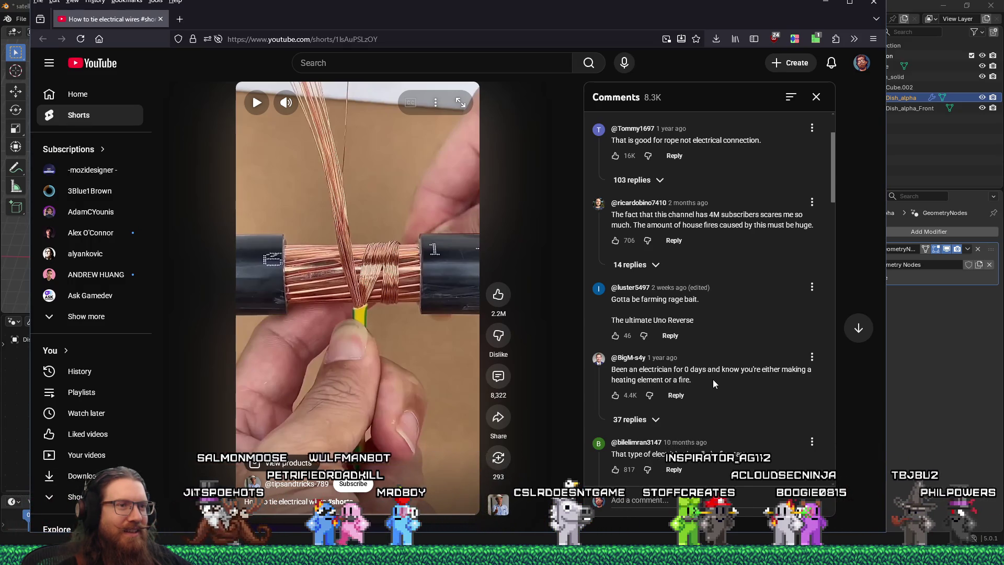
{"action": "scroll", "coordinate": [714, 381], "scroll_direction": "down", "scroll_amount": 2}
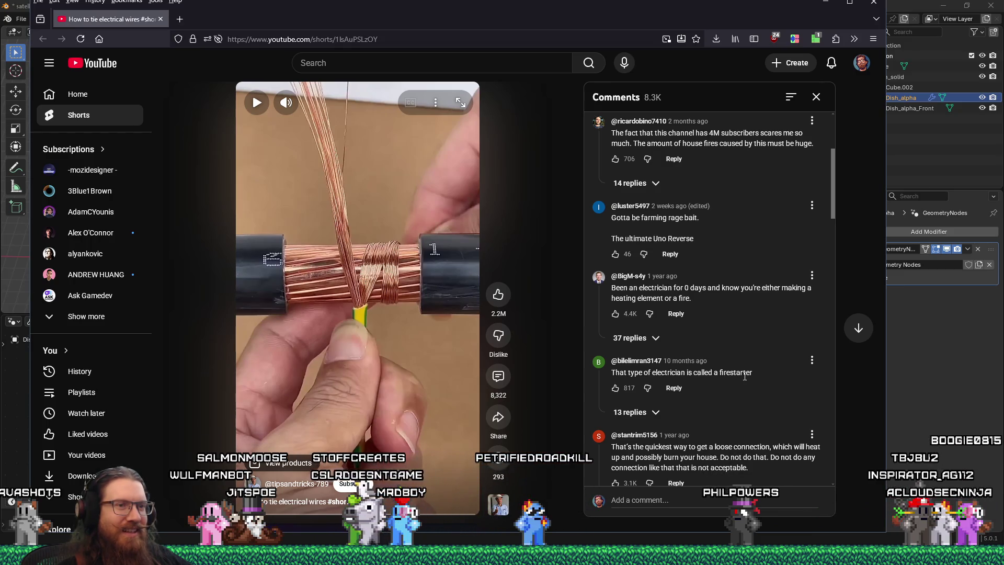
{"action": "scroll", "coordinate": [744, 376], "scroll_direction": "down", "scroll_amount": 1}
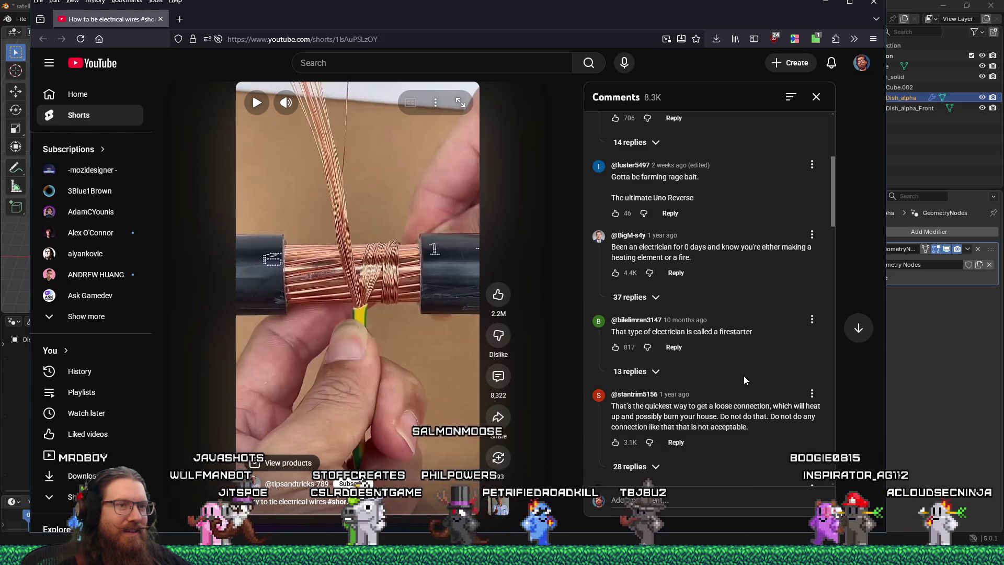
{"action": "scroll", "coordinate": [744, 376], "scroll_direction": "down", "scroll_amount": 1}
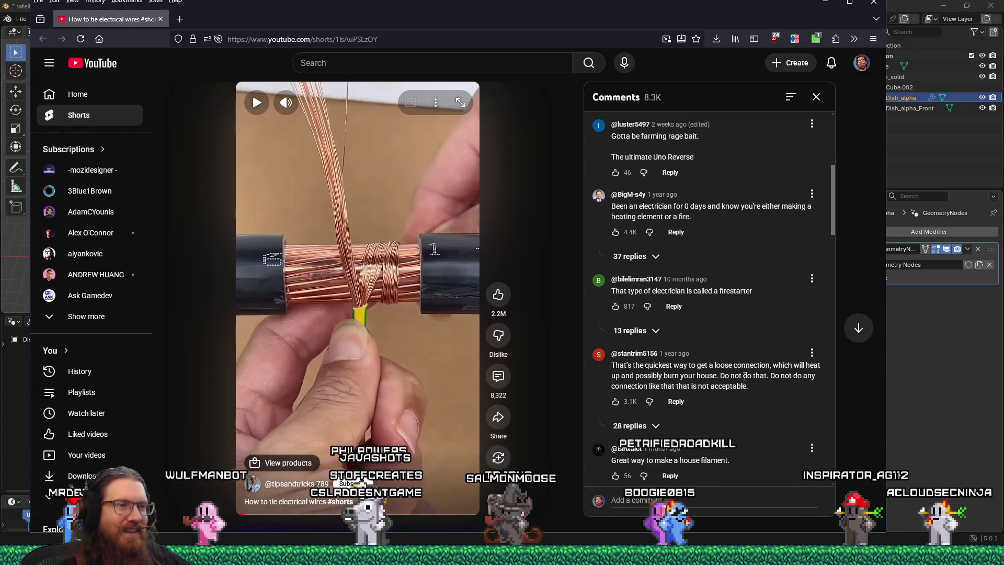
{"action": "scroll", "coordinate": [744, 375], "scroll_direction": "down", "scroll_amount": 4}
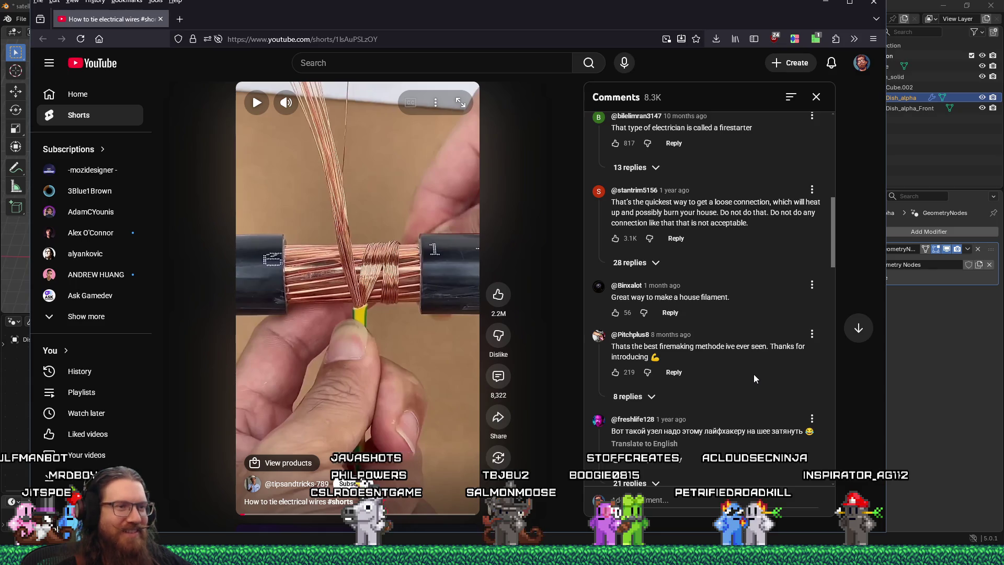
{"action": "scroll", "coordinate": [754, 375], "scroll_direction": "down", "scroll_amount": 5}
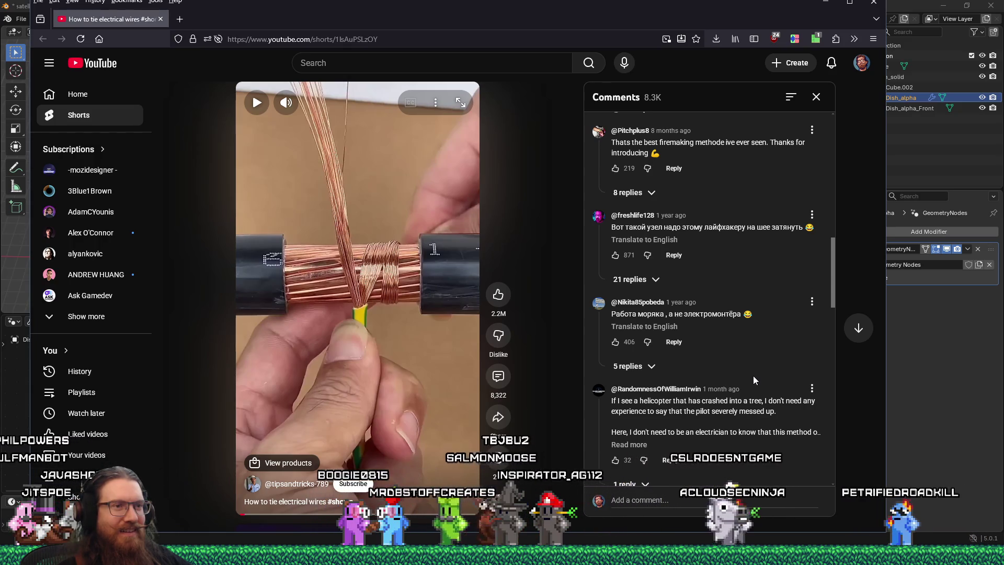
{"action": "left_click", "coordinate": [162, 20]}
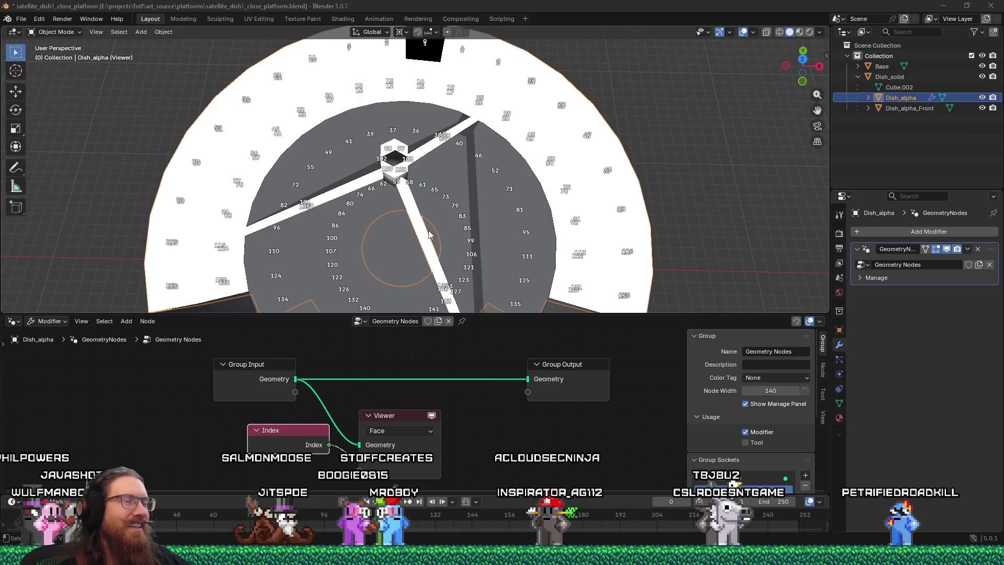
Step: Orbit and zoom around Dish_alpha to view its face index labels from a low side angle
{"action": "mouse_move", "coordinate": [449, 222]}
{"action": "middle_mouse_down"}
{"action": "mouse_move", "coordinate": [461, 161]}
{"action": "mouse_move", "coordinate": [459, 170]}
{"action": "middle_mouse_up"}
{"action": "middle_click_drag", "start_coordinate": [389, 198], "coordinate": [392, 178]}
{"action": "scroll", "coordinate": [391, 174], "scroll_direction": "up", "scroll_amount": 2}
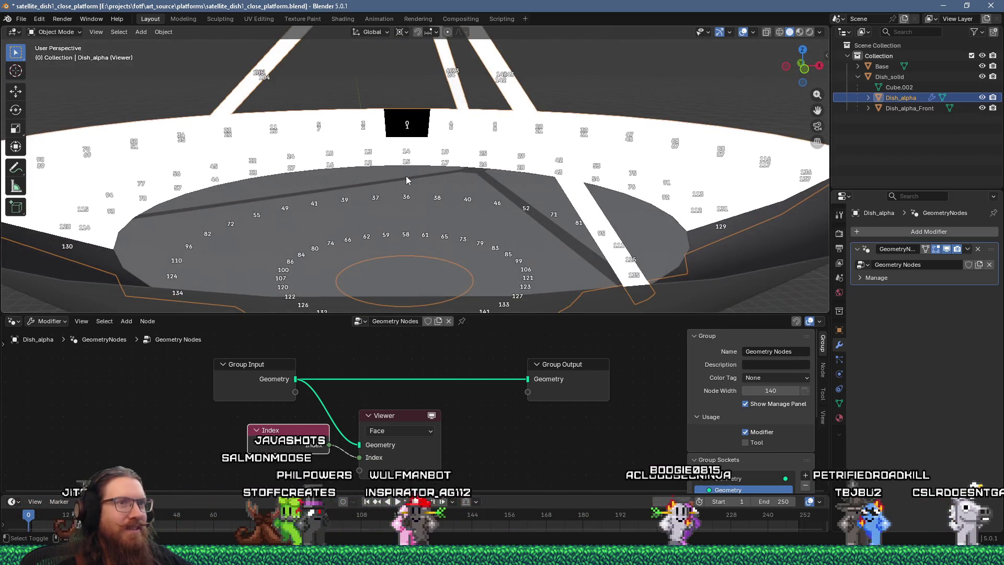
{"action": "scroll", "coordinate": [406, 176], "scroll_direction": "up", "scroll_amount": 4}
{"action": "middle_click_drag", "start_coordinate": [357, 178], "coordinate": [597, 181]}
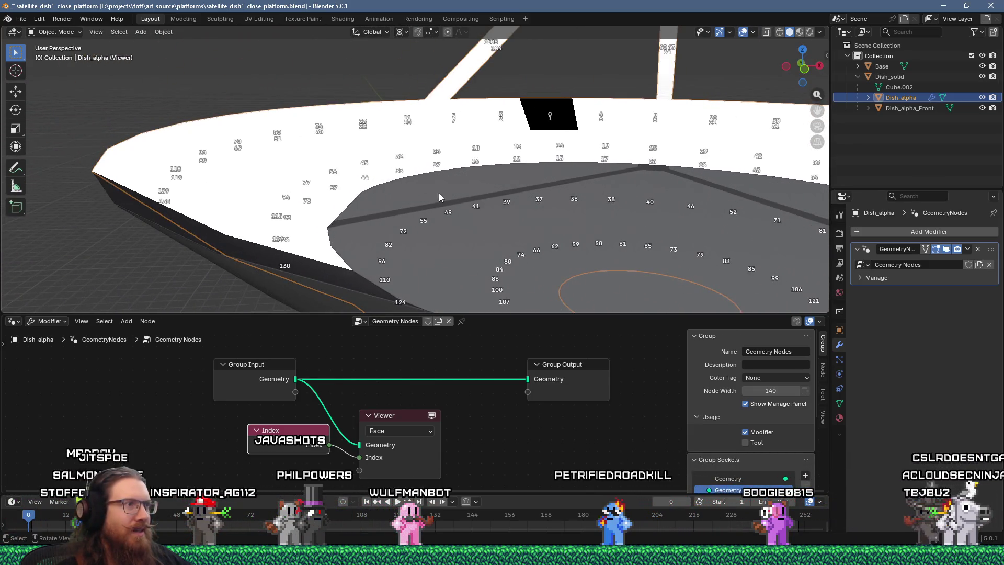
{"action": "scroll", "coordinate": [439, 199], "scroll_direction": "up", "scroll_amount": 2}
{"action": "scroll", "coordinate": [372, 216], "scroll_direction": "up", "scroll_amount": 2}
{"action": "mouse_move", "coordinate": [376, 217]}
{"action": "middle_mouse_down"}
{"action": "mouse_move", "coordinate": [393, 225]}
{"action": "mouse_move", "coordinate": [381, 213]}
{"action": "mouse_move", "coordinate": [372, 261]}
{"action": "mouse_move", "coordinate": [389, 226]}
{"action": "mouse_move", "coordinate": [422, 259]}
{"action": "mouse_move", "coordinate": [472, 282]}
{"action": "mouse_move", "coordinate": [373, 253]}
{"action": "mouse_move", "coordinate": [396, 48]}
{"action": "mouse_move", "coordinate": [392, 243]}
{"action": "middle_mouse_up"}
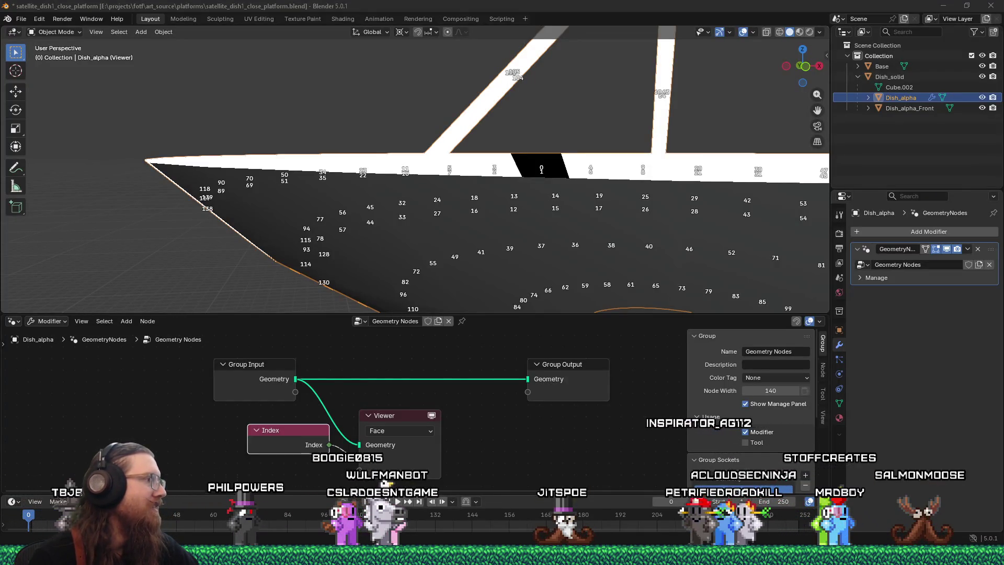
{"action": "mouse_move", "coordinate": [561, 183]}
{"action": "middle_mouse_down"}
{"action": "mouse_move", "coordinate": [534, 249]}
{"action": "mouse_move", "coordinate": [557, 213]}
{"action": "mouse_move", "coordinate": [543, 211]}
{"action": "mouse_move", "coordinate": [582, 215]}
{"action": "mouse_move", "coordinate": [554, 227]}
{"action": "mouse_move", "coordinate": [594, 236]}
{"action": "middle_mouse_up"}
Step: Read Dish_alpha's face indices from several angles, including underneath, then switch windows toward Godot
{"action": "scroll", "coordinate": [526, 215], "scroll_direction": "up", "scroll_amount": 2}
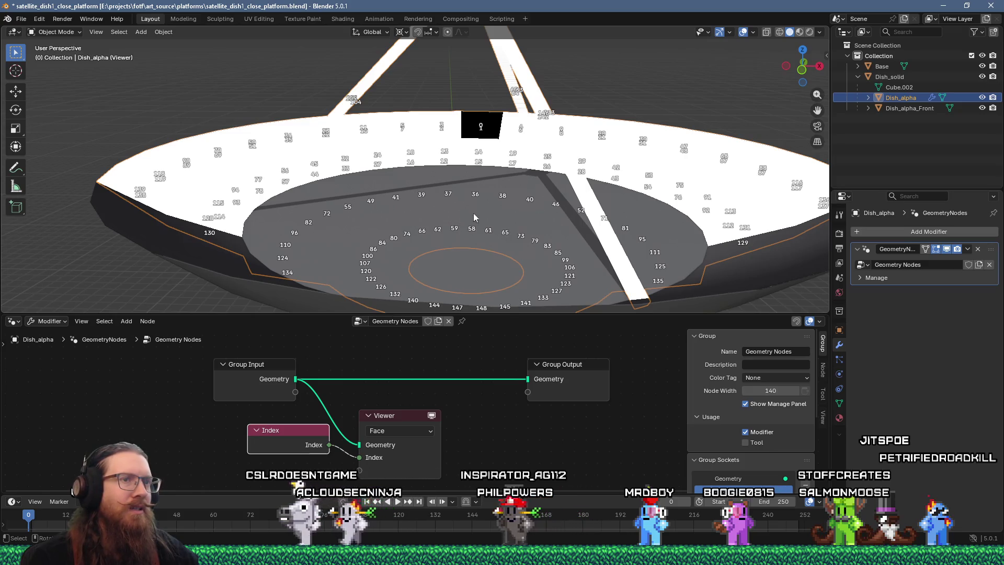
{"action": "middle_click_drag", "start_coordinate": [460, 227], "coordinate": [435, 199]}
{"action": "scroll", "coordinate": [509, 202], "scroll_direction": "up", "scroll_amount": 2}
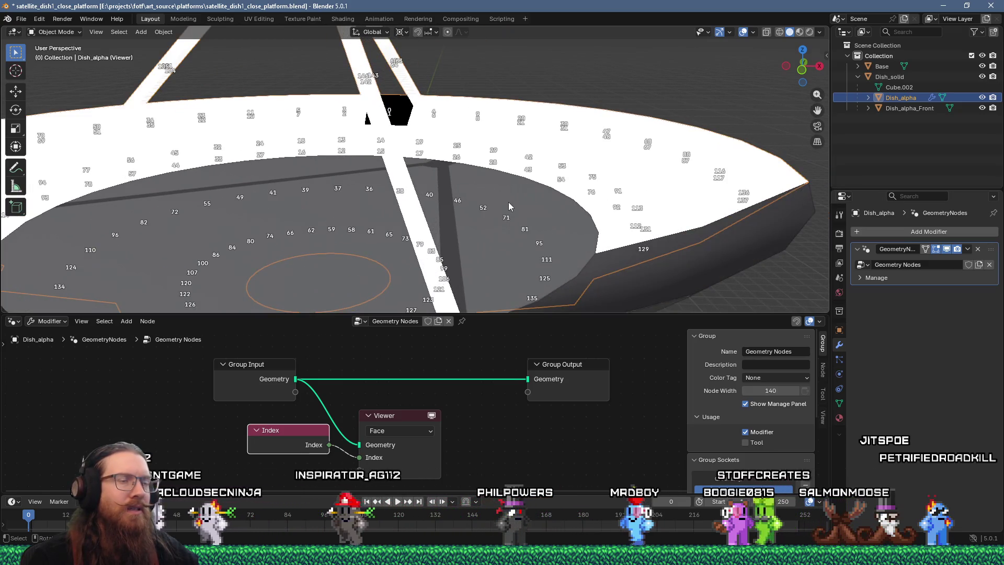
{"action": "mouse_move", "coordinate": [509, 202]}
{"action": "middle_mouse_down"}
{"action": "mouse_move", "coordinate": [504, 169]}
{"action": "mouse_move", "coordinate": [509, 206]}
{"action": "mouse_move", "coordinate": [520, 206]}
{"action": "middle_mouse_up"}
{"action": "scroll", "coordinate": [402, 113], "scroll_direction": "up", "scroll_amount": 2}
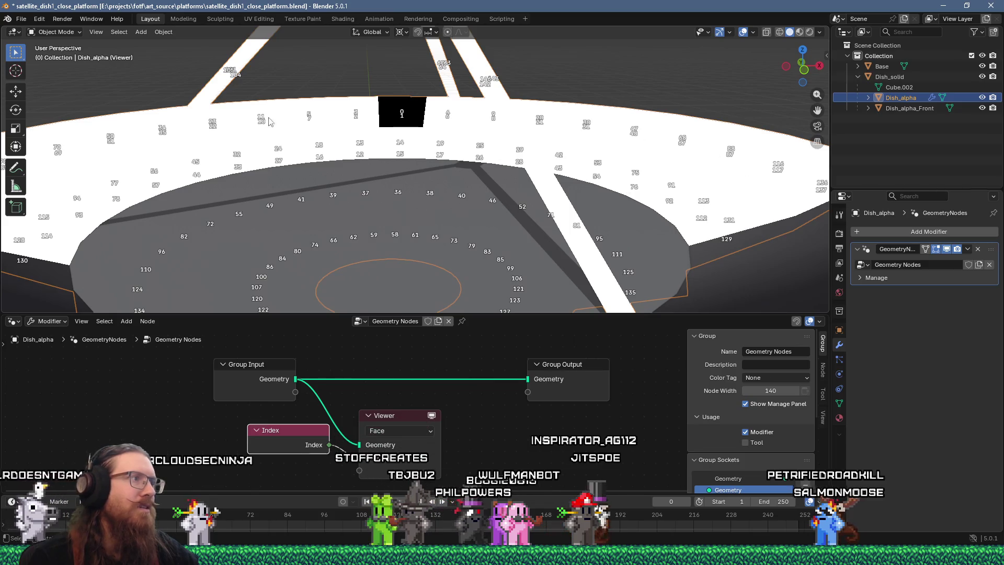
{"action": "mouse_move", "coordinate": [429, 225]}
{"action": "middle_mouse_down"}
{"action": "mouse_move", "coordinate": [442, 214]}
{"action": "mouse_move", "coordinate": [368, 197]}
{"action": "middle_mouse_up"}
{"action": "key", "text": "alt+Tab"}
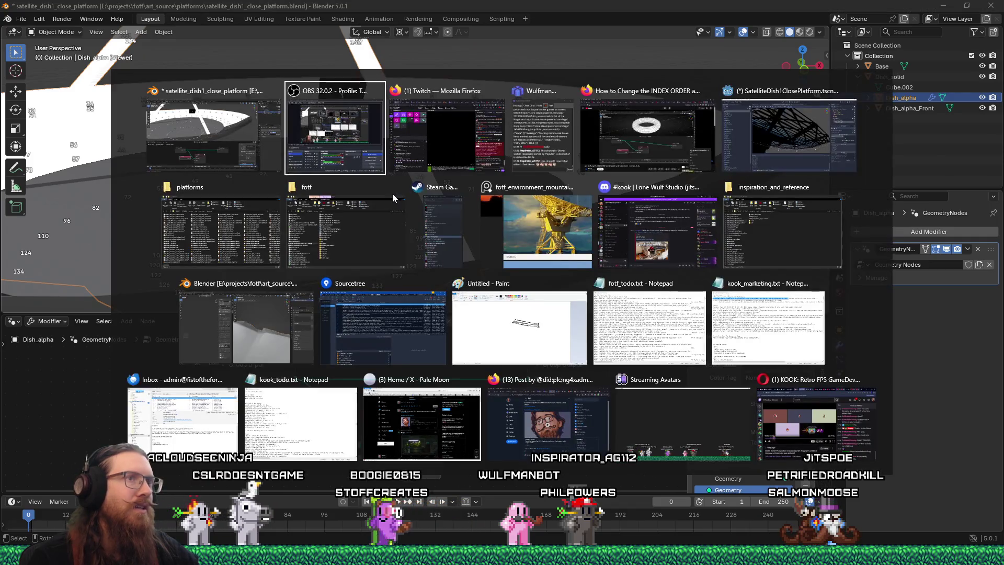
Step: Discard the dish scene's changes, close MainCharacterFist2, and reopen SatelliteDish1ClosePlatform in Godot
{"action": "key", "text": "Tab"}
{"action": "key", "text": "Tab"}
{"action": "key", "text": "Tab"}
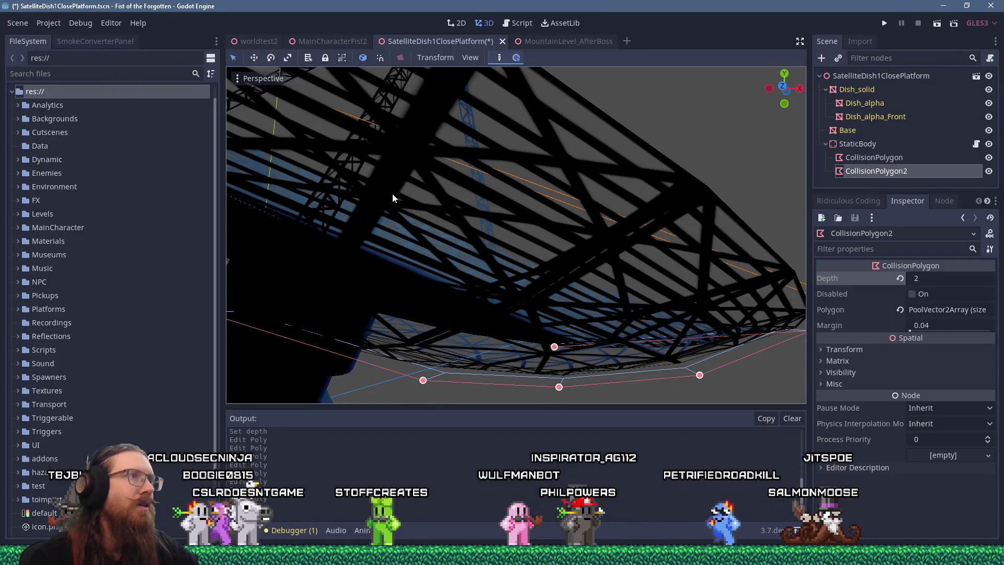
{"action": "left_click", "coordinate": [504, 42]}
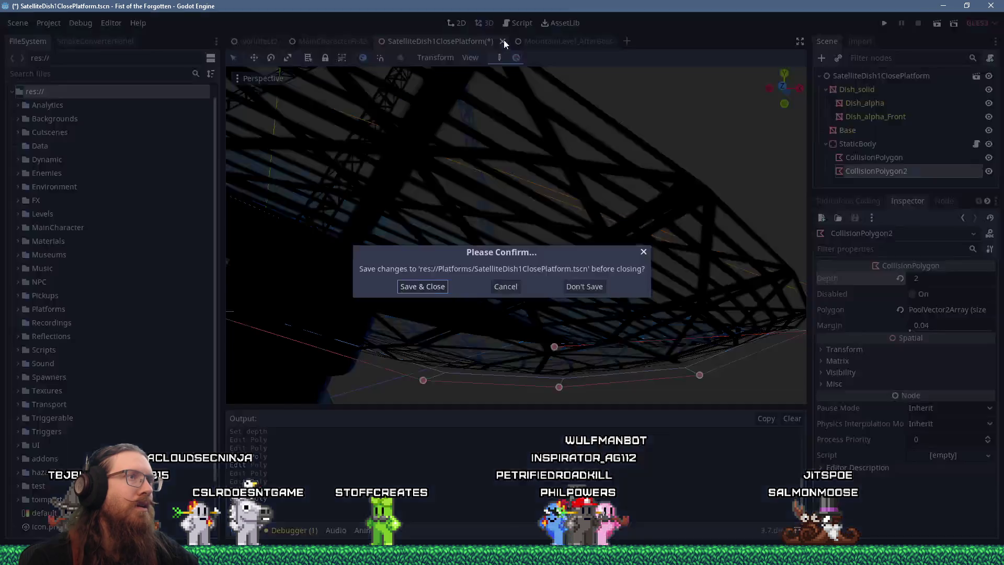
{"action": "left_click", "coordinate": [576, 287]}
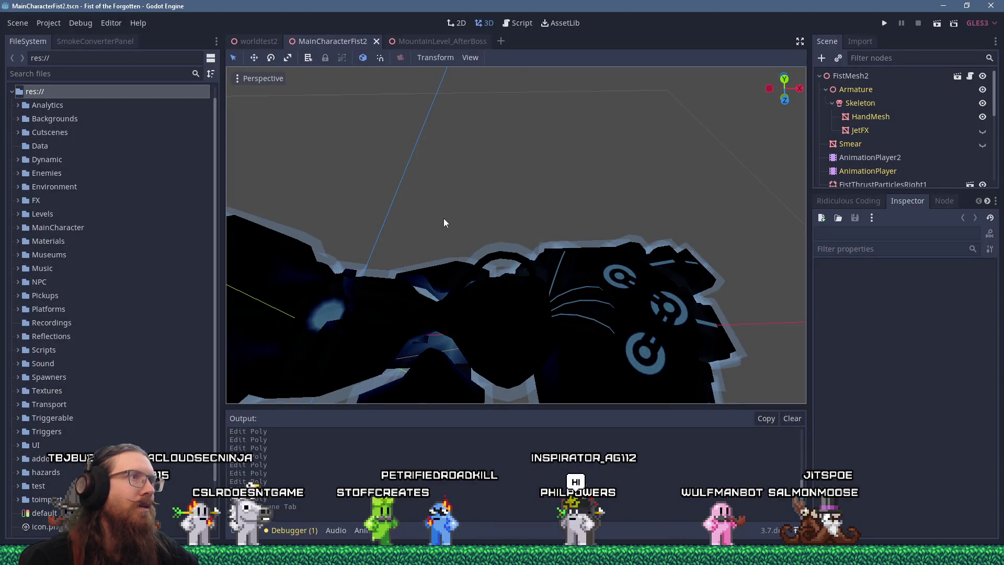
{"action": "middle_click", "coordinate": [351, 37]}
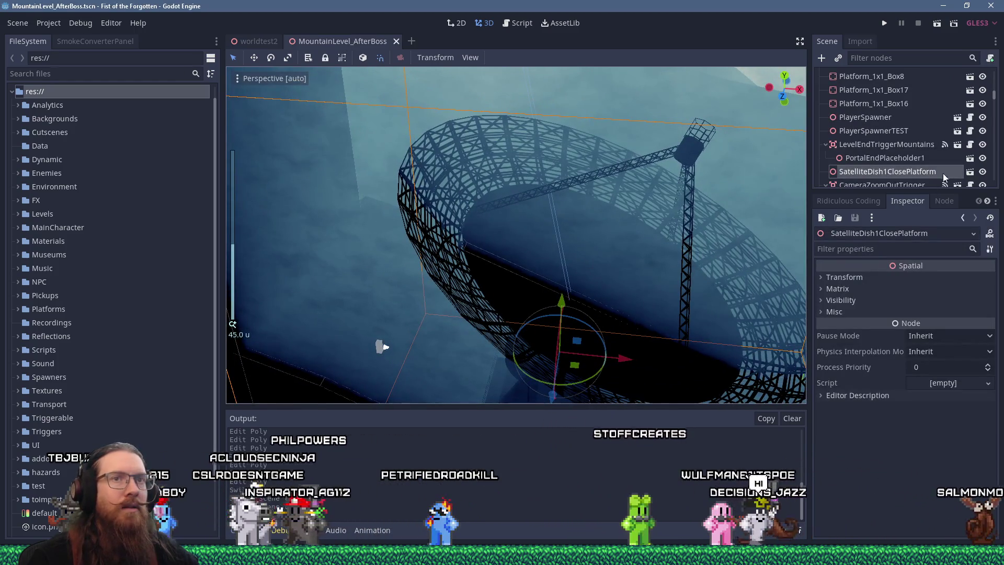
{"action": "left_click", "coordinate": [970, 172]}
Step: Orbit and zoom around the reopened satellite dish in the Godot viewport
{"action": "scroll", "coordinate": [504, 209], "scroll_direction": "down", "scroll_amount": 5}
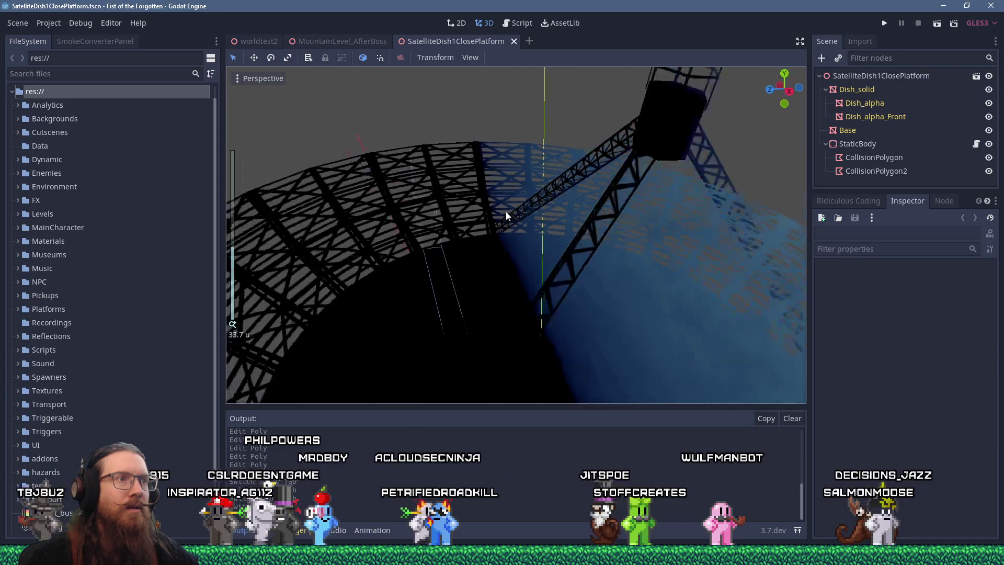
{"action": "scroll", "coordinate": [506, 186], "scroll_direction": "down", "scroll_amount": 4}
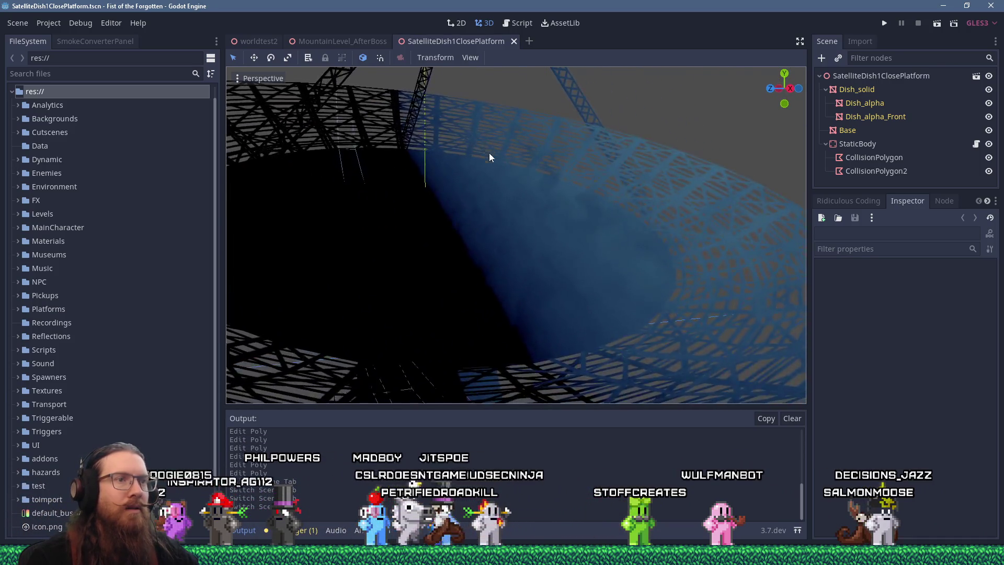
{"action": "mouse_move", "coordinate": [518, 161]}
{"action": "middle_mouse_down"}
{"action": "mouse_move", "coordinate": [606, 173]}
{"action": "mouse_move", "coordinate": [610, 165]}
{"action": "mouse_move", "coordinate": [585, 173]}
{"action": "mouse_move", "coordinate": [598, 172]}
{"action": "mouse_move", "coordinate": [578, 111]}
{"action": "mouse_move", "coordinate": [578, 184]}
{"action": "mouse_move", "coordinate": [633, 211]}
{"action": "mouse_move", "coordinate": [591, 169]}
{"action": "mouse_move", "coordinate": [608, 209]}
{"action": "mouse_move", "coordinate": [579, 188]}
{"action": "mouse_move", "coordinate": [588, 199]}
{"action": "middle_mouse_up"}
{"action": "scroll", "coordinate": [588, 166], "scroll_direction": "up", "scroll_amount": 3}
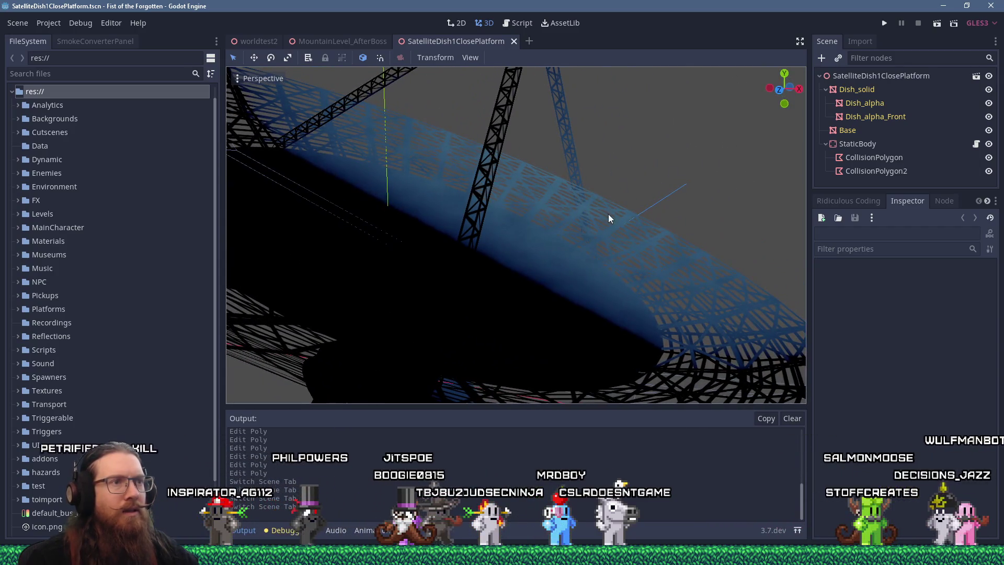
{"action": "scroll", "coordinate": [571, 160], "scroll_direction": "up", "scroll_amount": 3}
{"action": "scroll", "coordinate": [614, 163], "scroll_direction": "down", "scroll_amount": 3}
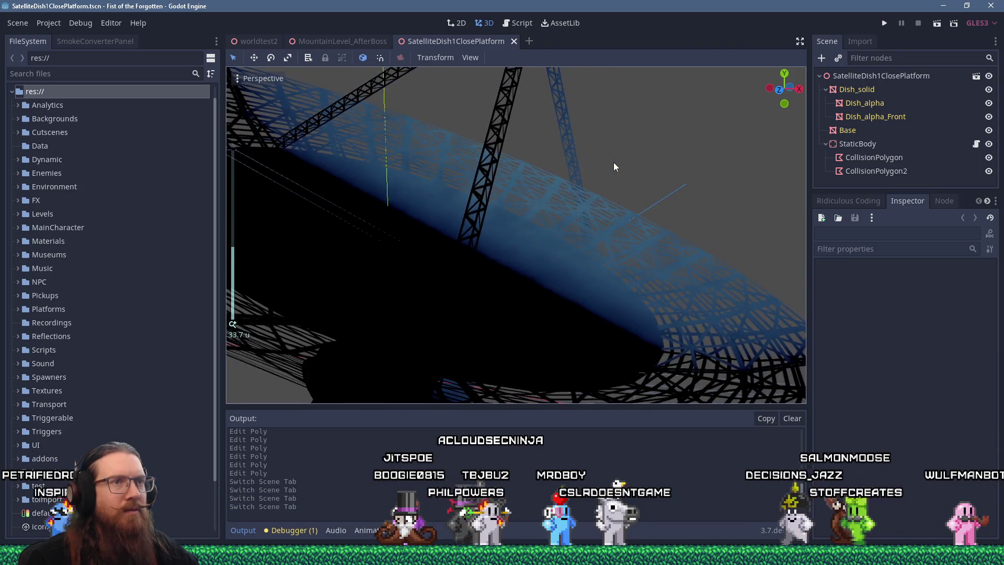
{"action": "left_click", "coordinate": [49, 23]}
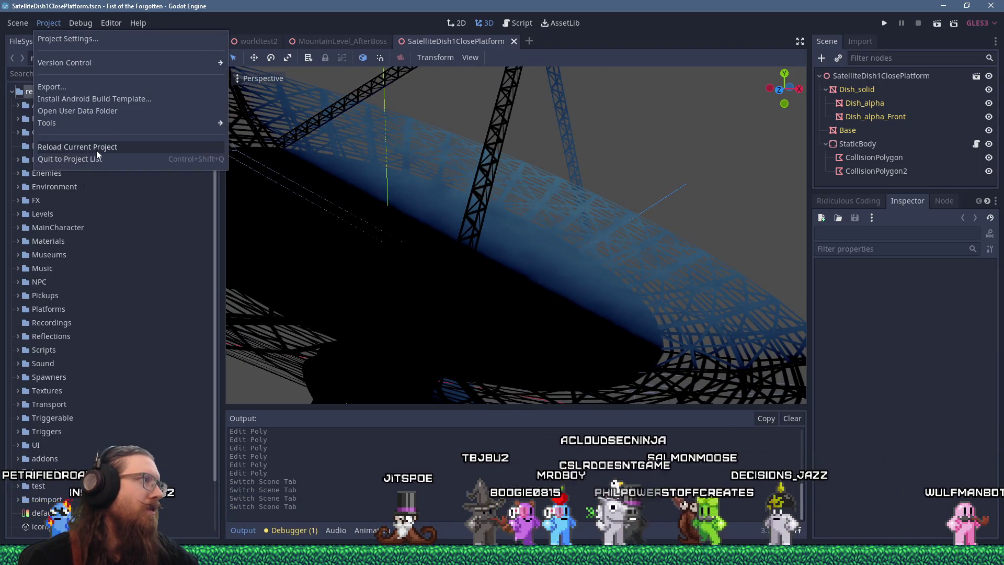
Step: Reload the current Godot project, view the dish side-on, then return to Blender
{"action": "left_click", "coordinate": [96, 157]}
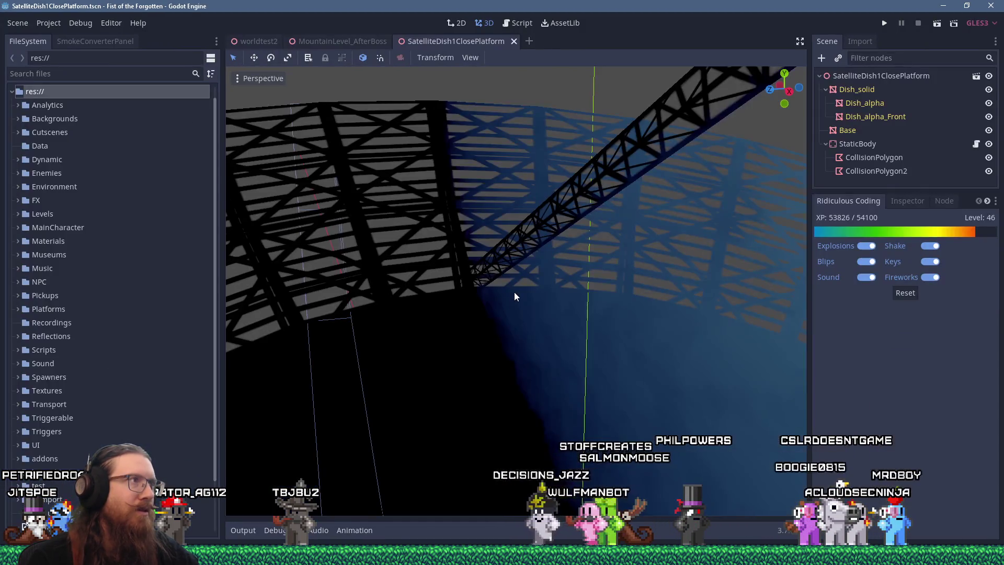
{"action": "scroll", "coordinate": [513, 292], "scroll_direction": "down", "scroll_amount": 5}
{"action": "middle_click_drag", "start_coordinate": [510, 293], "coordinate": [609, 299]}
{"action": "scroll", "coordinate": [544, 262], "scroll_direction": "up", "scroll_amount": 6}
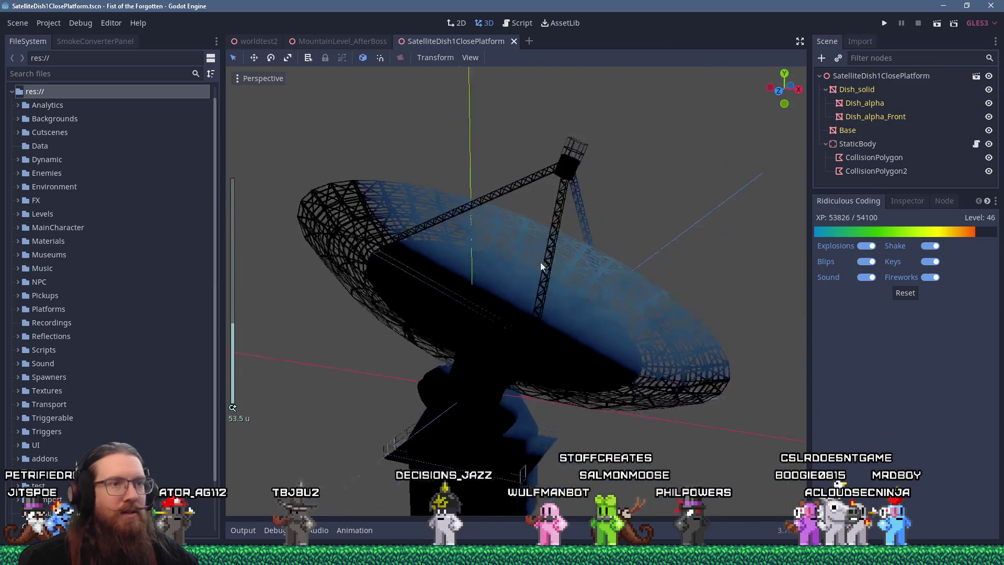
{"action": "scroll", "coordinate": [554, 243], "scroll_direction": "up", "scroll_amount": 3}
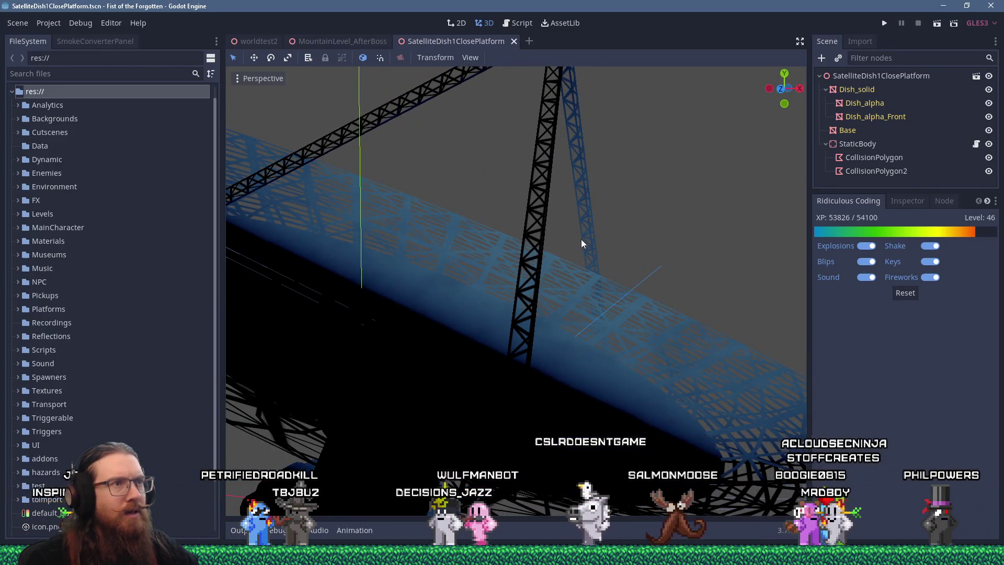
{"action": "key", "text": "alt+Tab"}
Step: Orbit Dish_alpha to a top-down angle to read its face index labels, then return to Godot
{"action": "mouse_move", "coordinate": [370, 204]}
{"action": "middle_mouse_down"}
{"action": "mouse_move", "coordinate": [384, 192]}
{"action": "mouse_move", "coordinate": [433, 236]}
{"action": "middle_mouse_up"}
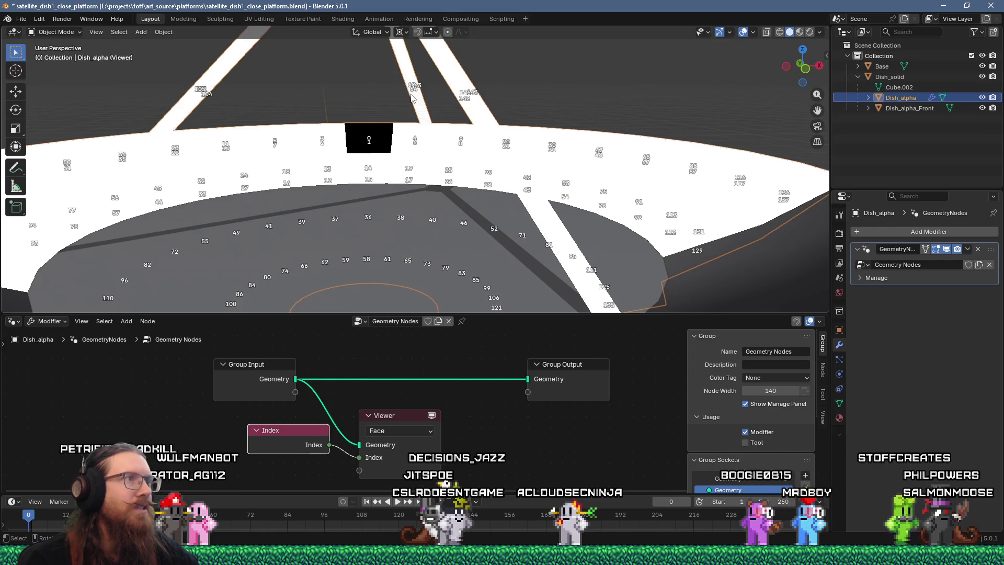
{"action": "mouse_move", "coordinate": [433, 186]}
{"action": "middle_mouse_down"}
{"action": "mouse_move", "coordinate": [443, 173]}
{"action": "mouse_move", "coordinate": [543, 232]}
{"action": "mouse_move", "coordinate": [426, 220]}
{"action": "mouse_move", "coordinate": [444, 257]}
{"action": "mouse_move", "coordinate": [488, 273]}
{"action": "mouse_move", "coordinate": [545, 269]}
{"action": "mouse_move", "coordinate": [589, 256]}
{"action": "mouse_move", "coordinate": [591, 237]}
{"action": "mouse_move", "coordinate": [513, 226]}
{"action": "mouse_move", "coordinate": [589, 260]}
{"action": "mouse_move", "coordinate": [586, 241]}
{"action": "middle_mouse_up"}
{"action": "key", "text": "alt+Tab"}
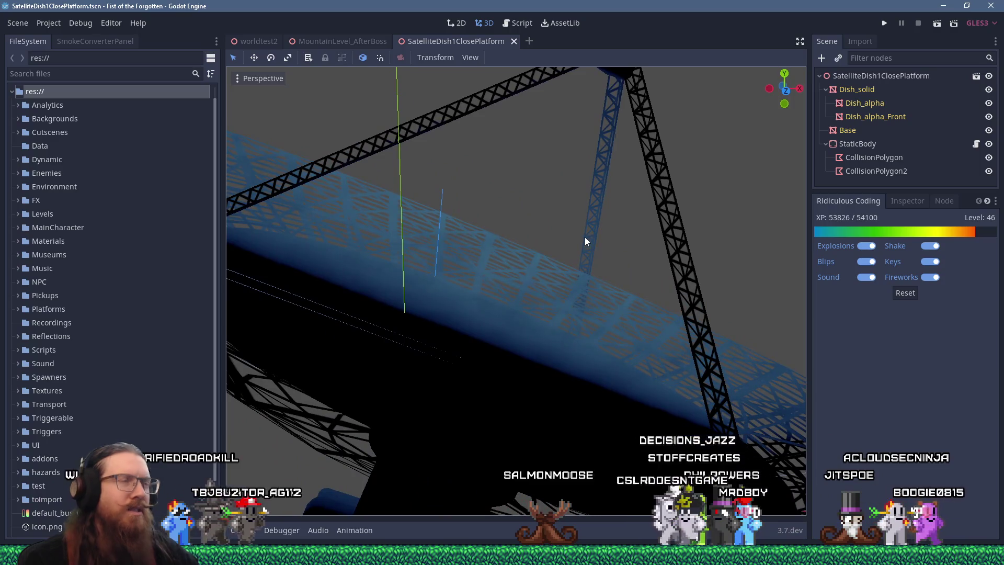
Step: Orbit and zoom in on the dish's translucent lattice under the truss in Godot, then return to Blender
{"action": "mouse_move", "coordinate": [587, 224]}
{"action": "middle_mouse_down"}
{"action": "mouse_move", "coordinate": [585, 251]}
{"action": "mouse_move", "coordinate": [379, 231]}
{"action": "mouse_move", "coordinate": [579, 252]}
{"action": "middle_mouse_up"}
{"action": "scroll", "coordinate": [562, 241], "scroll_direction": "up", "scroll_amount": 2}
{"action": "key", "text": "alt+Tab"}
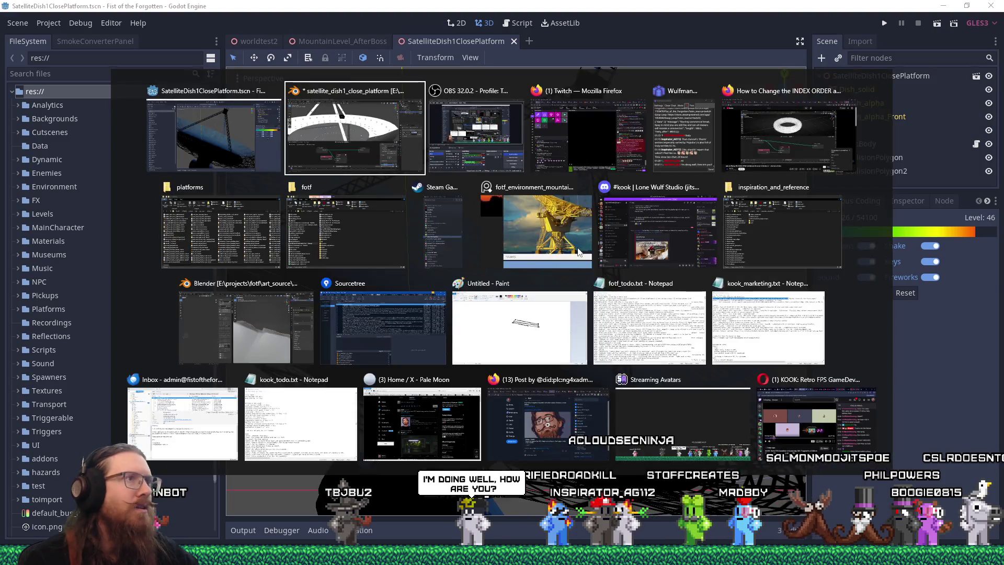
Step: Re-angle the labelled Dish_alpha view, then bring up the File > Export format list
{"action": "mouse_move", "coordinate": [470, 233]}
{"action": "middle_mouse_down"}
{"action": "mouse_move", "coordinate": [494, 252]}
{"action": "mouse_move", "coordinate": [478, 247]}
{"action": "mouse_move", "coordinate": [493, 235]}
{"action": "middle_mouse_up"}
{"action": "scroll", "coordinate": [485, 230], "scroll_direction": "up", "scroll_amount": 3}
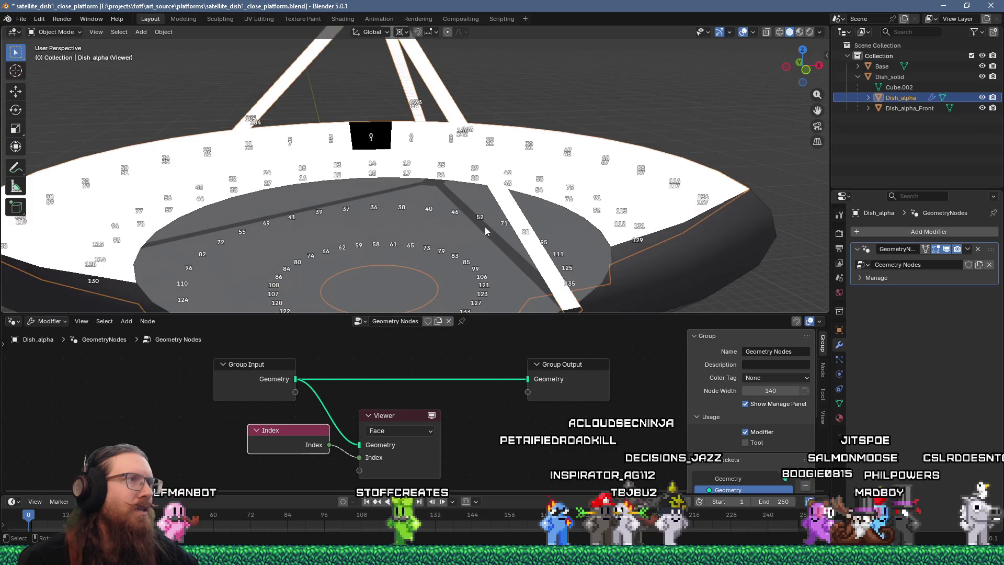
{"action": "mouse_move", "coordinate": [501, 200]}
{"action": "middle_mouse_down"}
{"action": "mouse_move", "coordinate": [461, 205]}
{"action": "mouse_move", "coordinate": [472, 201]}
{"action": "middle_mouse_up"}
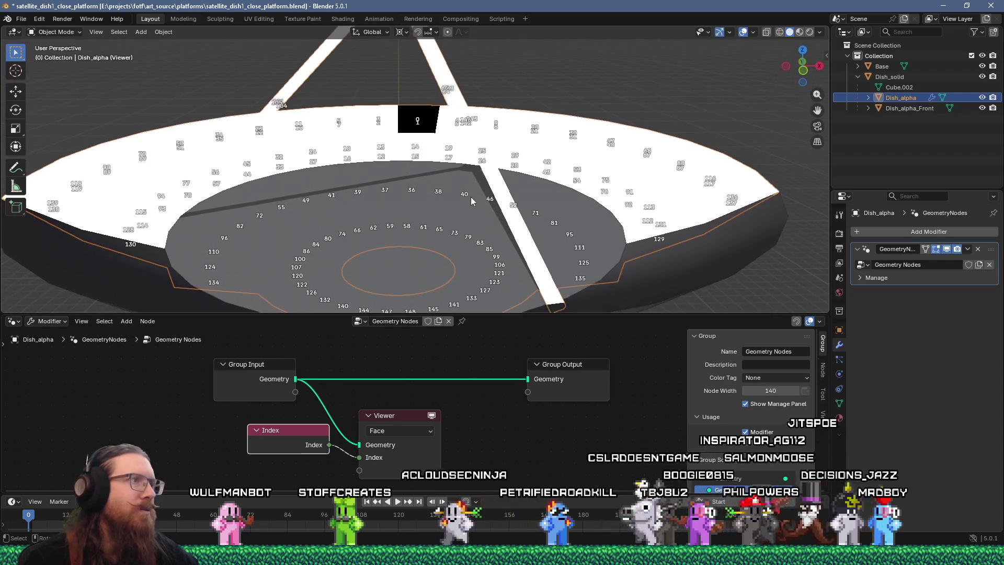
{"action": "left_click", "coordinate": [21, 19]}
{"action": "mouse_move", "coordinate": [54, 180]}
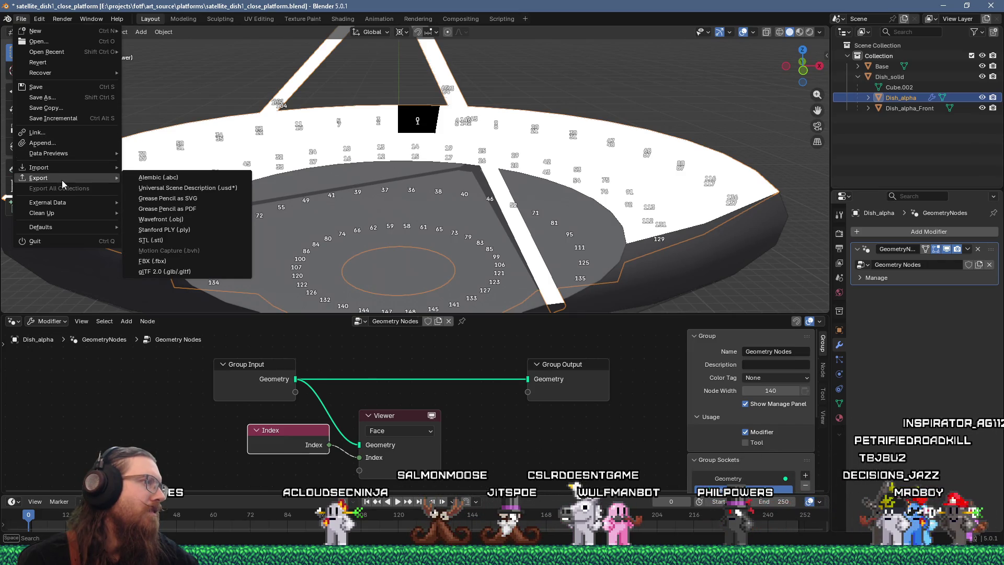
Step: Start a glTF 2.0 export and expand its Data, Mesh, Vertex Colors, Scene Graph and Include options
{"action": "left_click", "coordinate": [165, 273]}
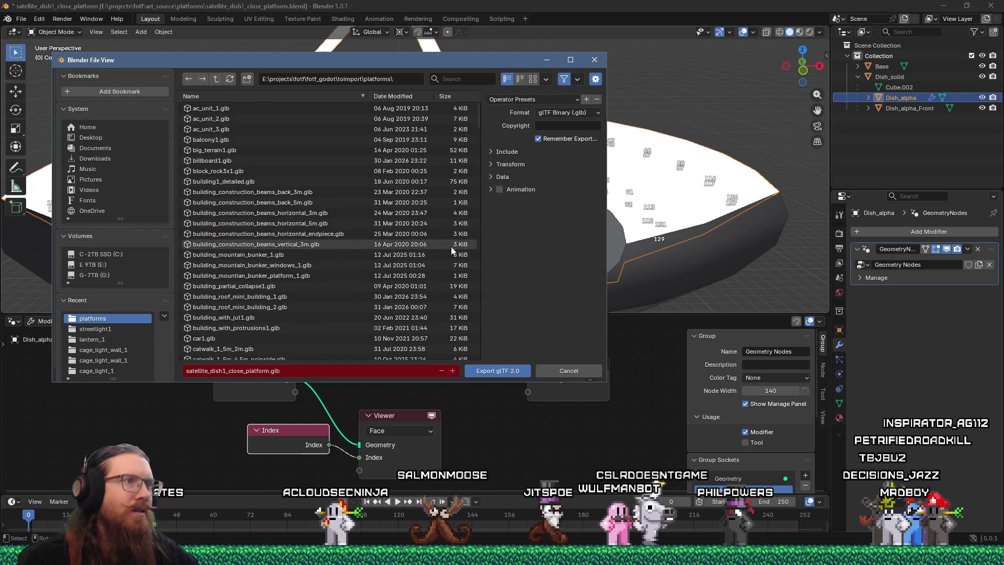
{"action": "left_click", "coordinate": [489, 177]}
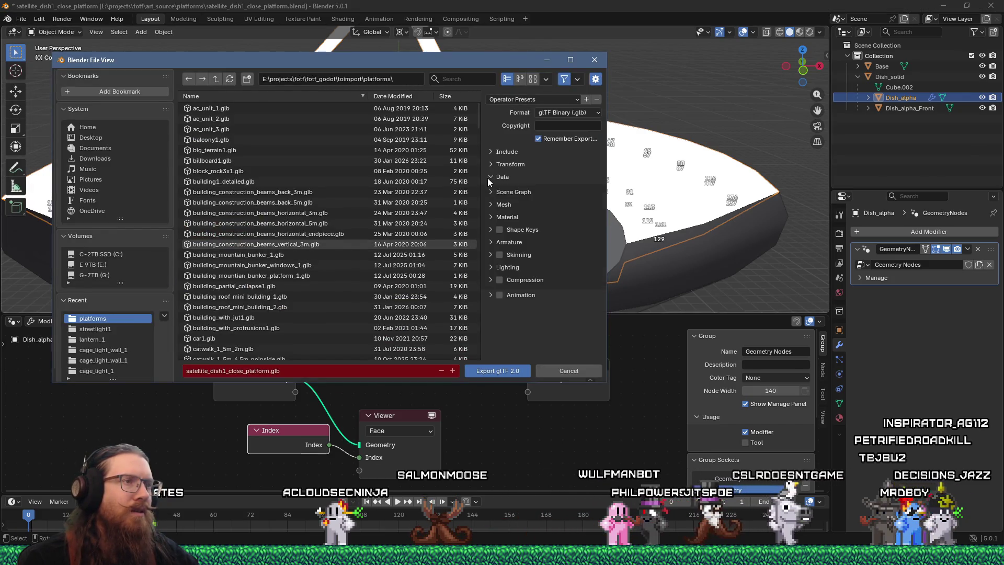
{"action": "left_click", "coordinate": [489, 204]}
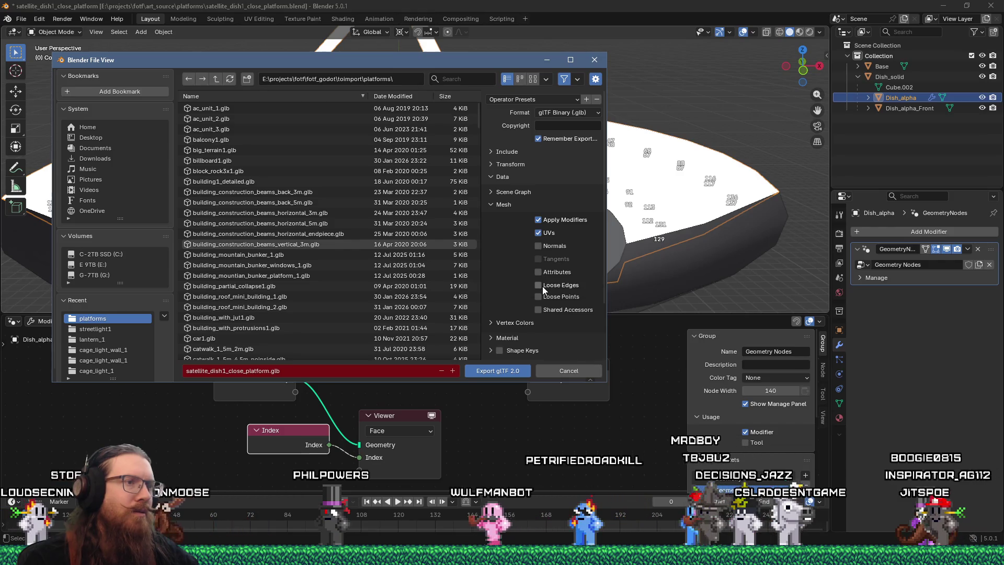
{"action": "left_click", "coordinate": [515, 323]}
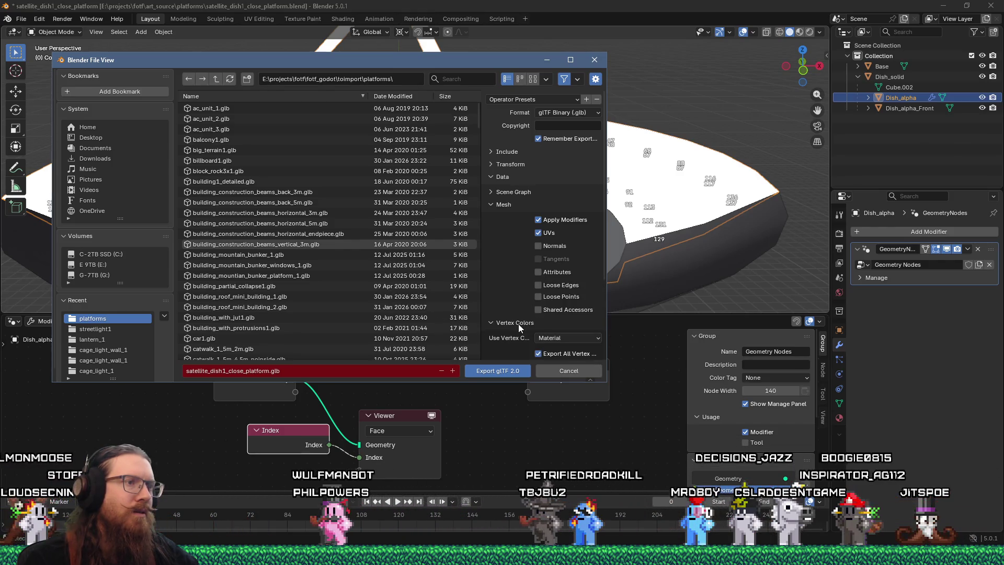
{"action": "scroll", "coordinate": [520, 320], "scroll_direction": "down", "scroll_amount": 3}
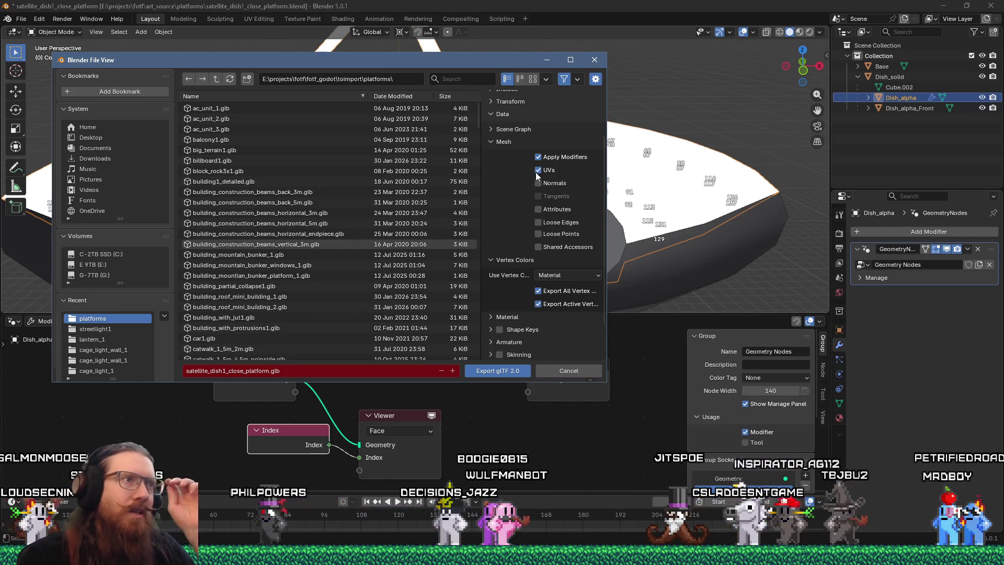
{"action": "left_click", "coordinate": [490, 129]}
{"action": "scroll", "coordinate": [495, 131], "scroll_direction": "up", "scroll_amount": 3}
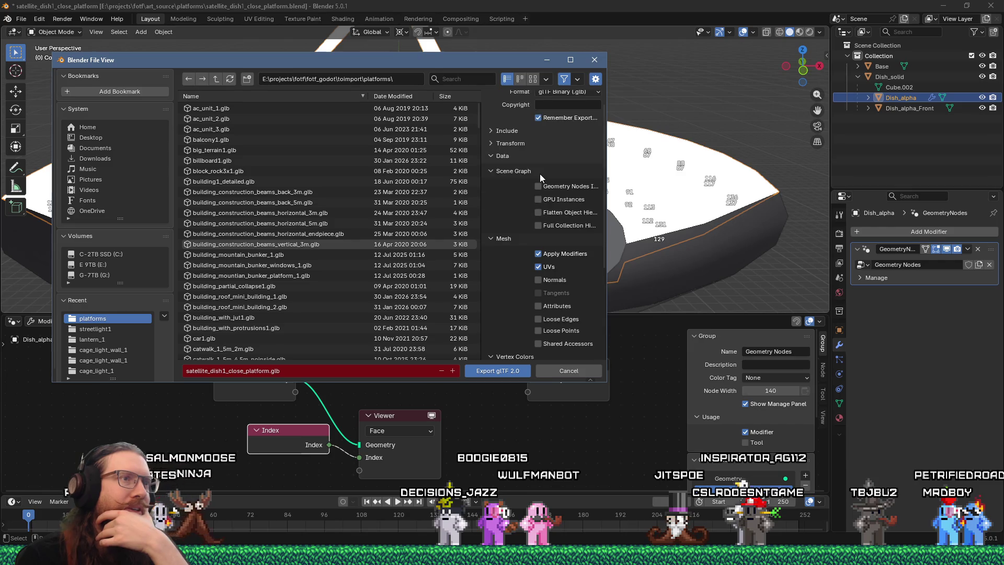
{"action": "left_click", "coordinate": [492, 151], "text": "ctrl"}
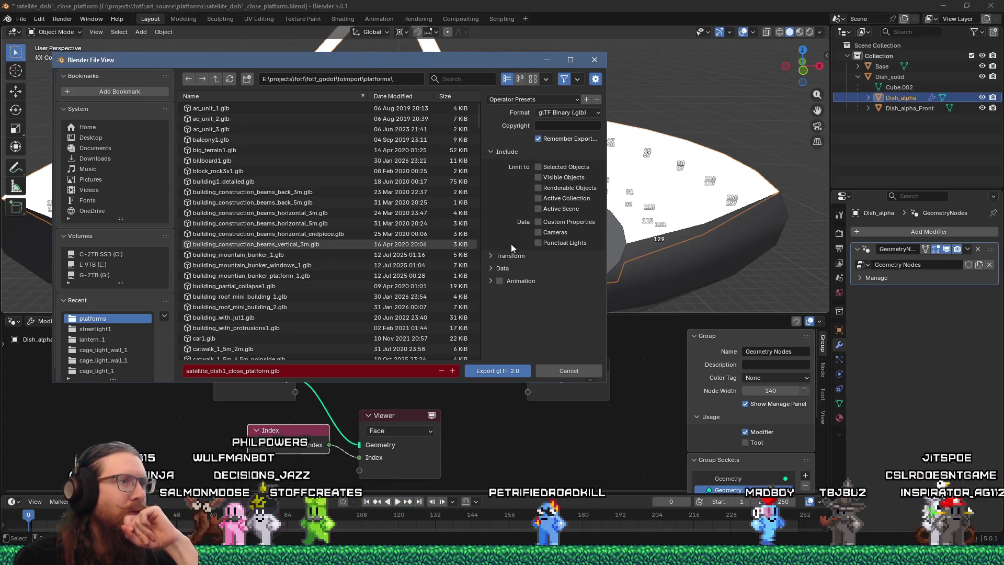
Step: Expand the Transform and Data sections of the glTF export settings
{"action": "left_click", "coordinate": [491, 257]}
{"action": "left_click", "coordinate": [487, 284]}
{"action": "scroll", "coordinate": [520, 293], "scroll_direction": "down", "scroll_amount": 1}
{"action": "scroll", "coordinate": [520, 294], "scroll_direction": "down", "scroll_amount": 3}
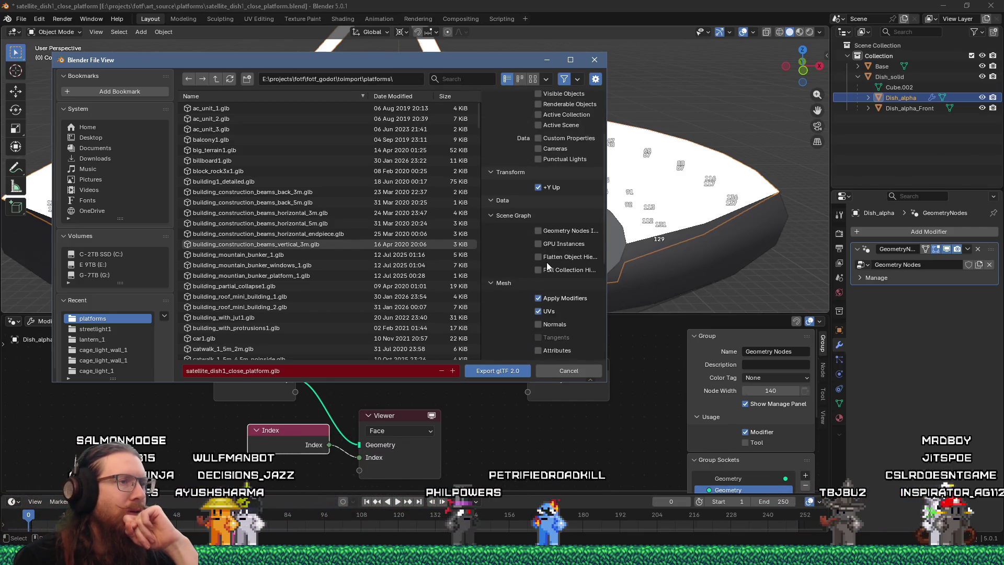
{"action": "scroll", "coordinate": [548, 262], "scroll_direction": "down", "scroll_amount": 3}
{"action": "scroll", "coordinate": [582, 283], "scroll_direction": "down", "scroll_amount": 5}
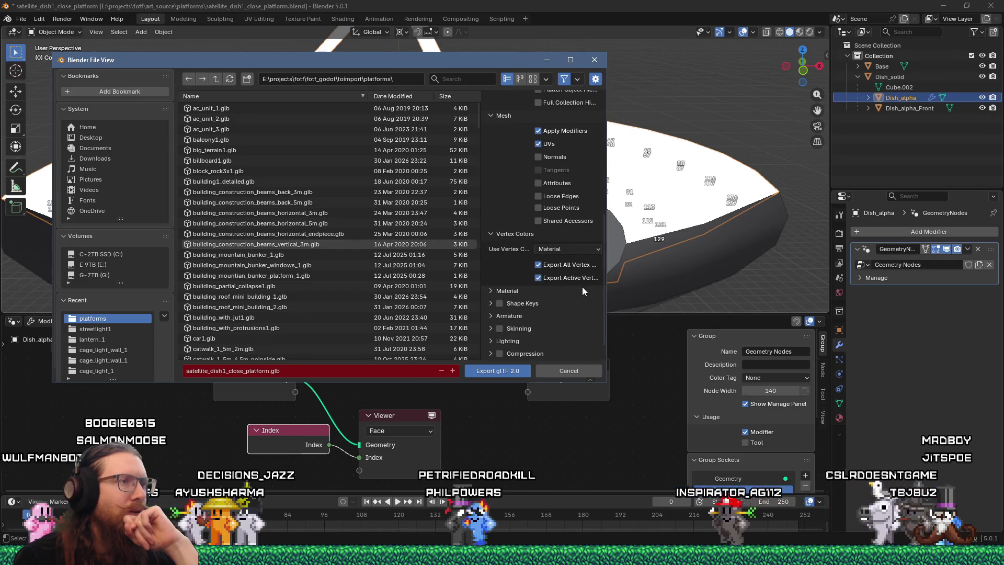
Step: Keep Material as vertex colour source, disable all and active vertex colours, export placeholder materials
{"action": "left_click", "coordinate": [572, 249]}
{"action": "left_click", "coordinate": [550, 260]}
{"action": "left_click", "coordinate": [538, 265]}
{"action": "left_click", "coordinate": [540, 278]}
{"action": "scroll", "coordinate": [541, 281], "scroll_direction": "down", "scroll_amount": 1}
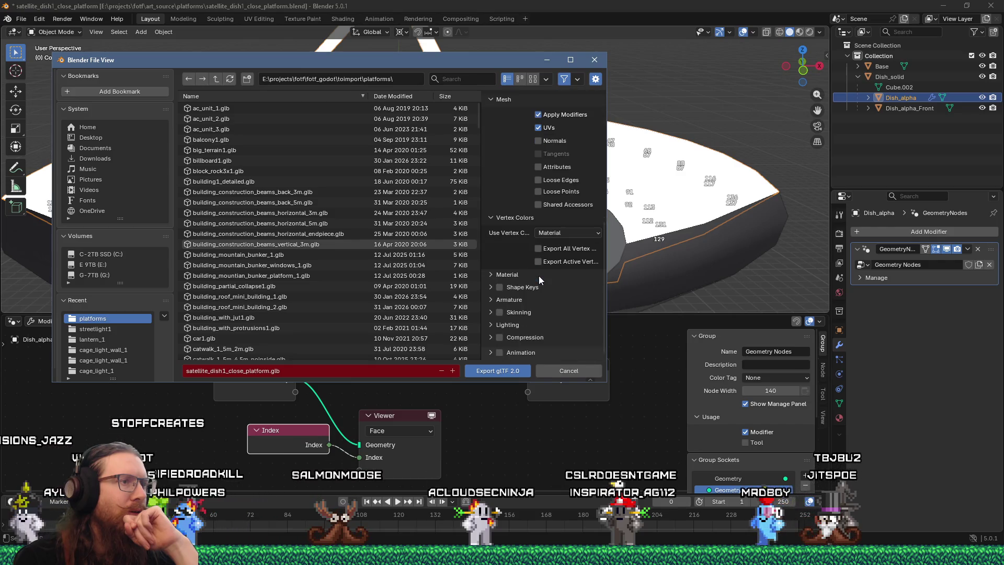
{"action": "left_click", "coordinate": [494, 275]}
{"action": "left_click", "coordinate": [566, 293]}
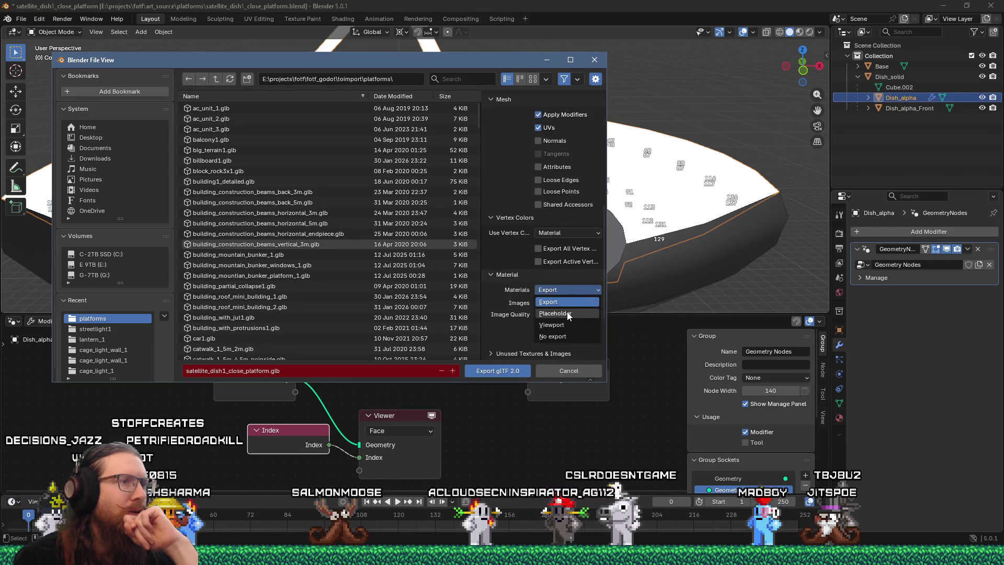
{"action": "left_click", "coordinate": [560, 304]}
{"action": "scroll", "coordinate": [547, 301], "scroll_direction": "down", "scroll_amount": 5}
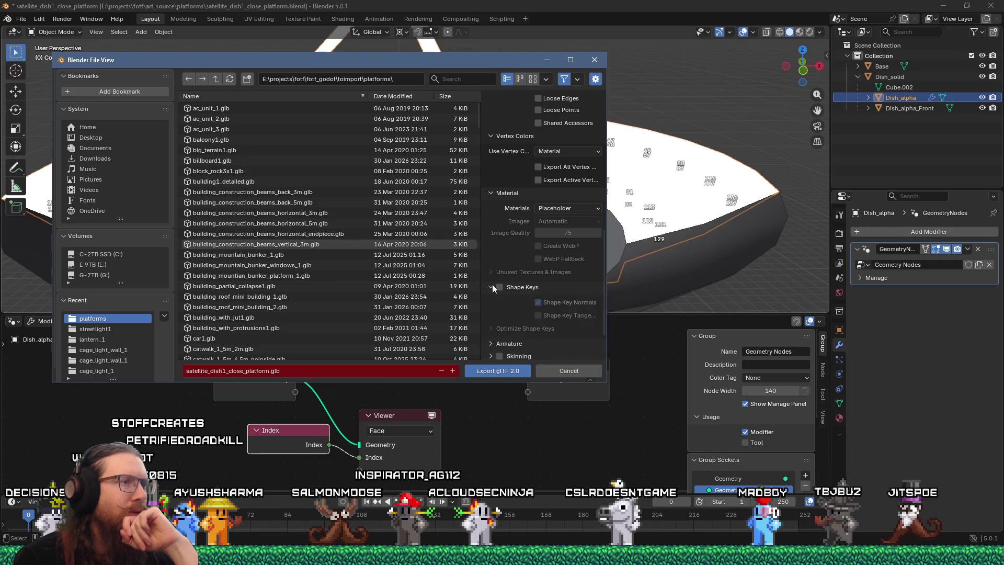
Step: Expand Skinning, Lighting, Compression and Animation, then export satellite_dish1_close_platform.glb
{"action": "left_click", "coordinate": [491, 312]}
{"action": "scroll", "coordinate": [489, 314], "scroll_direction": "down", "scroll_amount": 2}
{"action": "left_click", "coordinate": [491, 312]}
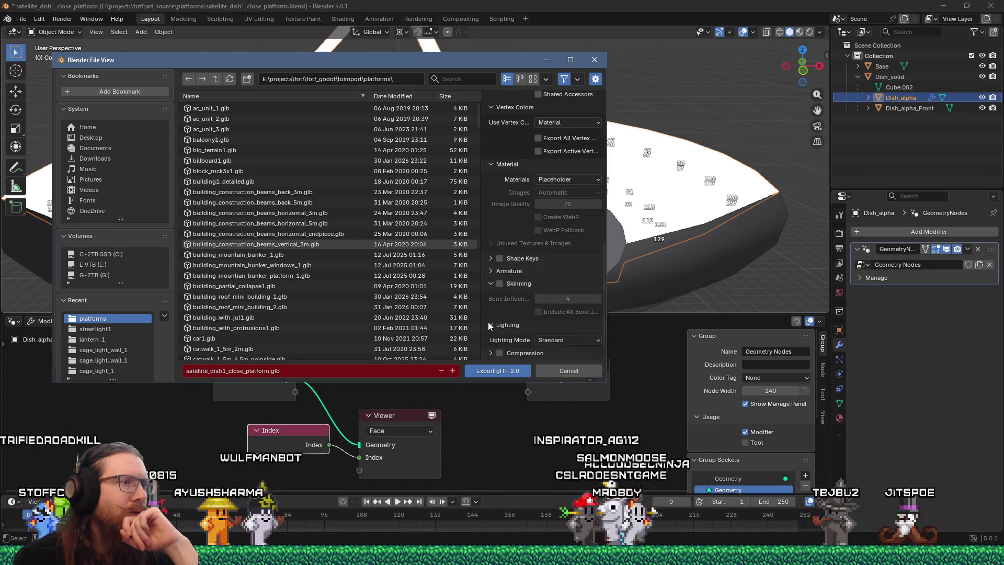
{"action": "left_click", "coordinate": [491, 337]}
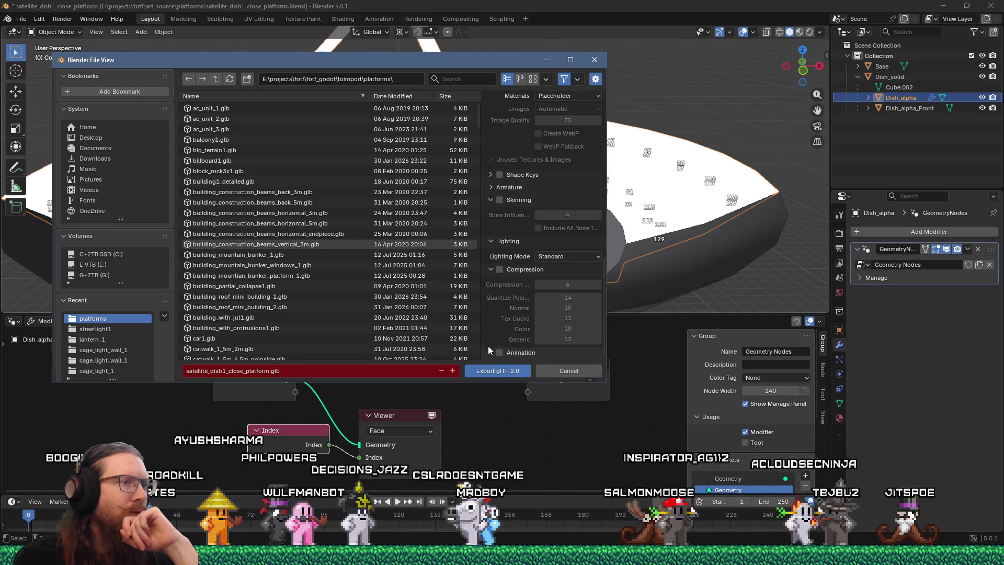
{"action": "scroll", "coordinate": [488, 343], "scroll_direction": "down", "scroll_amount": 4}
{"action": "left_click", "coordinate": [493, 333]}
{"action": "scroll", "coordinate": [496, 328], "scroll_direction": "down", "scroll_amount": 4}
{"action": "scroll", "coordinate": [496, 328], "scroll_direction": "down", "scroll_amount": 3}
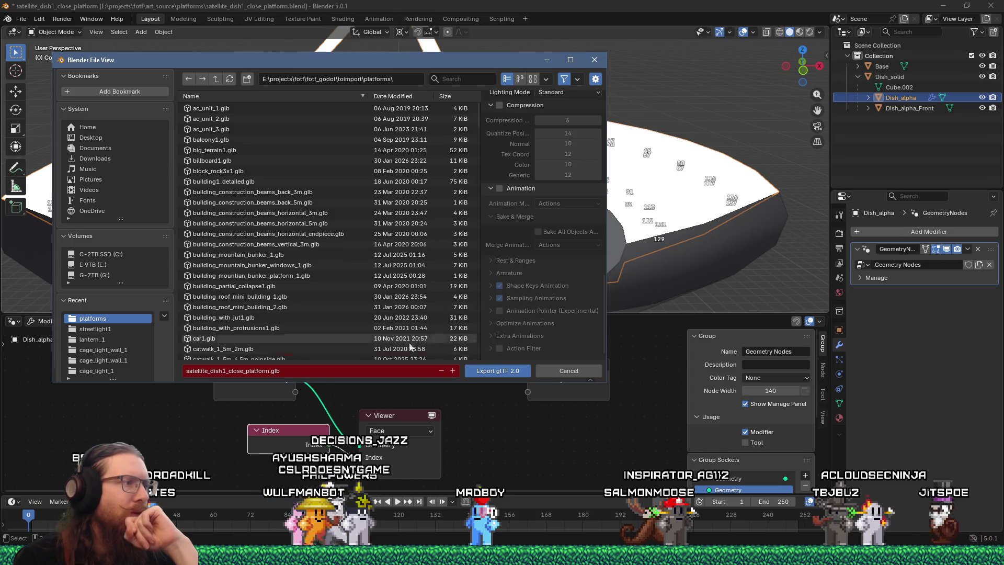
{"action": "left_click", "coordinate": [497, 371]}
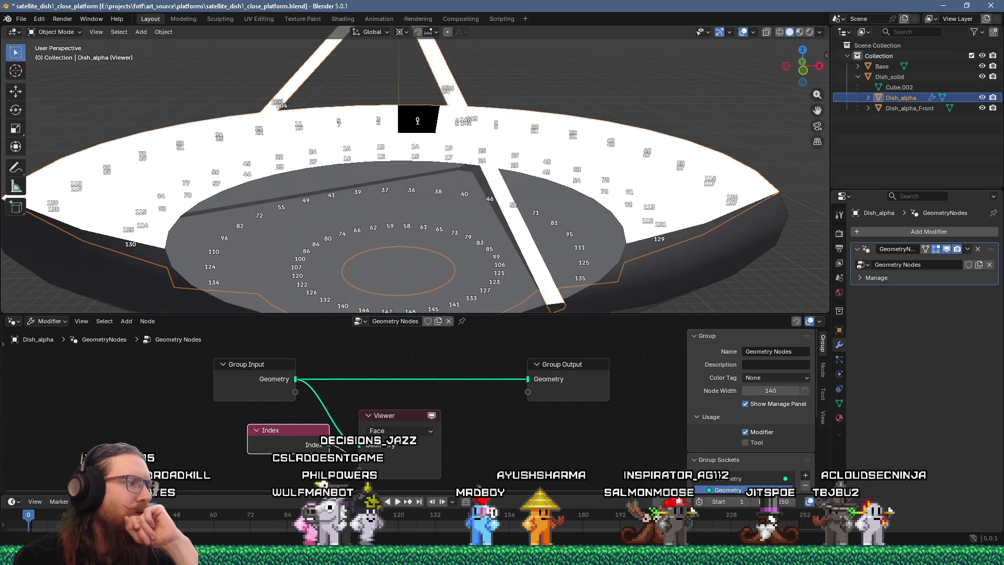
{"action": "left_click", "coordinate": [680, 556]}
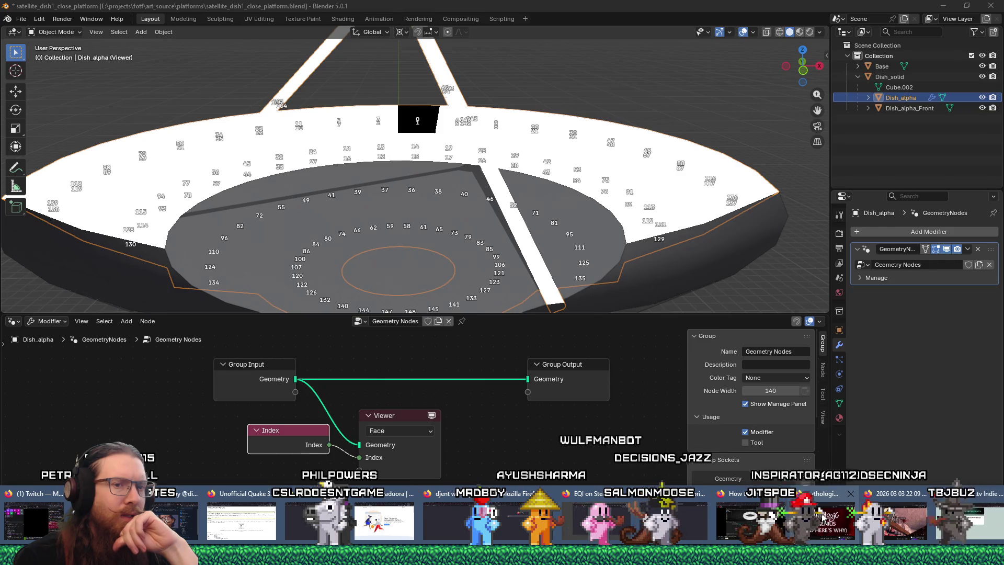
Step: Copy the geometry-nodes tutorial's web address from Firefox
{"action": "left_click", "coordinate": [748, 521]}
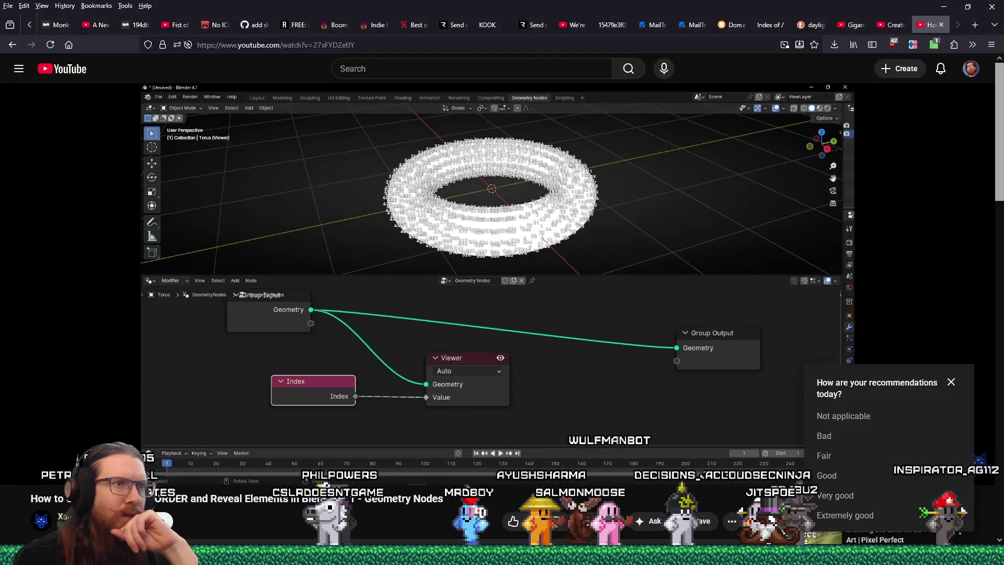
{"action": "left_click", "coordinate": [340, 45]}
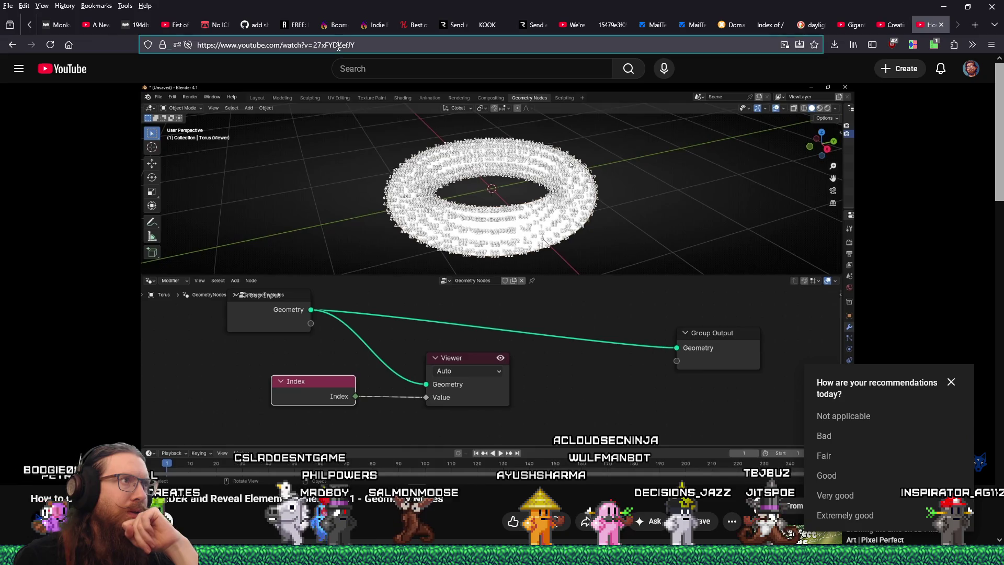
{"action": "right_click", "coordinate": [340, 45]}
{"action": "left_click", "coordinate": [406, 107]}
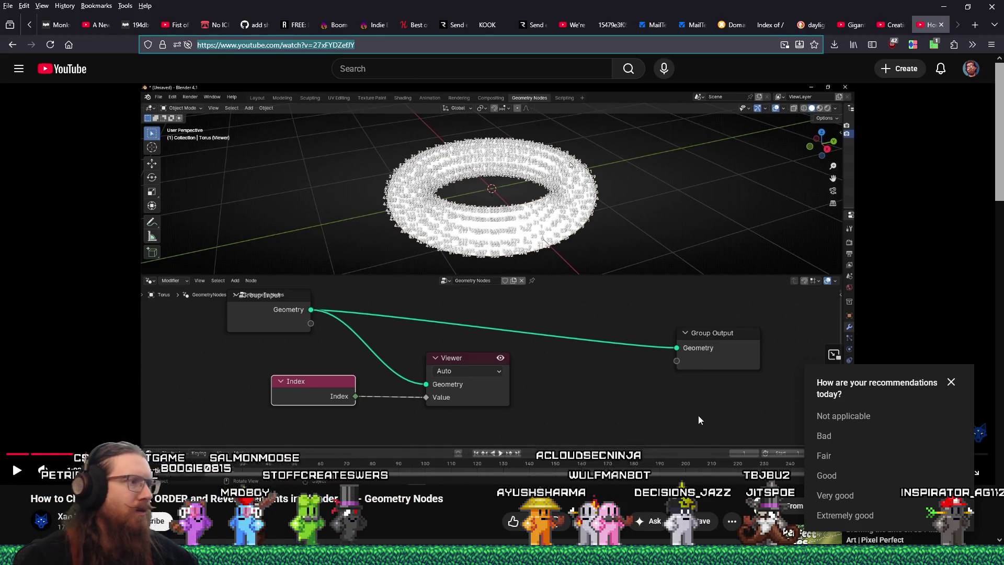
Step: Open the Blender_notes.txt file from the E: drive through the Run prompt
{"action": "key", "text": "super+r"}
{"action": "key", "text": "Down"}
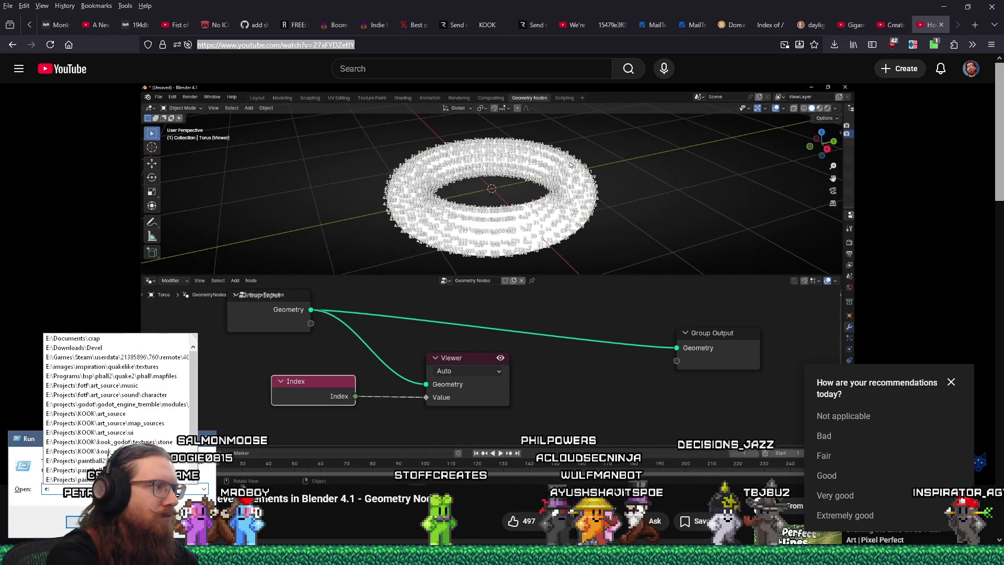
{"action": "type", "text": "e:\\documents"}
{"action": "type", "text": "\bl"}
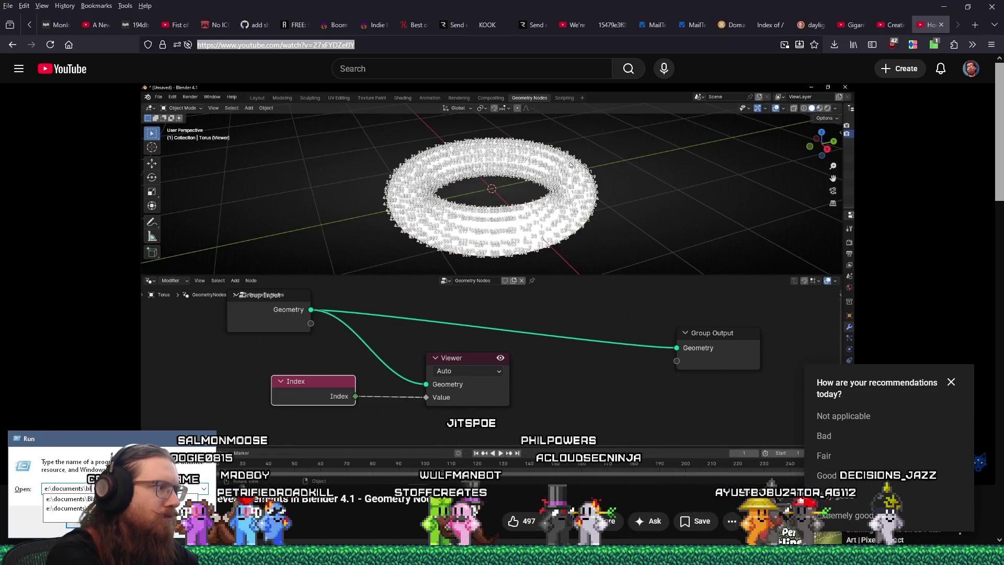
{"action": "key", "text": "Return"}
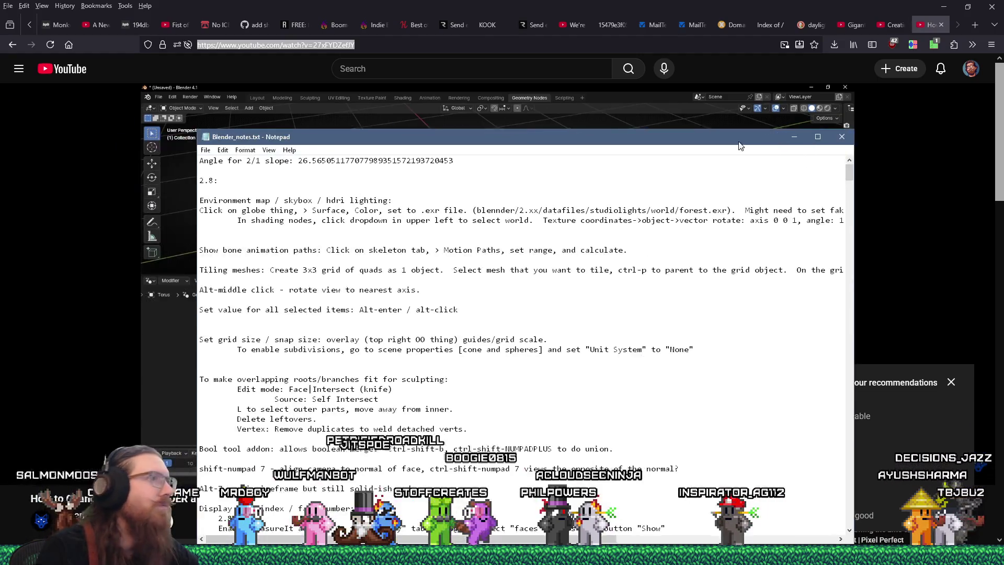
Step: Add a 'Display face order:' heading at the end of the notes with the pasted tutorial link
{"action": "key", "text": "ctrl+f"}
{"action": "type", "text": "face order"}
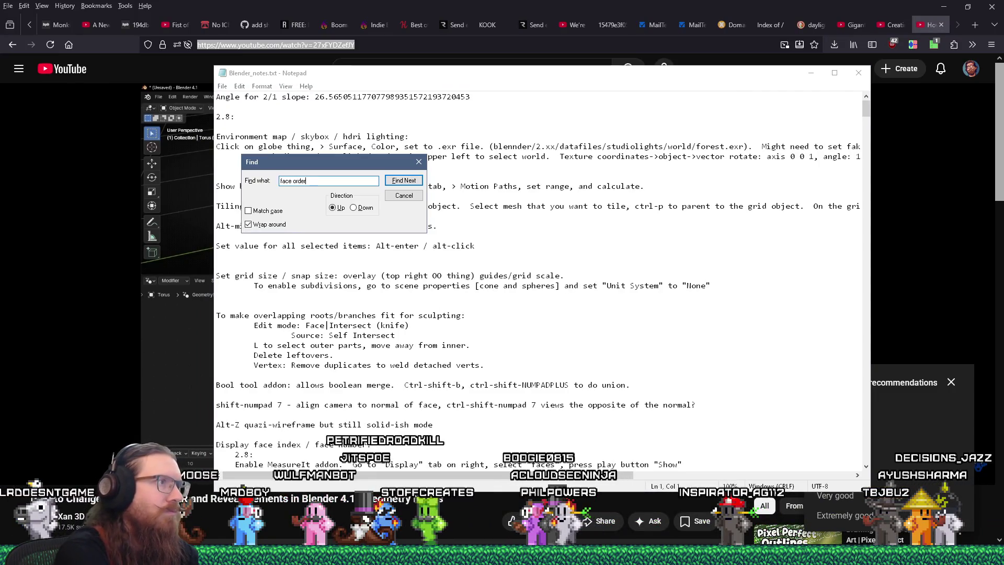
{"action": "key", "text": "Return"}
{"action": "key", "text": "Return"}
{"action": "key", "text": "Escape"}
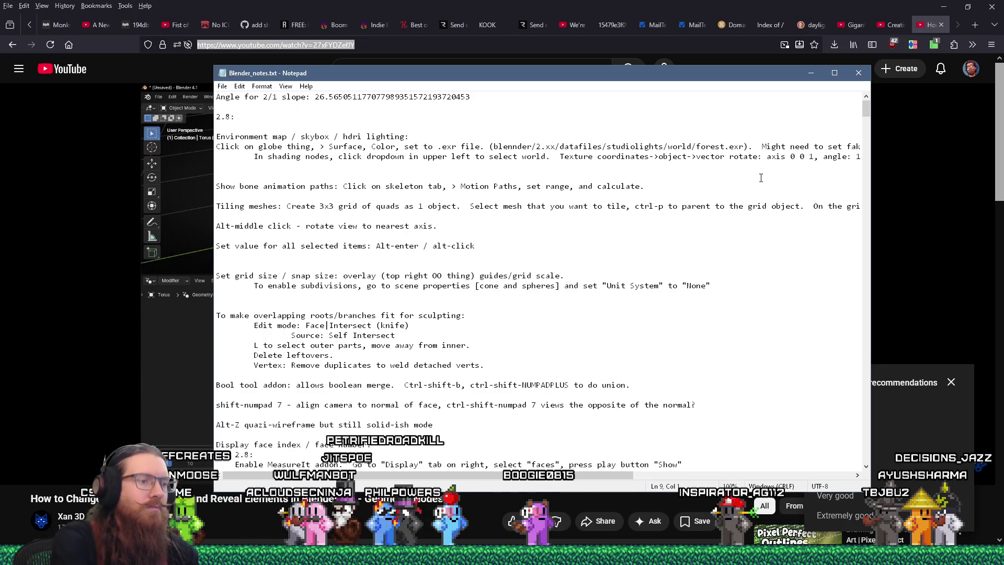
{"action": "key", "text": "ctrl+End"}
{"action": "key", "text": "Return"}
{"action": "key", "text": "Return"}
{"action": "type", "text": "Display face order:"}
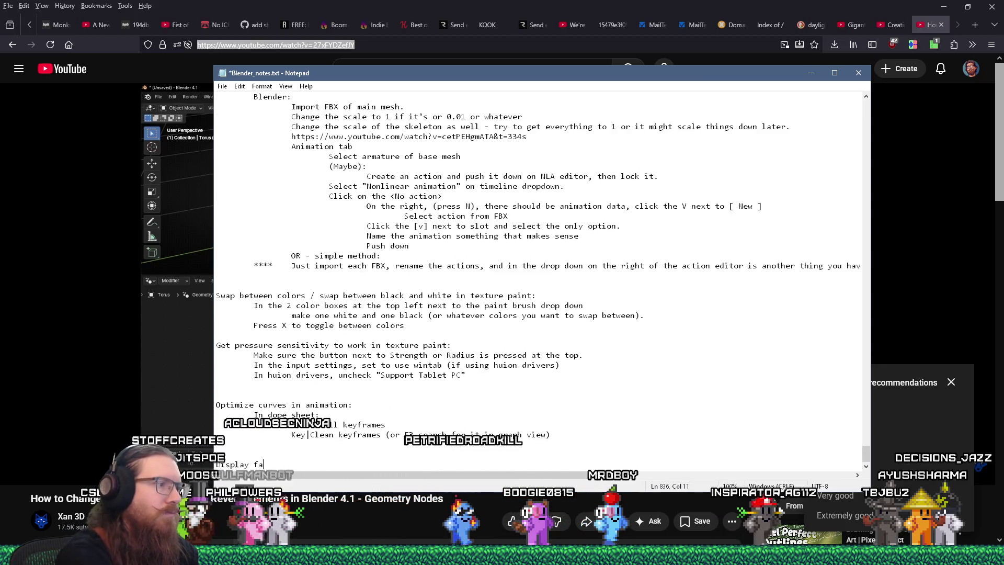
{"action": "key", "text": "Return"}
{"action": "key", "text": "Tab"}
{"action": "type", "text": "https://www.youtube.com/watch?v=27xFYDZefJY"}
Step: Note the steps 'Add a geometry node' and 'Drag geometry output to viewer node'
{"action": "key", "text": "Return"}
{"action": "key", "text": "Tab"}
{"action": "type", "text": "Add a geometry node"}
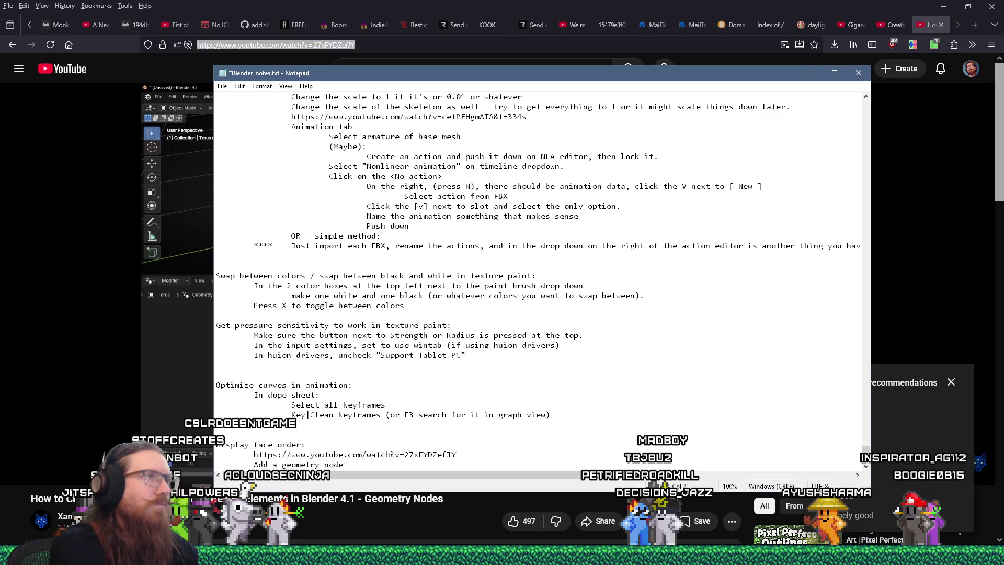
{"action": "mouse_move", "coordinate": [494, 71]}
{"action": "left_mouse_down"}
{"action": "mouse_move", "coordinate": [803, 58]}
{"action": "mouse_move", "coordinate": [791, 52]}
{"action": "left_mouse_up"}
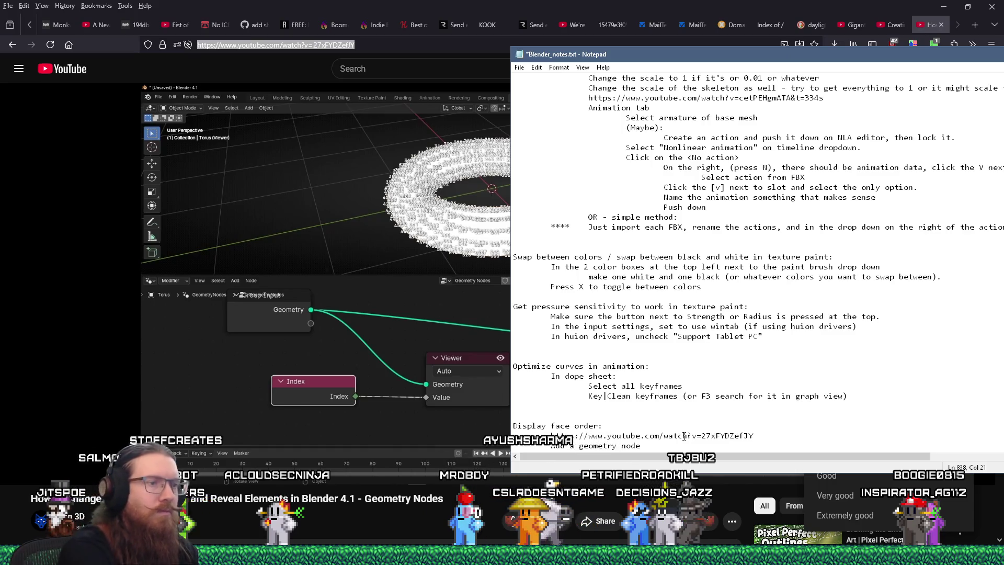
{"action": "key", "text": "Return"}
{"action": "key", "text": "Tab"}
{"action": "type", "text": "Drag"}
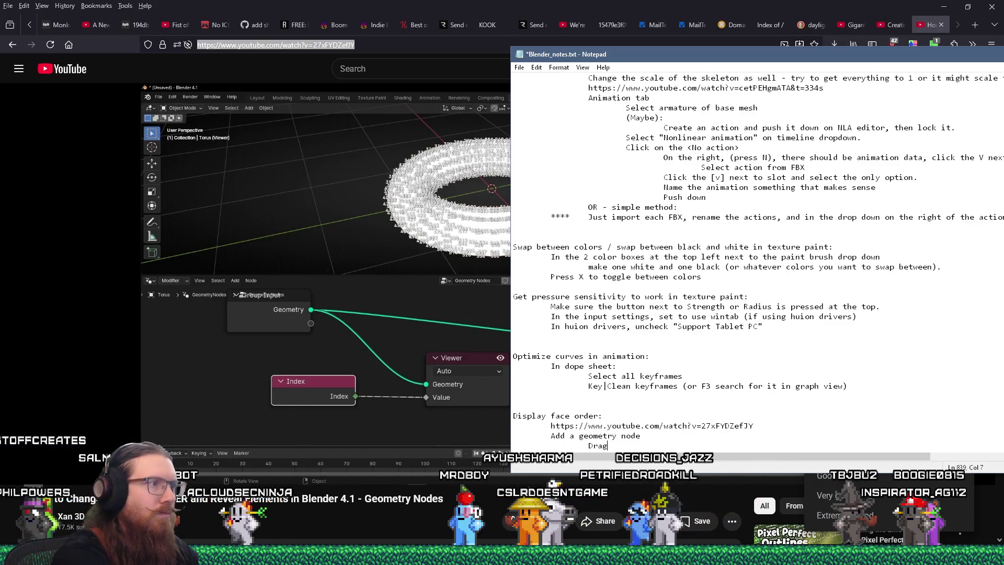
{"action": "type", "text": " geometry output"}
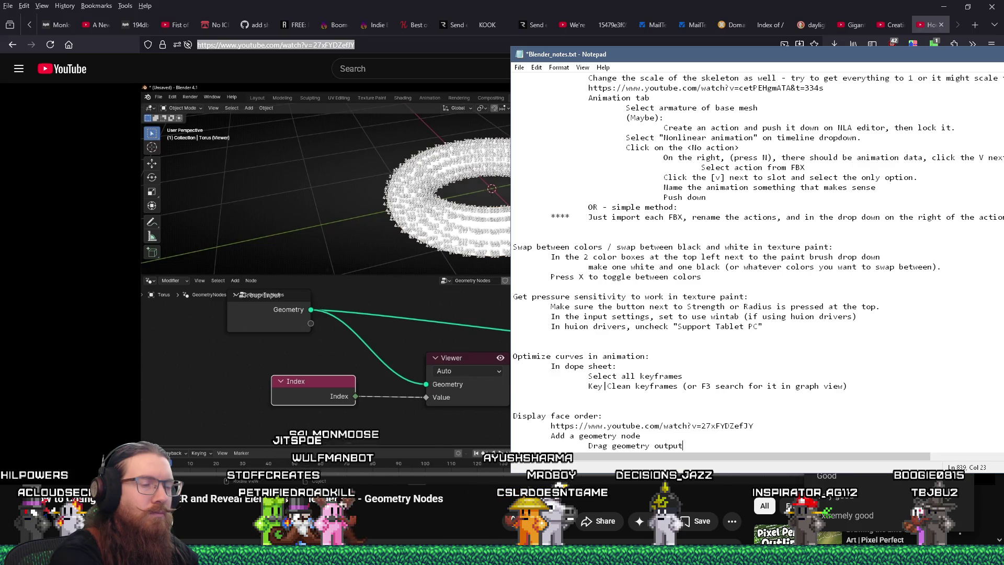
{"action": "type", "text": " to viewe"}
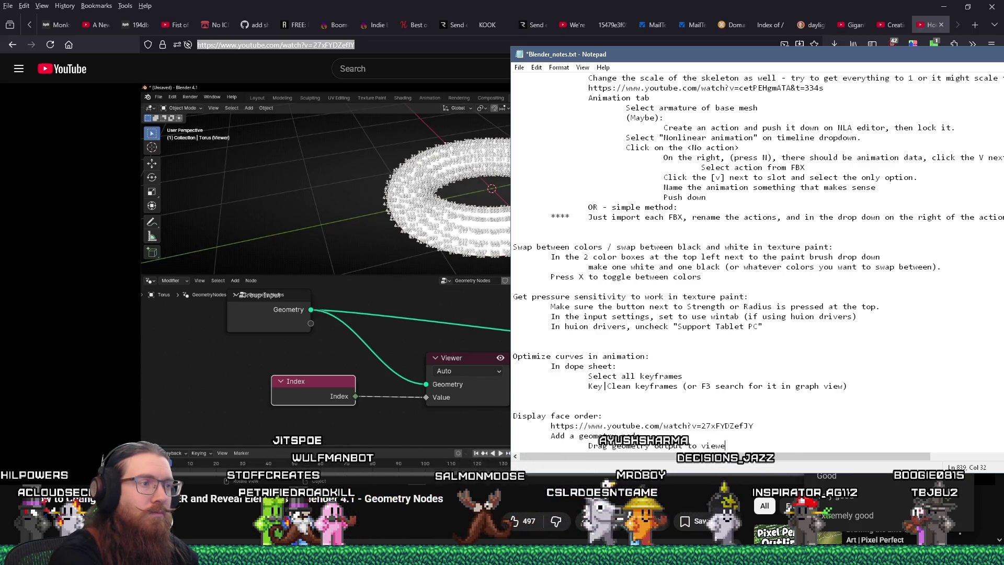
{"action": "type", "text": "r node"}
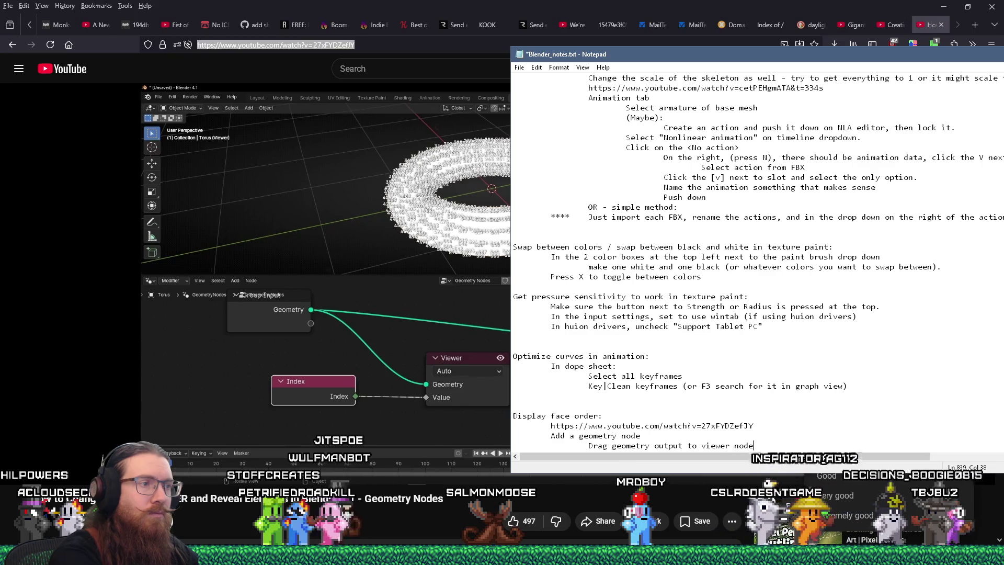
{"action": "key", "text": "Return"}
{"action": "key", "text": "Tab"}
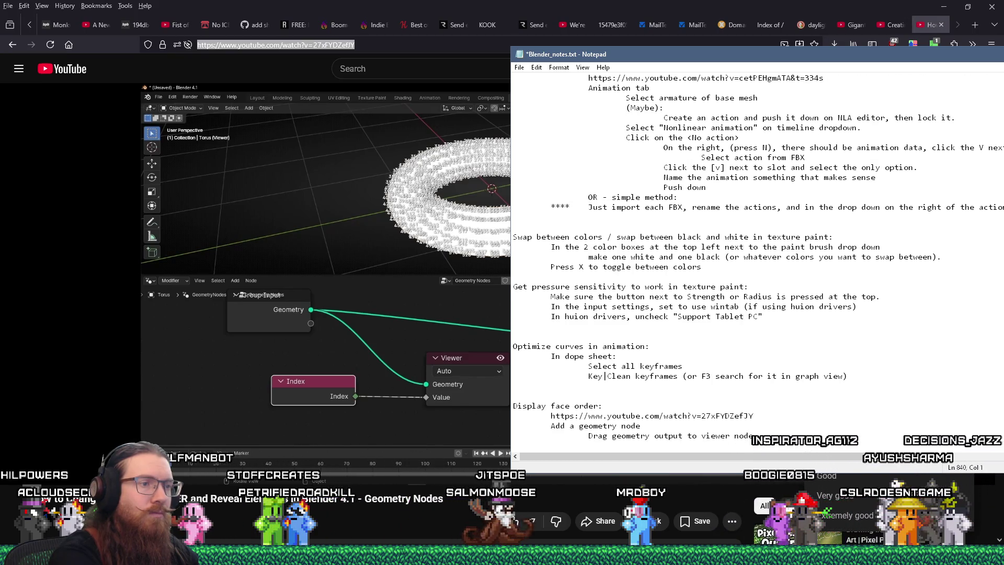
{"action": "key", "text": "Tab"}
{"action": "key", "text": "Tab"}
{"action": "type", "text": "A"}
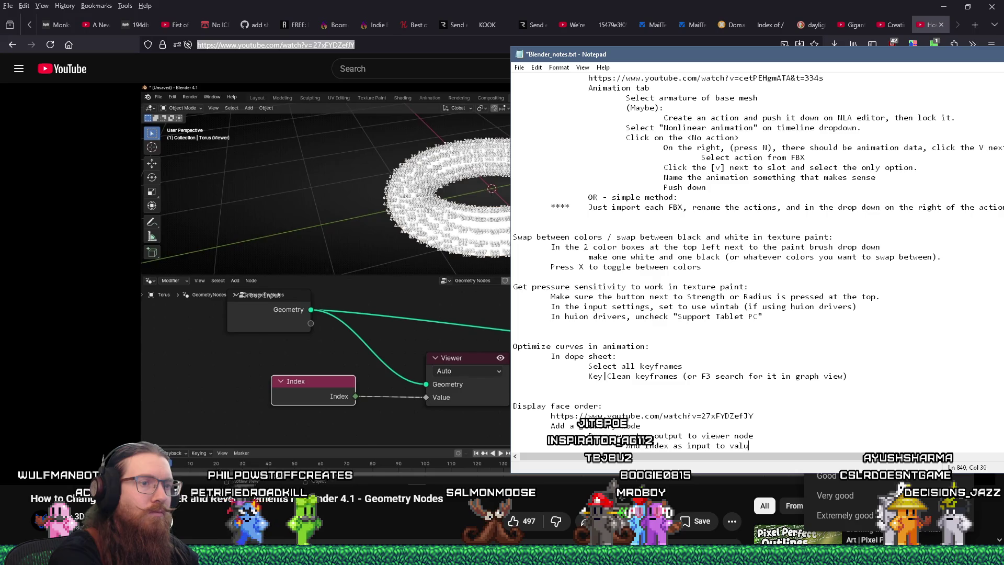
Step: Write an indented line about enabling an option in the viewport overlays
{"action": "key", "text": "Return"}
{"action": "key", "text": "Tab"}
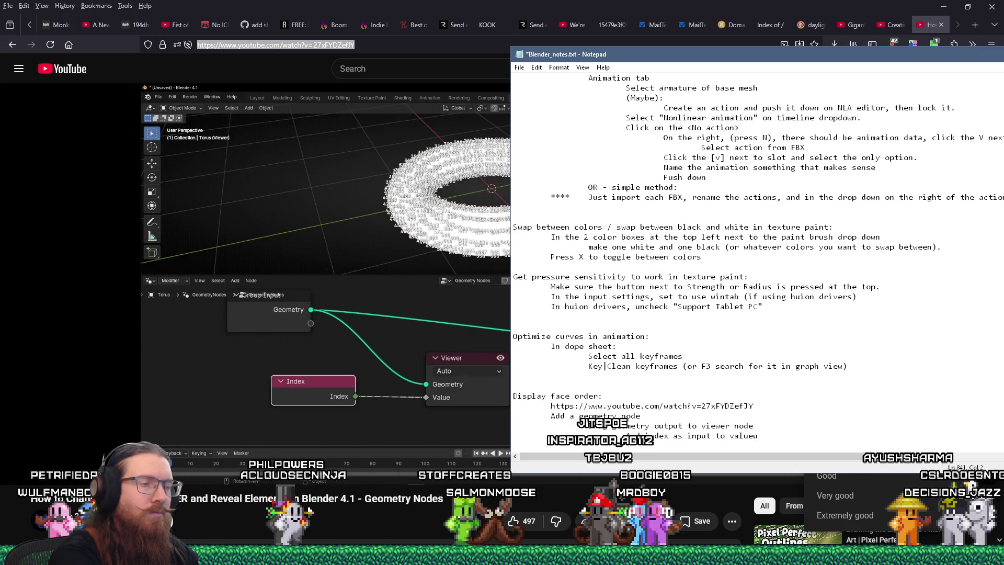
{"action": "type", "text": "In viewp"}
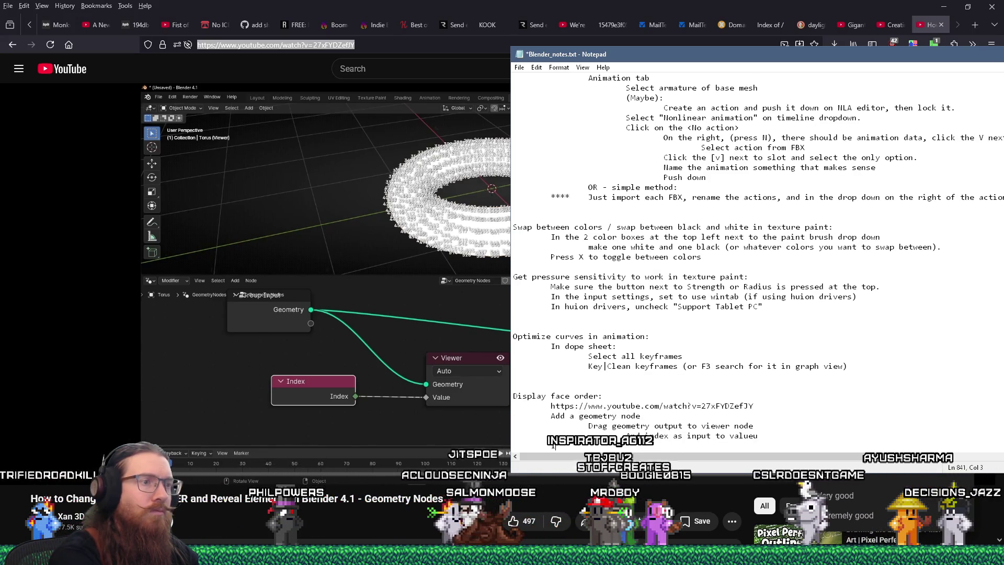
{"action": "type", "text": "ort overlays (do"}
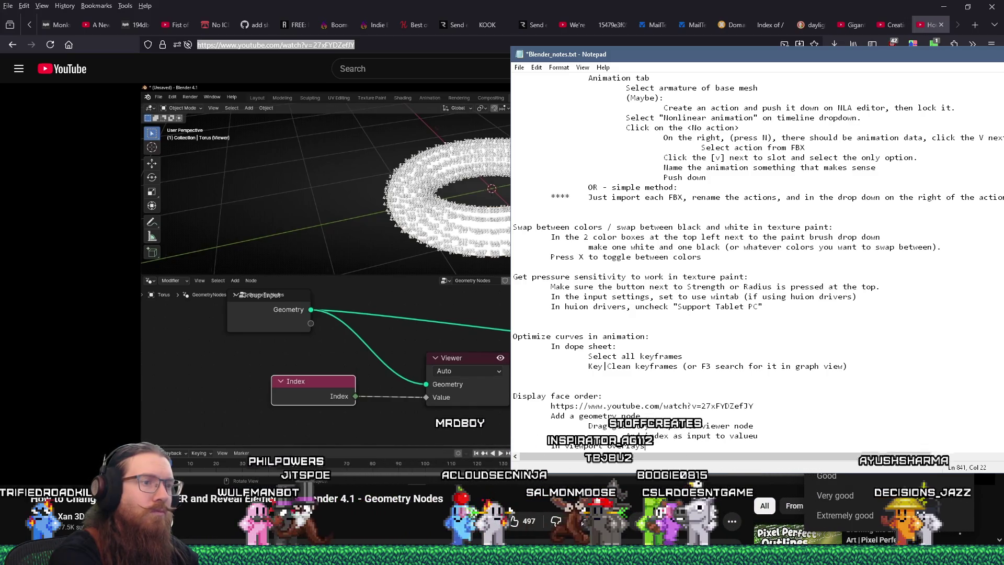
{"action": "key", "text": "BackSpace"}
{"action": "key", "text": "BackSpace"}
{"action": "key", "text": "BackSpace"}
{"action": "type", "text": "overlapping spheres dropdo"}
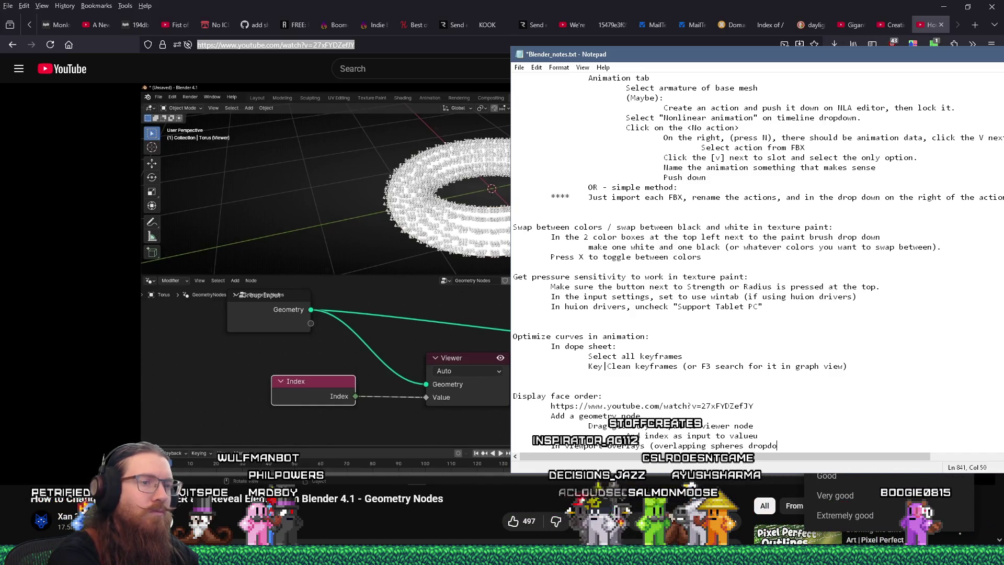
{"action": "type", "text": "enabled"}
Step: Check Blender's viewport overlay options, then add "Attribute text" to the overlay note
{"action": "key", "text": "alt+Tab"}
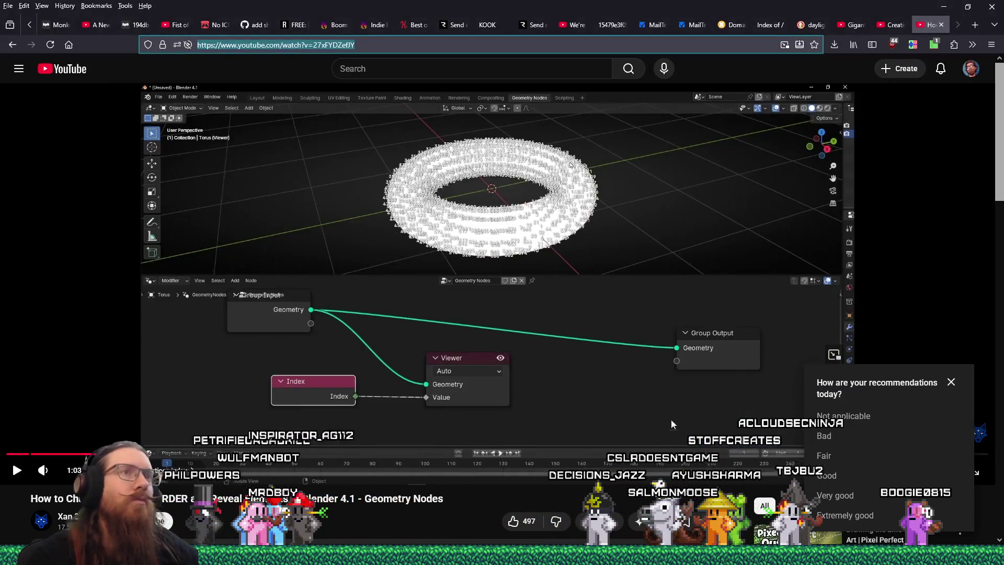
{"action": "key", "text": "alt+Tab"}
{"action": "key", "text": "Tab"}
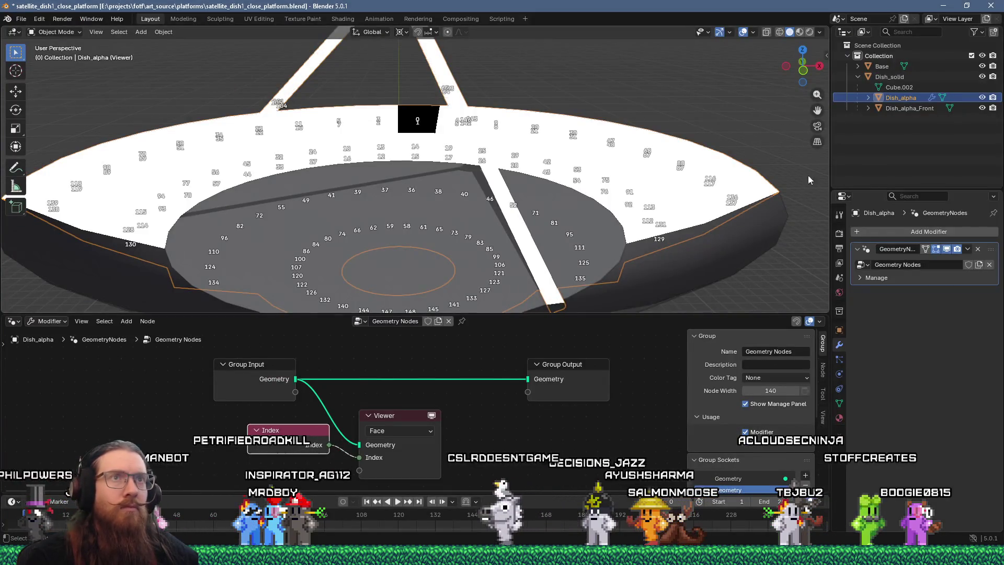
{"action": "scroll", "coordinate": [694, 135], "scroll_direction": "down", "scroll_amount": 4}
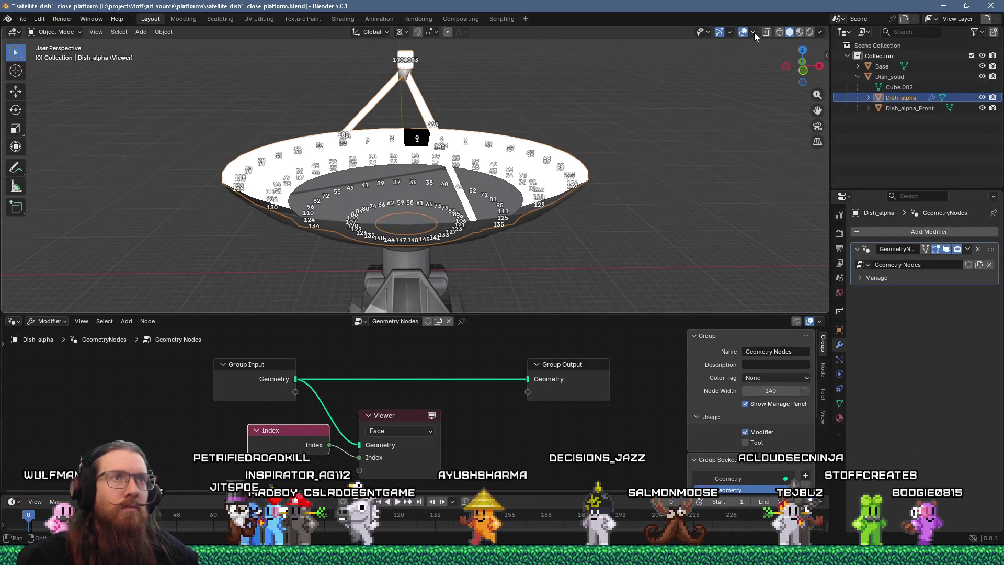
{"action": "left_click", "coordinate": [753, 32]}
{"action": "key", "text": "alt+Tab"}
{"action": "key", "text": "alt+Tab"}
{"action": "key", "text": "Tab"}
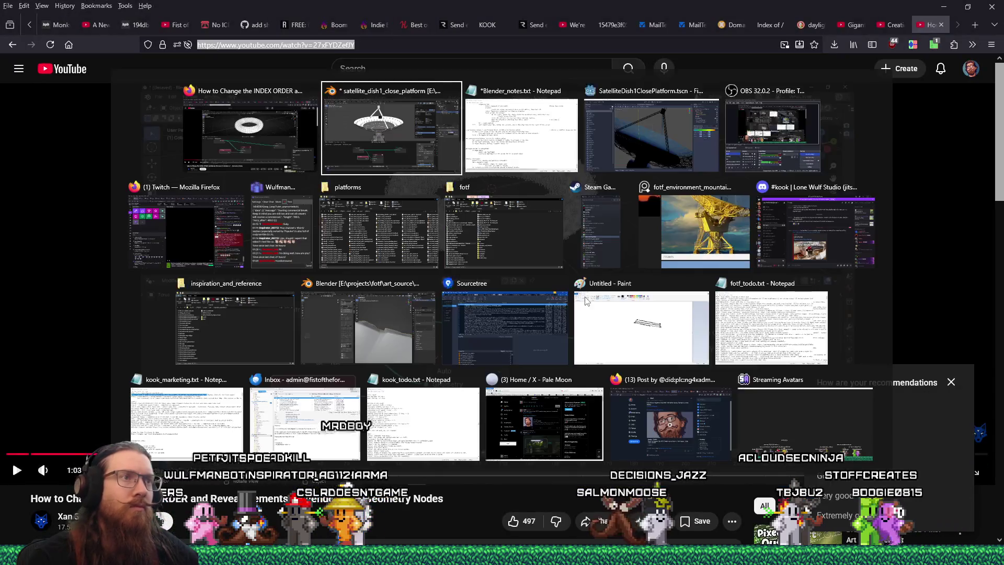
{"action": "type", "text": "\"A"}
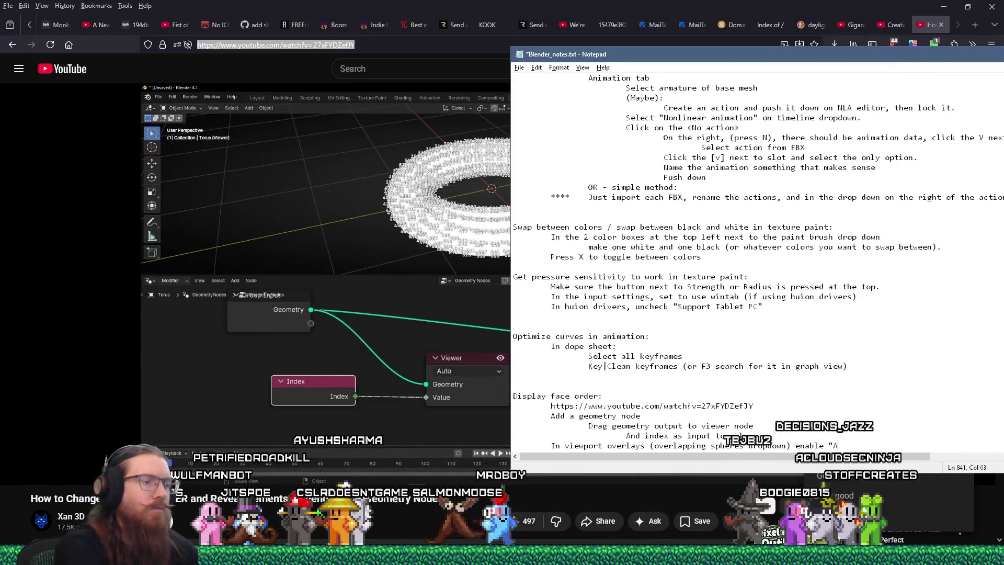
{"action": "type", "text": "ttribute text\""}
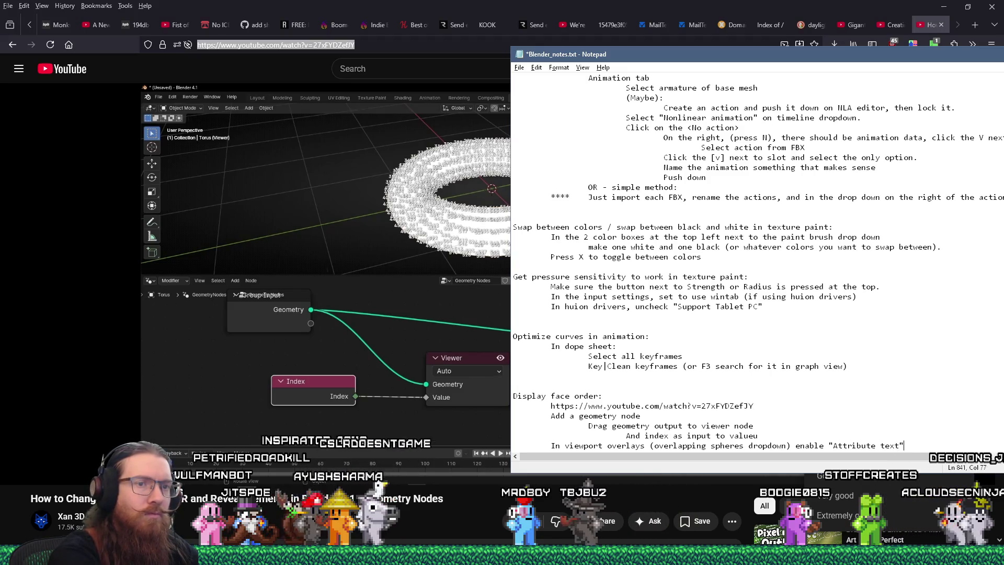
Step: Save Blender_notes.txt with the finished Attribute text line and return to Firefox
{"action": "key", "text": "Return"}
{"action": "key", "text": "ctrl+s"}
{"action": "key", "text": "alt+Tab"}
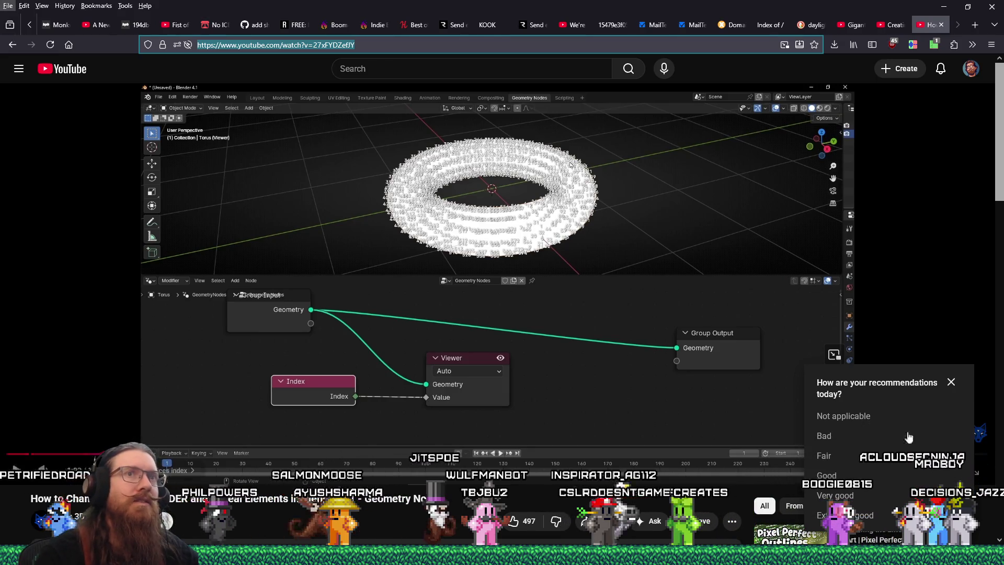
Step: Search 'blender export gltf face order' and read the Stack Exchange glTF export answer
{"action": "type", "text": "blender export gltf fa"}
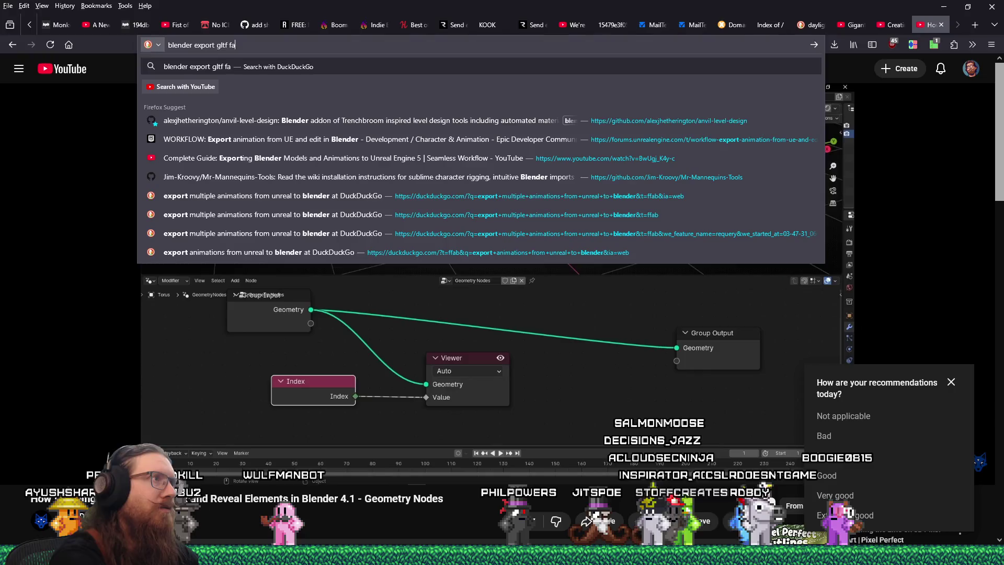
{"action": "type", "text": "ce order"}
{"action": "key", "text": "Return"}
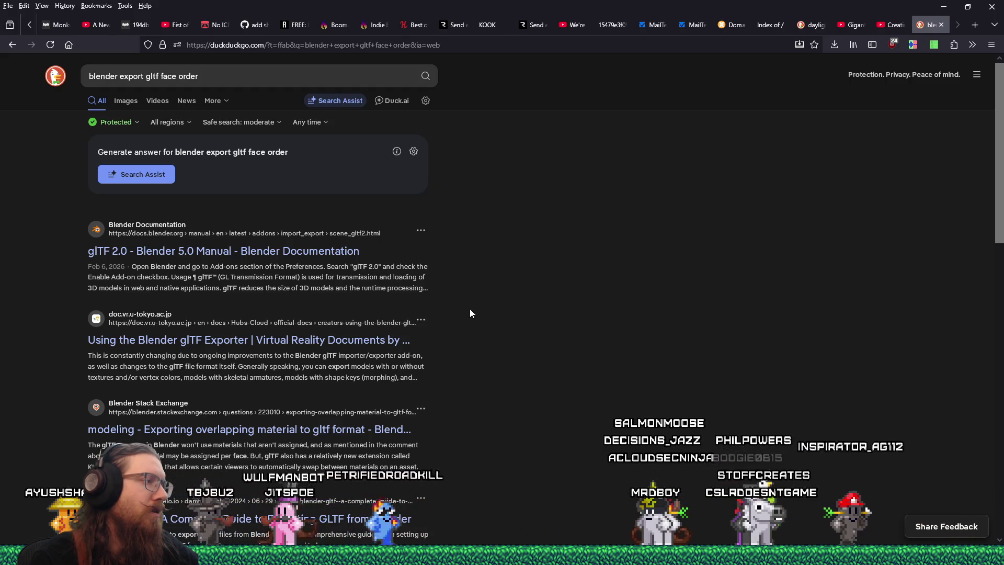
{"action": "left_click", "coordinate": [370, 431]}
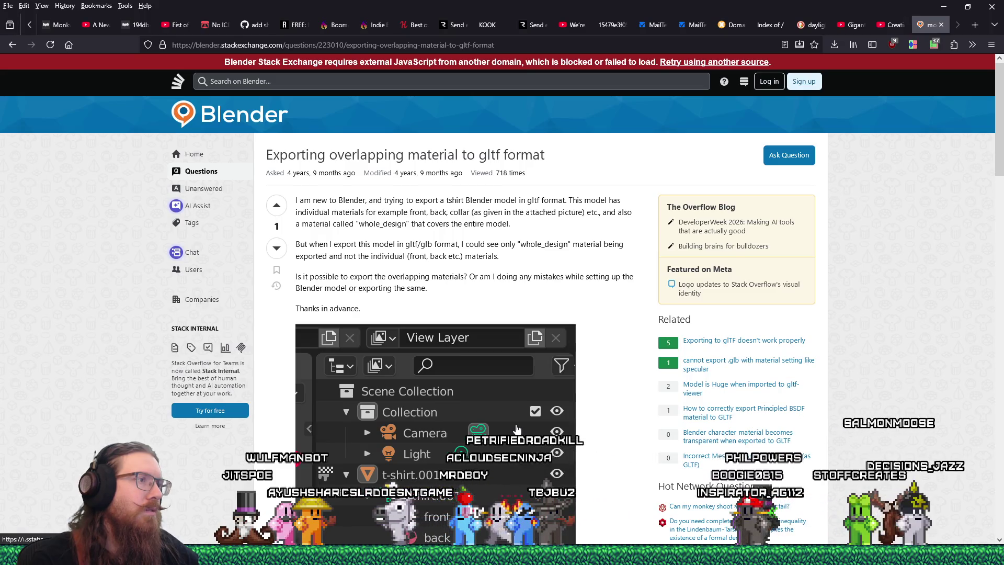
{"action": "scroll", "coordinate": [516, 428], "scroll_direction": "down", "scroll_amount": 14}
{"action": "scroll", "coordinate": [516, 424], "scroll_direction": "down", "scroll_amount": 3}
{"action": "scroll", "coordinate": [505, 420], "scroll_direction": "down", "scroll_amount": 7}
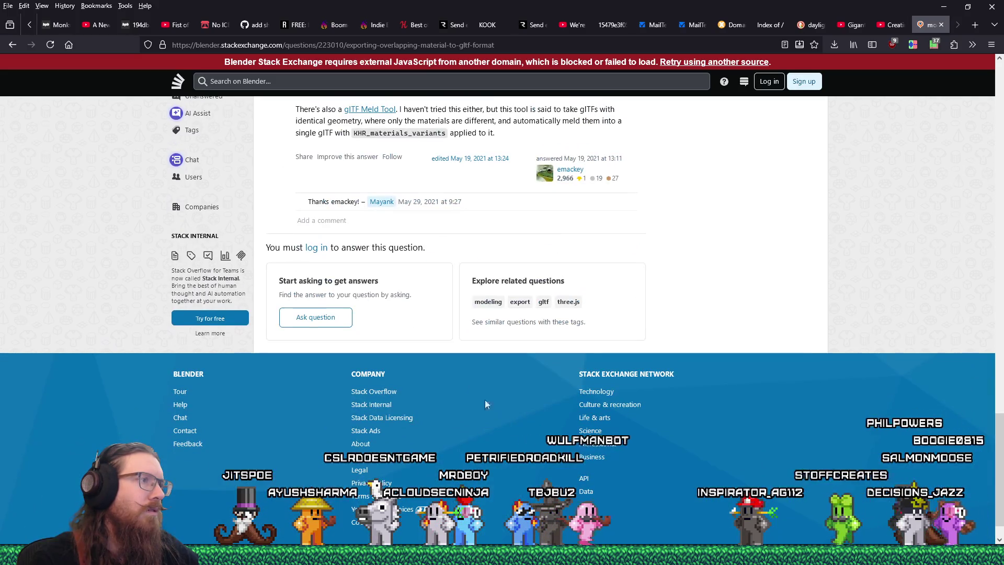
{"action": "key", "text": "alt+Left"}
Step: Rerun the search with "face order" quoted as an exact phrase
{"action": "scroll", "coordinate": [469, 371], "scroll_direction": "down", "scroll_amount": 3}
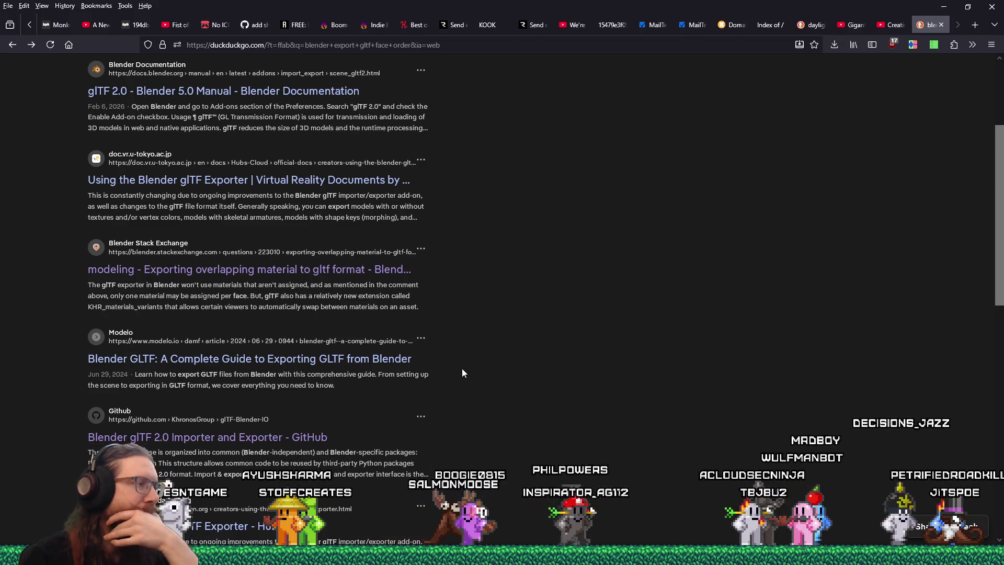
{"action": "scroll", "coordinate": [460, 373], "scroll_direction": "down", "scroll_amount": 2}
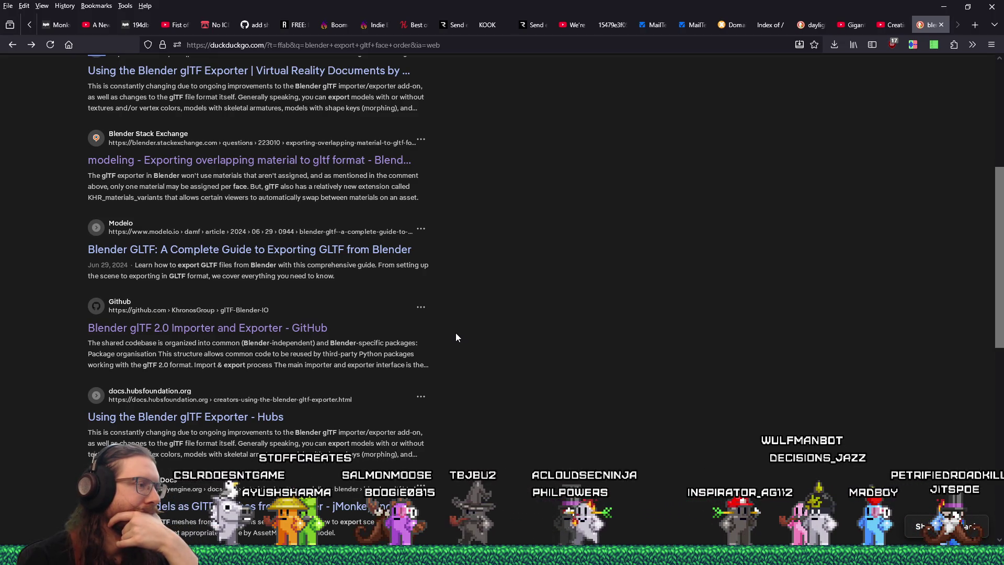
{"action": "scroll", "coordinate": [456, 332], "scroll_direction": "up", "scroll_amount": 5}
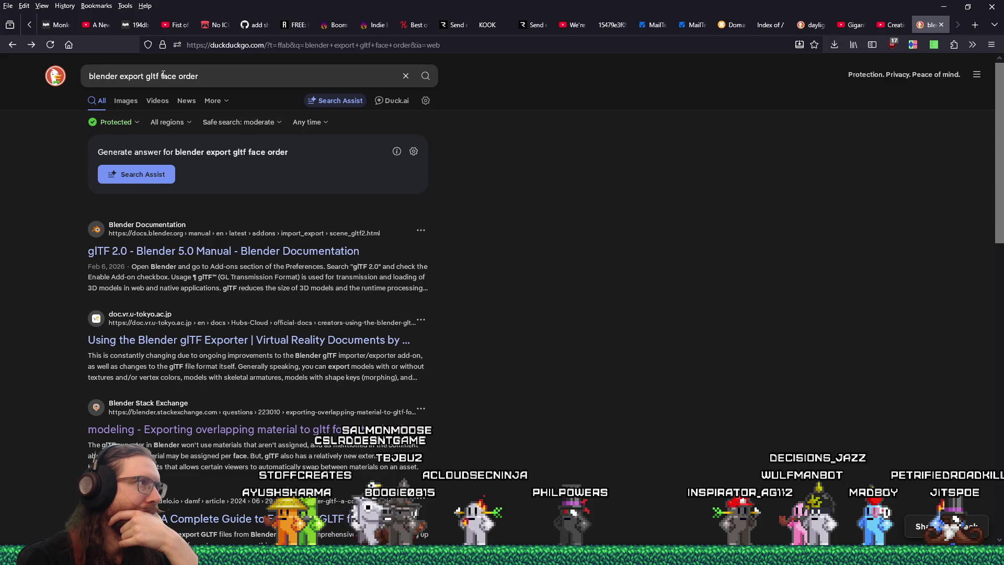
{"action": "left_click", "coordinate": [163, 76]}
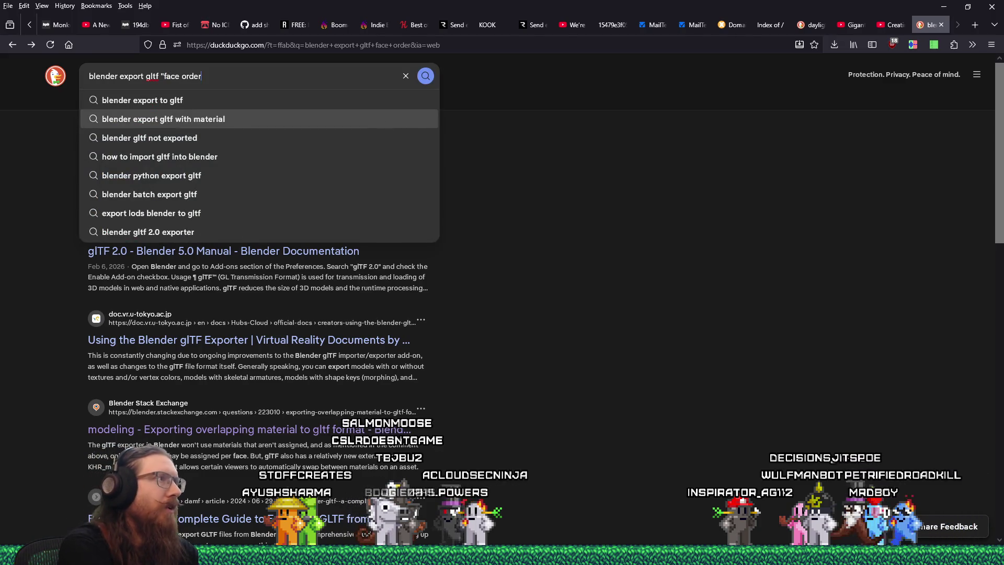
{"action": "type", "text": "\""}
{"action": "key", "text": "Return"}
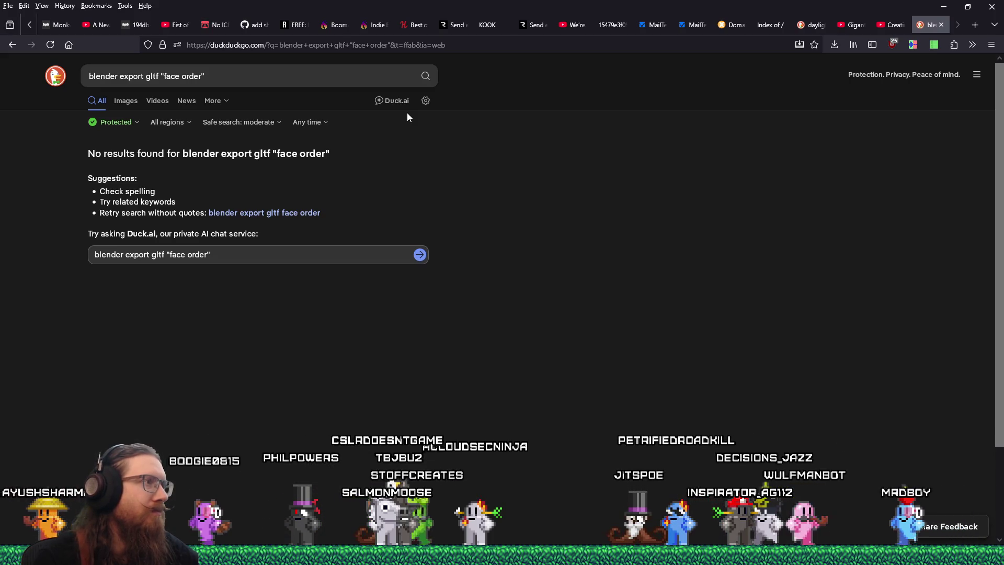
{"action": "key", "text": "alt+Tab"}
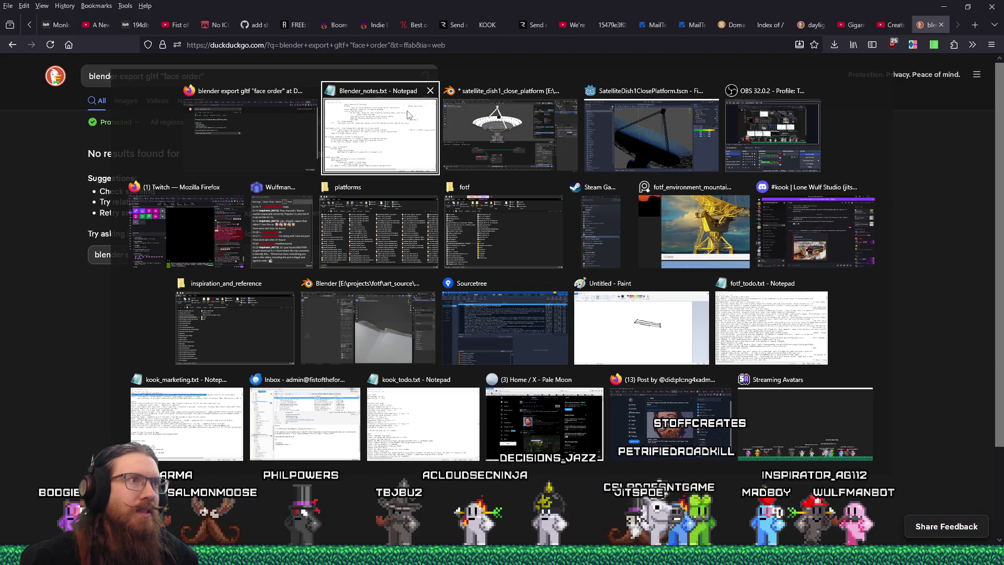
Step: Return to Blender, orbit to look down on the dish, and bring the console window forward
{"action": "key", "text": "alt+Tab"}
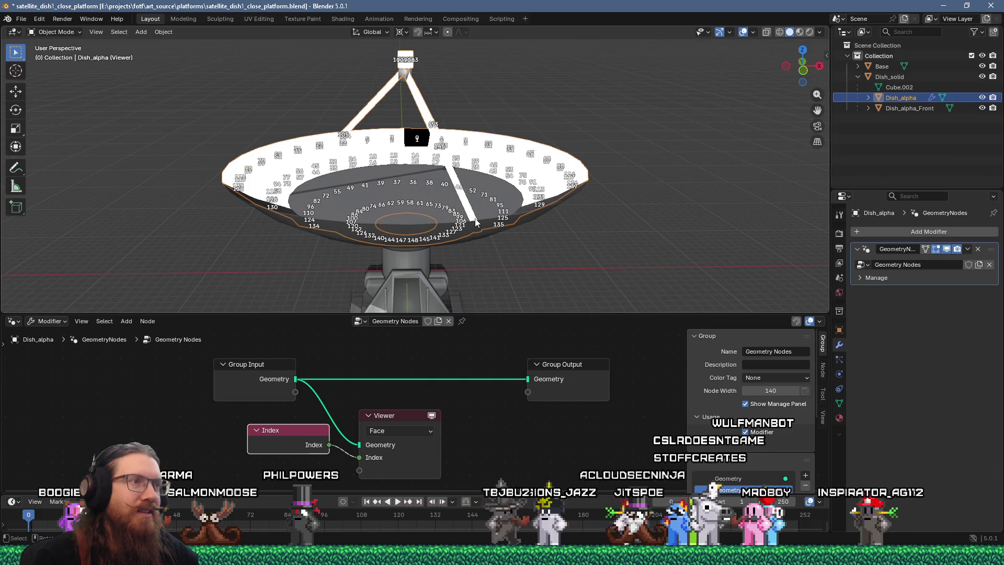
{"action": "scroll", "coordinate": [473, 219], "scroll_direction": "down", "scroll_amount": 3}
{"action": "mouse_move", "coordinate": [476, 216]}
{"action": "middle_mouse_down"}
{"action": "mouse_move", "coordinate": [528, 228]}
{"action": "mouse_move", "coordinate": [535, 246]}
{"action": "mouse_move", "coordinate": [441, 234]}
{"action": "mouse_move", "coordinate": [490, 198]}
{"action": "middle_mouse_up"}
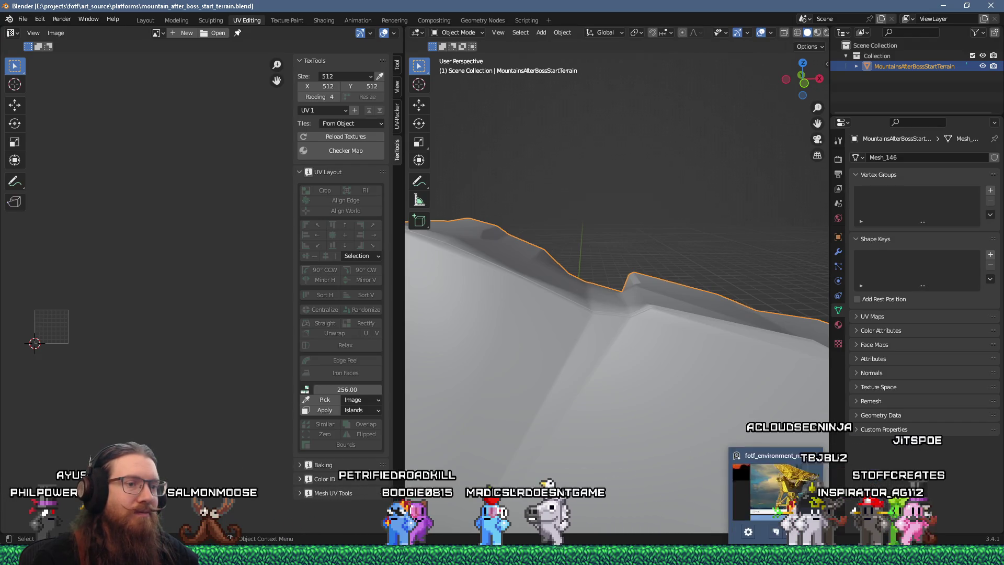
{"action": "left_click", "coordinate": [751, 500]}
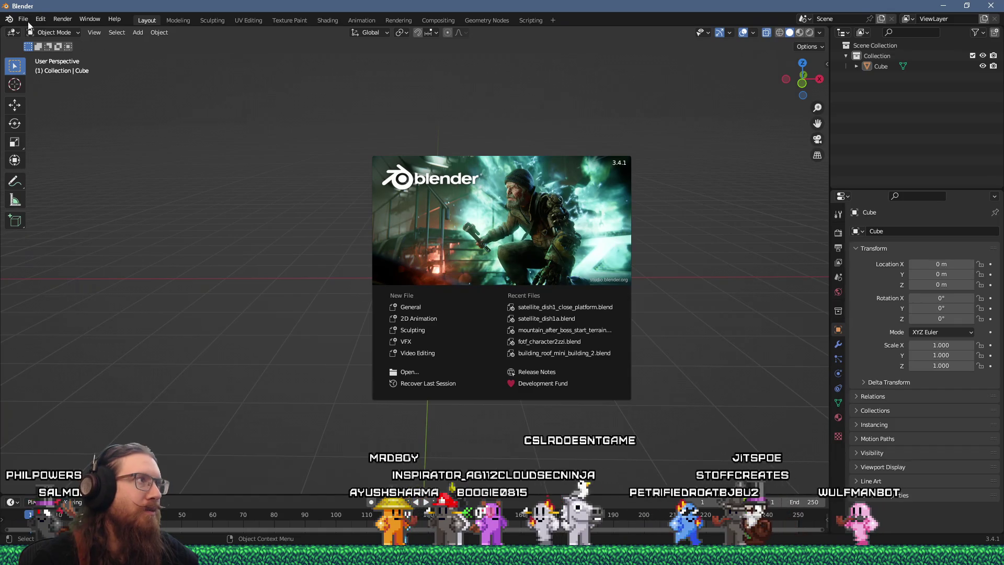
Step: Try reopening satellite_dish1_close_platform.blend from Open Recent, then go to File > Open
{"action": "left_click", "coordinate": [23, 18]}
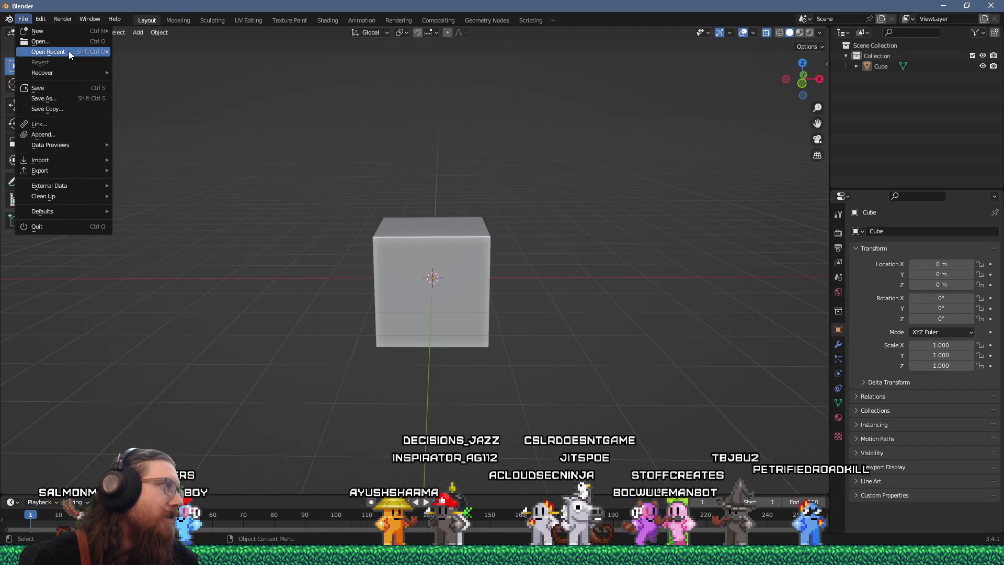
{"action": "mouse_move", "coordinate": [68, 52]}
{"action": "left_click", "coordinate": [184, 53]}
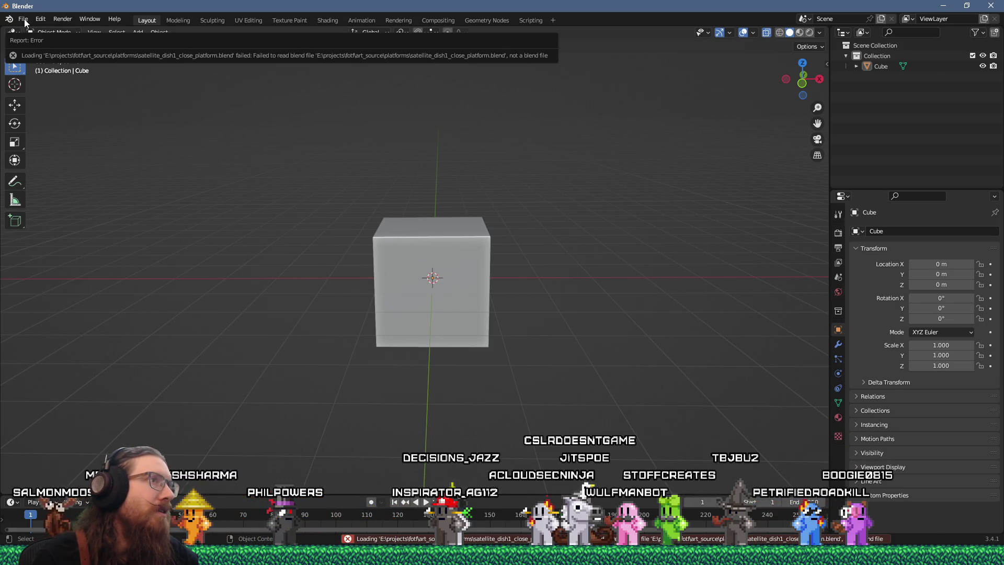
{"action": "left_click", "coordinate": [23, 18]}
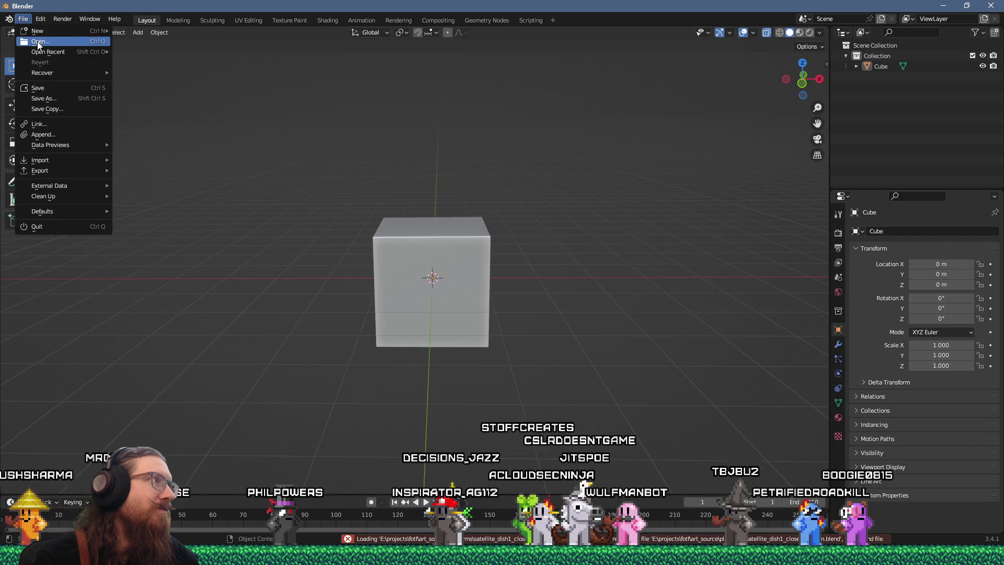
{"action": "left_click", "coordinate": [32, 42]}
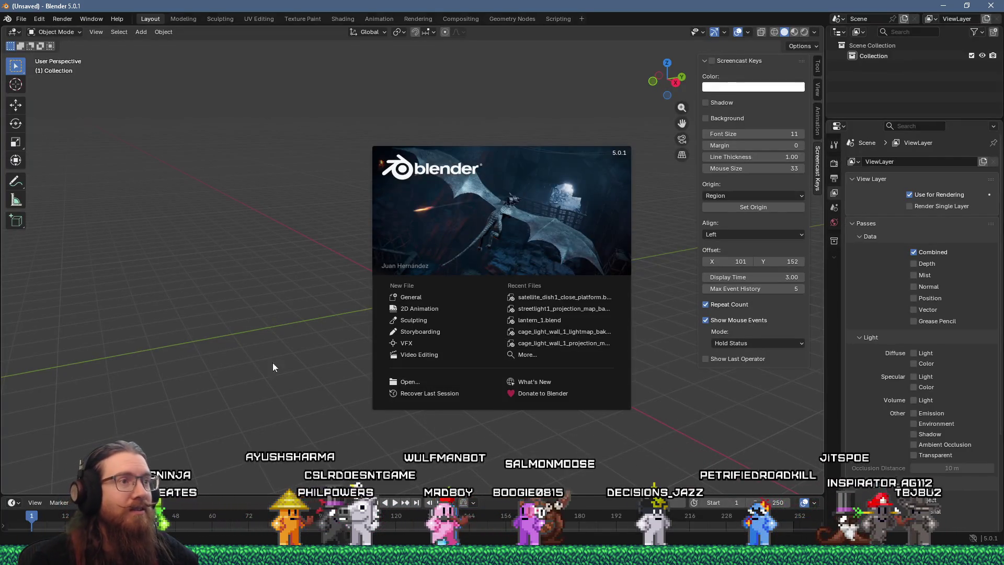
Step: Close the splash screen and turn on the Screencast Keys display in the empty scene
{"action": "left_click", "coordinate": [293, 368]}
{"action": "mouse_move", "coordinate": [413, 333]}
{"action": "middle_mouse_down"}
{"action": "mouse_move", "coordinate": [354, 340]}
{"action": "mouse_move", "coordinate": [416, 323]}
{"action": "mouse_move", "coordinate": [447, 298]}
{"action": "mouse_move", "coordinate": [415, 316]}
{"action": "mouse_move", "coordinate": [446, 317]}
{"action": "middle_mouse_up"}
{"action": "left_click", "coordinate": [712, 61]}
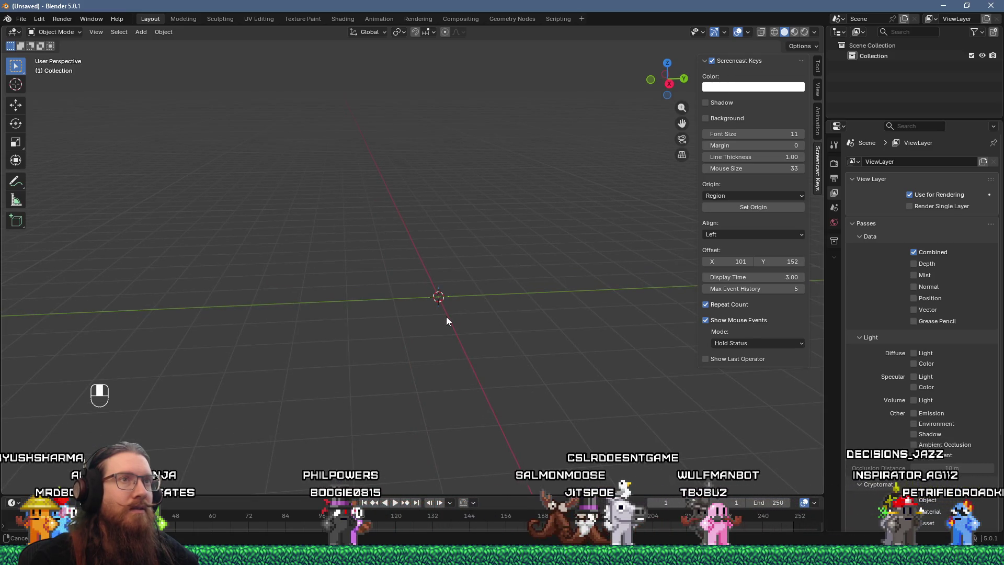
{"action": "key", "text": "shift+a"}
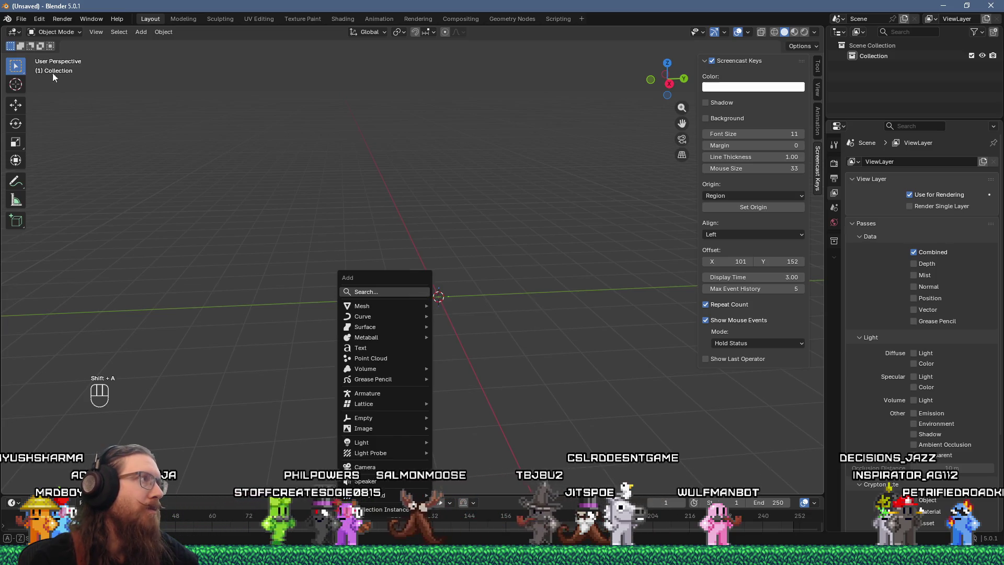
Step: Start a glTF 2.0 import and browse to the E:\godot\toimport\platforms folder
{"action": "left_click", "coordinate": [21, 19]}
{"action": "mouse_move", "coordinate": [53, 167]}
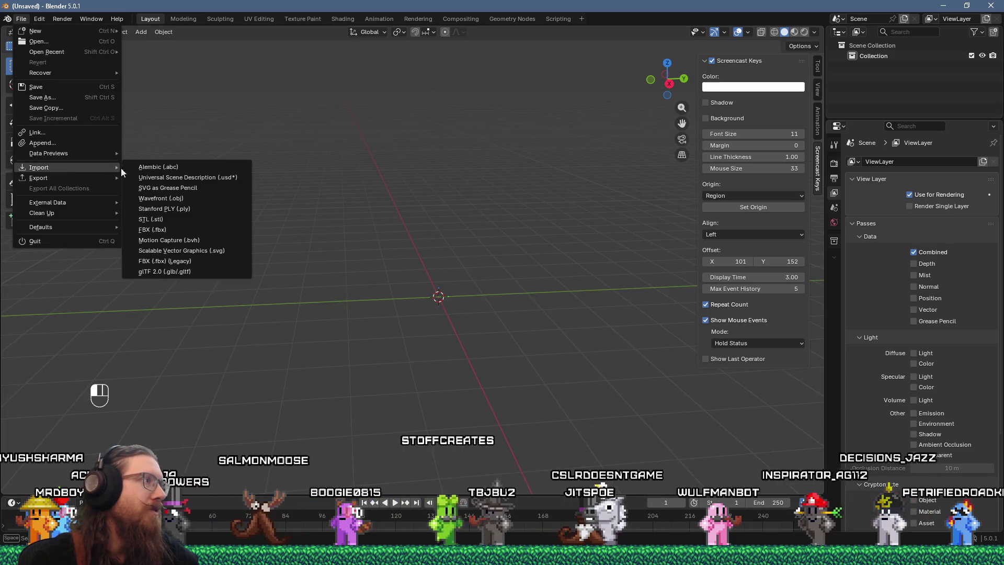
{"action": "left_click", "coordinate": [195, 266]}
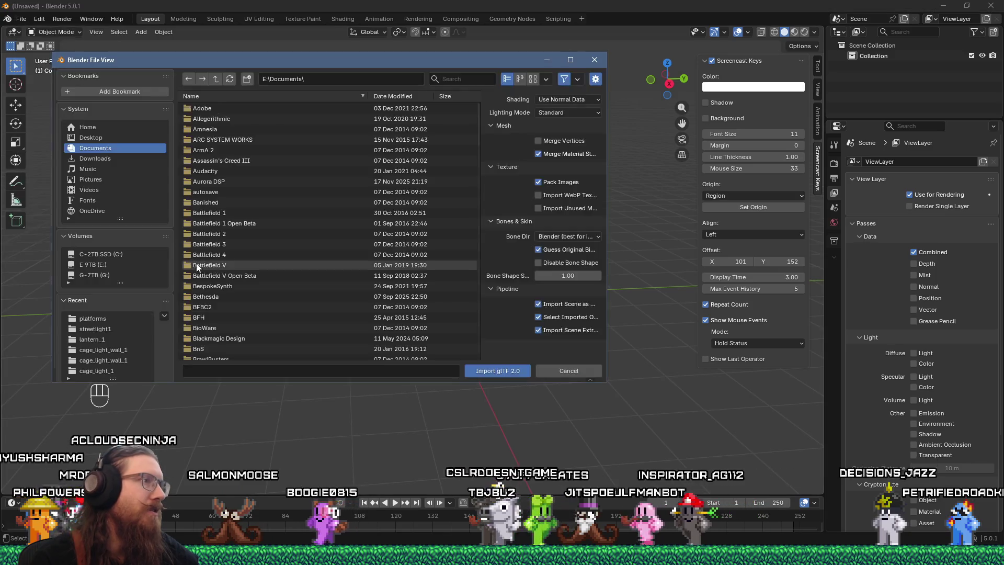
{"action": "left_click", "coordinate": [332, 79]}
{"action": "type", "text": "e:\\"}
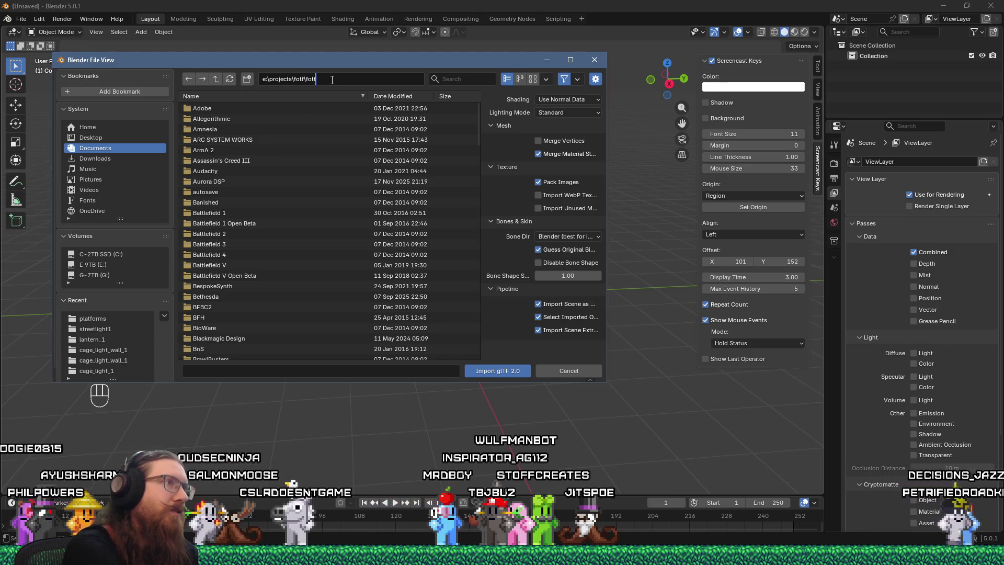
{"action": "type", "text": "godot\\toimpo"}
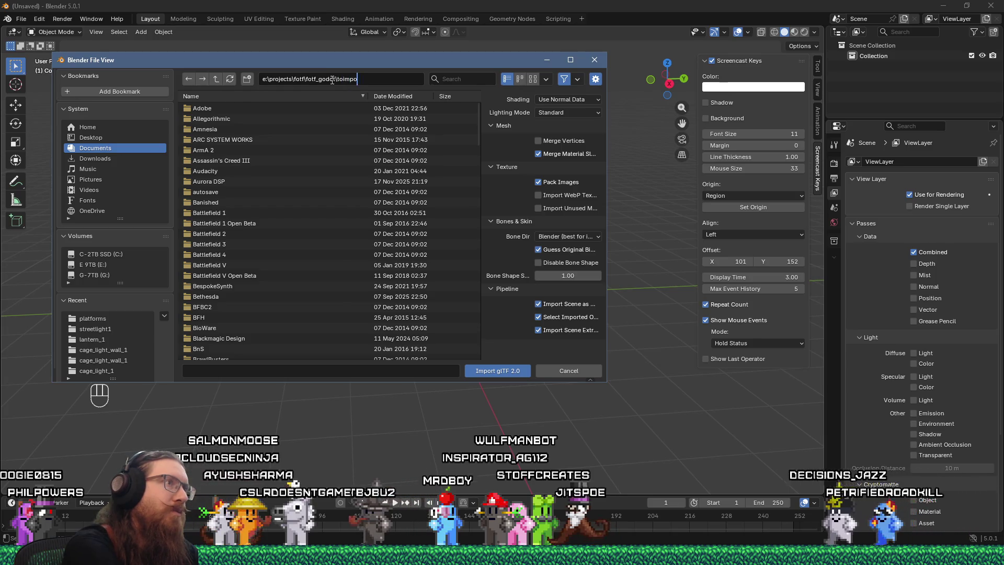
{"action": "type", "text": "rt\\platforms"}
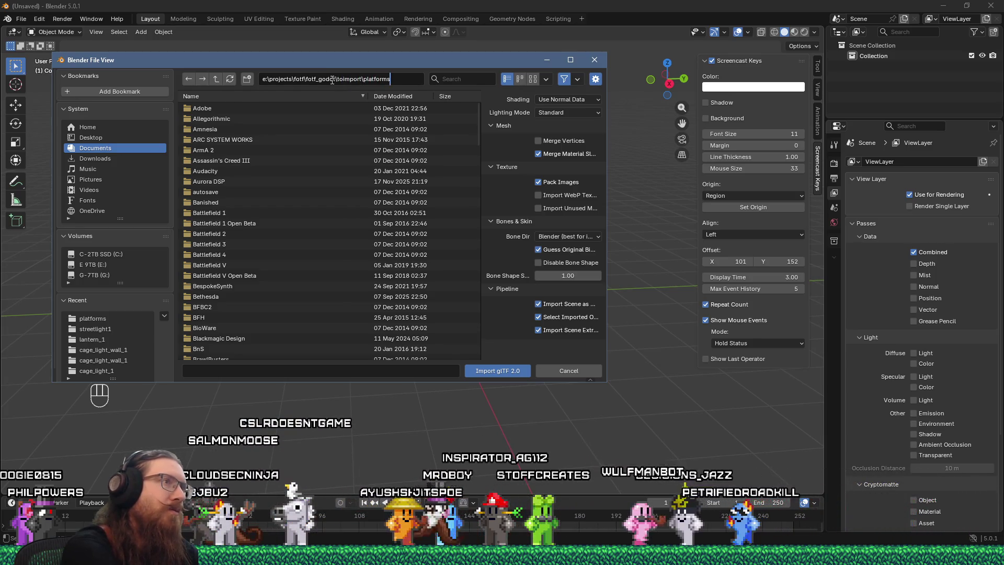
{"action": "key", "text": "Return"}
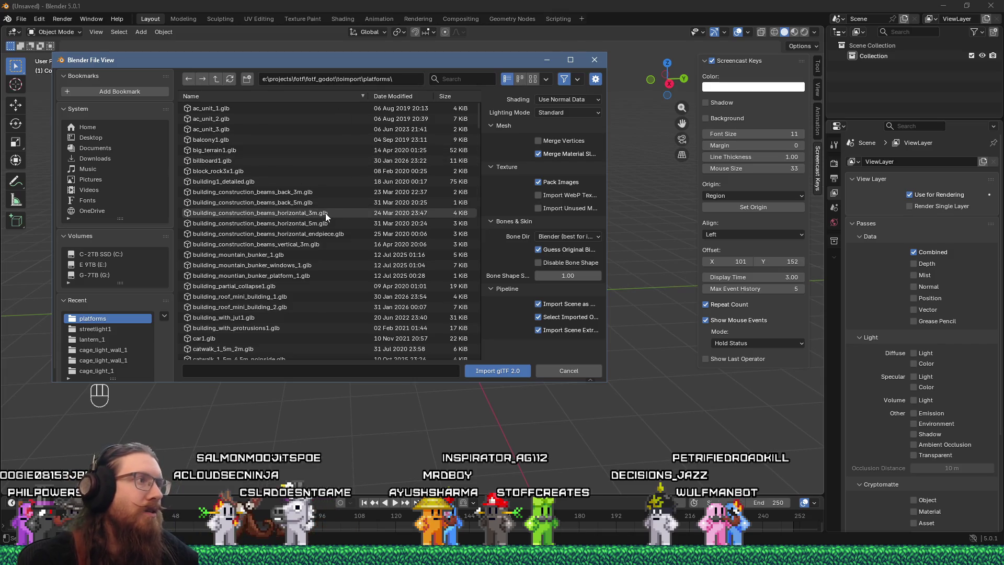
Step: Search the folder for 'dish' and import satellite_dish1_close_platform.glb
{"action": "scroll", "coordinate": [325, 212], "scroll_direction": "down", "scroll_amount": 4}
{"action": "scroll", "coordinate": [325, 213], "scroll_direction": "down", "scroll_amount": 20}
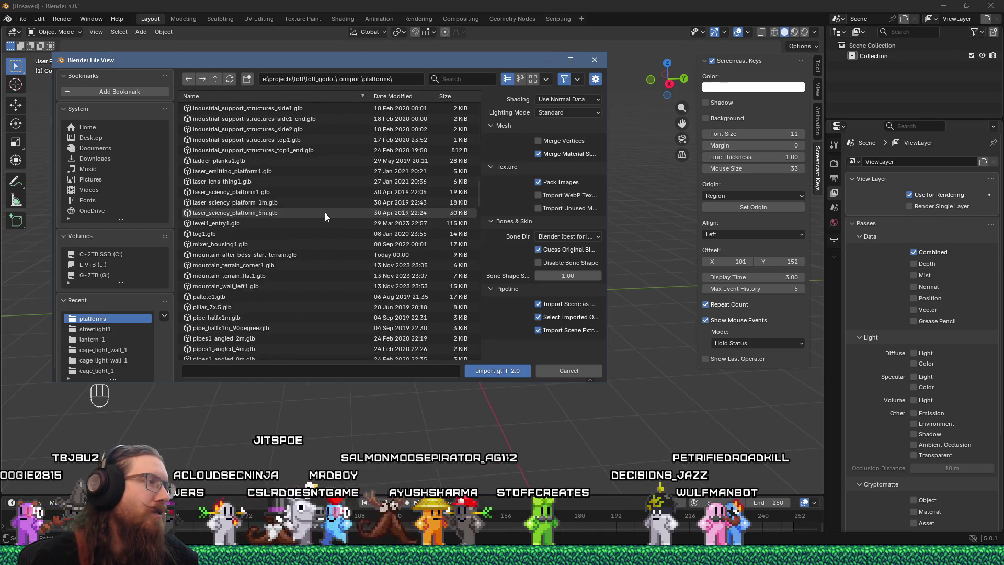
{"action": "scroll", "coordinate": [325, 213], "scroll_direction": "up", "scroll_amount": 2}
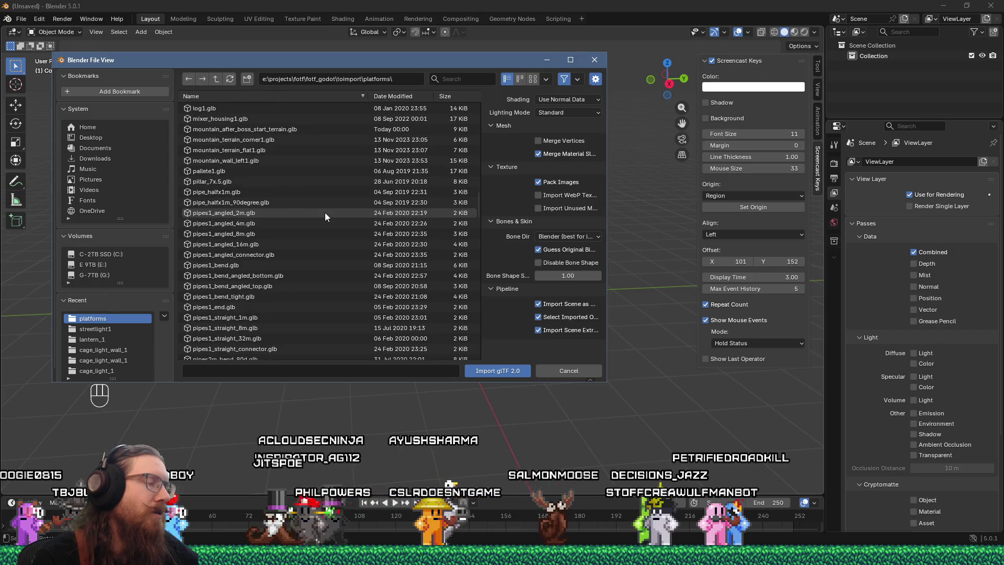
{"action": "scroll", "coordinate": [325, 212], "scroll_direction": "down", "scroll_amount": 15}
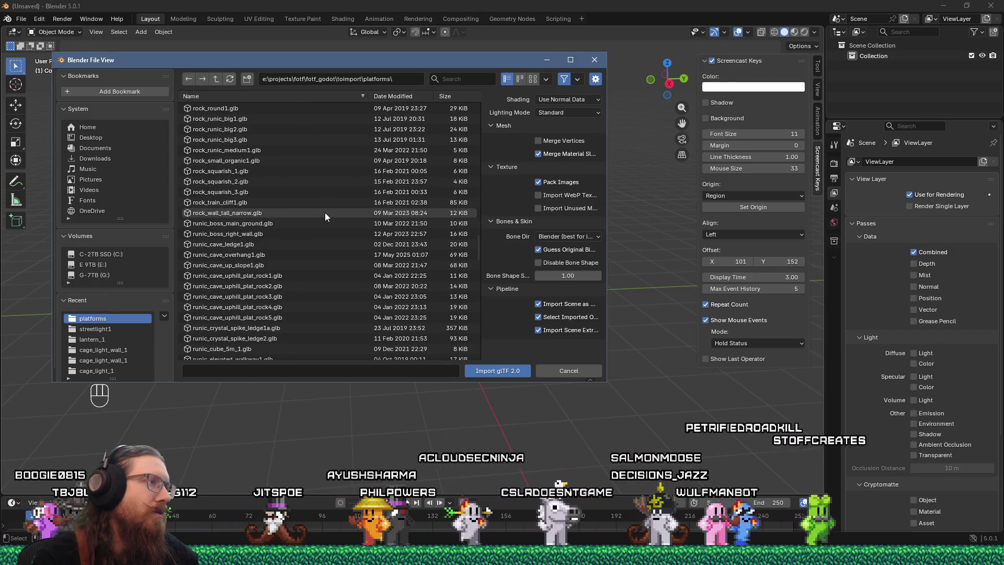
{"action": "scroll", "coordinate": [325, 213], "scroll_direction": "down", "scroll_amount": 15}
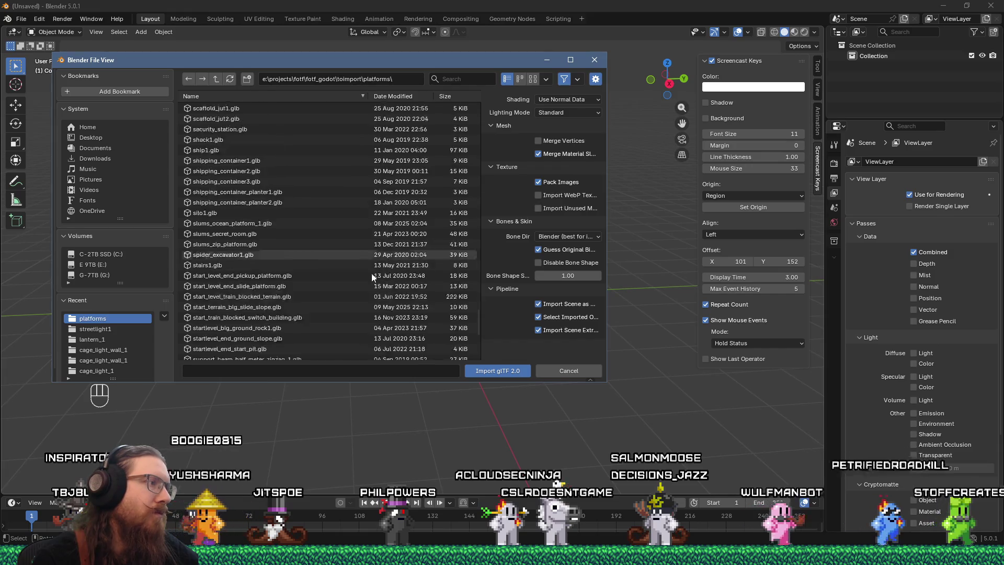
{"action": "scroll", "coordinate": [370, 271], "scroll_direction": "up", "scroll_amount": 2}
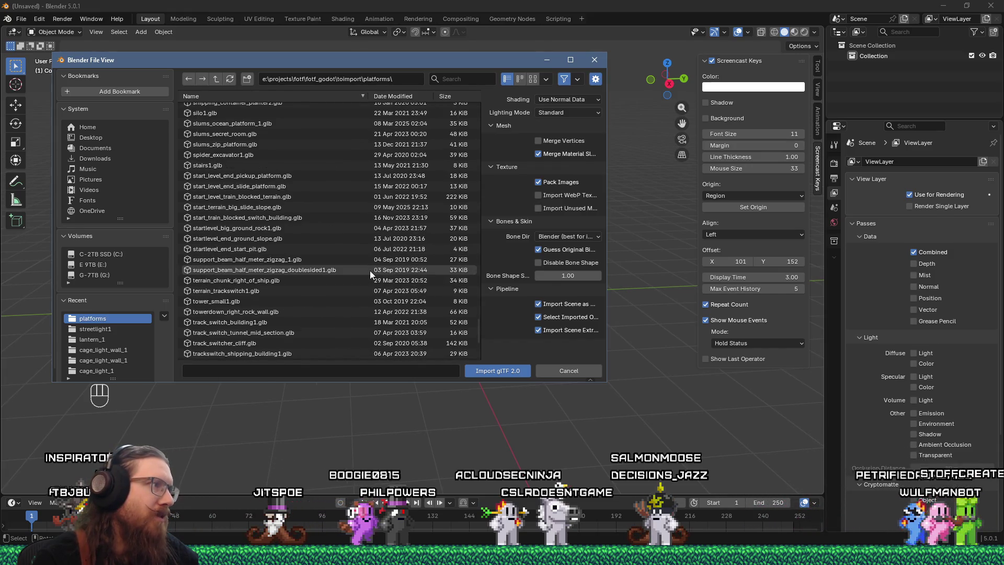
{"action": "scroll", "coordinate": [370, 272], "scroll_direction": "up", "scroll_amount": 3}
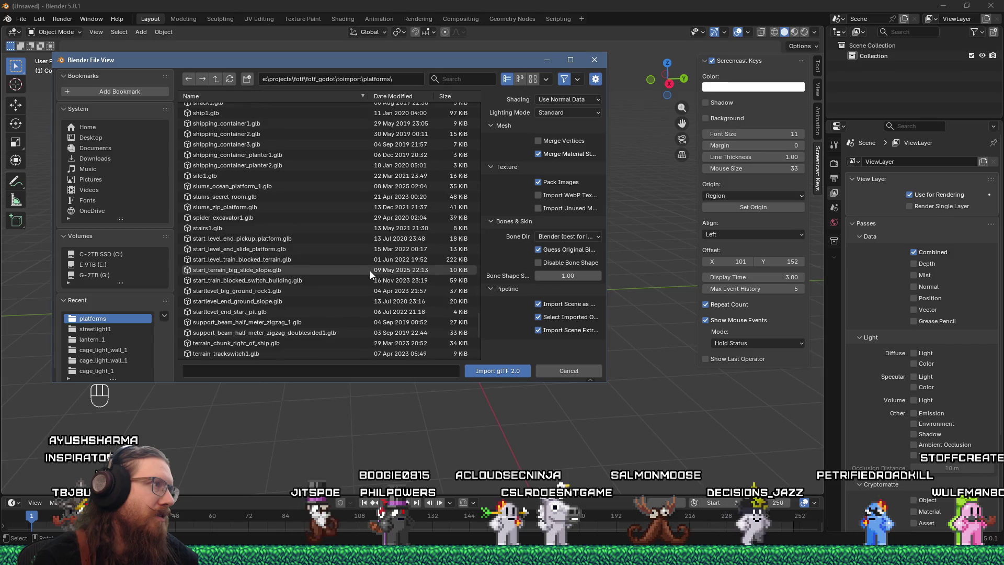
{"action": "scroll", "coordinate": [369, 272], "scroll_direction": "up", "scroll_amount": 4}
{"action": "scroll", "coordinate": [369, 271], "scroll_direction": "up", "scroll_amount": 3}
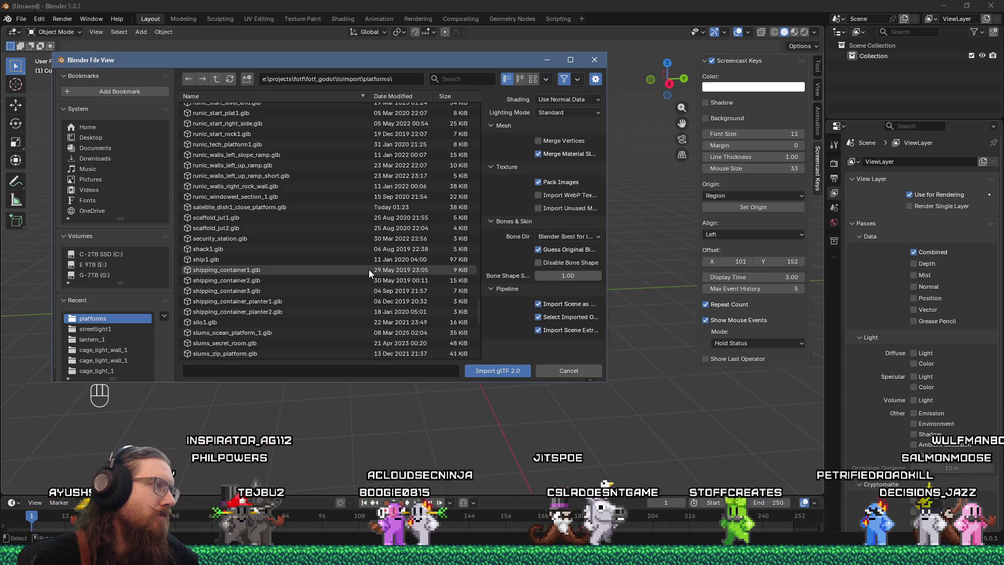
{"action": "scroll", "coordinate": [361, 200], "scroll_direction": "down", "scroll_amount": 2}
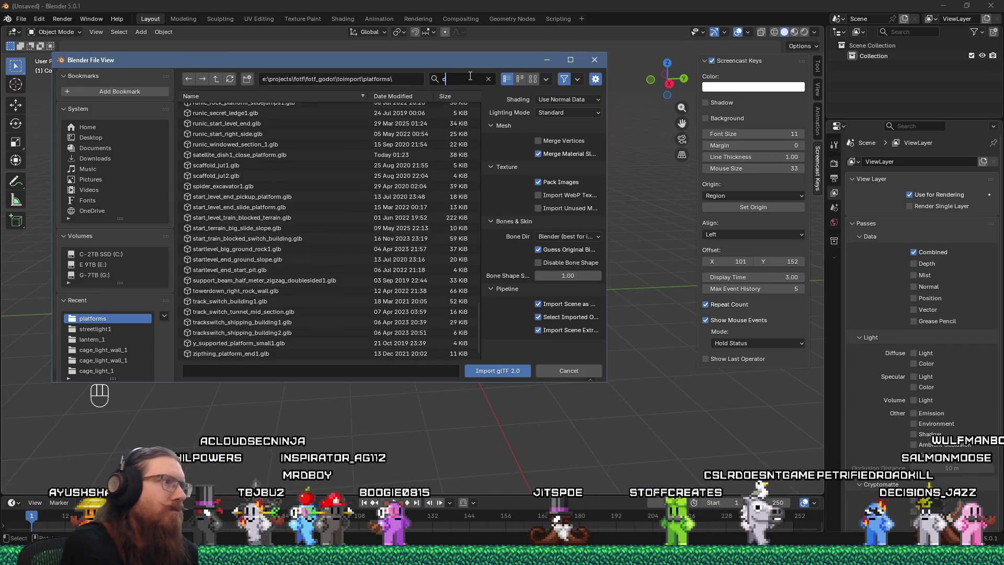
{"action": "type", "text": "dish"}
{"action": "double_click", "coordinate": [267, 110]}
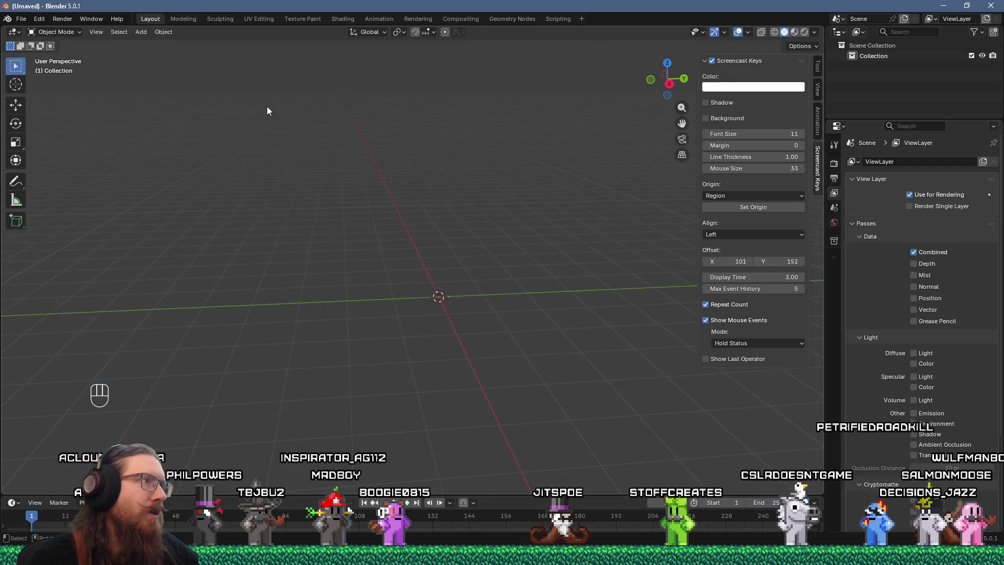
Step: Select Dish_alpha in the Outliner and add a Geometry Nodes modifier to it
{"action": "scroll", "coordinate": [429, 246], "scroll_direction": "down", "scroll_amount": 6}
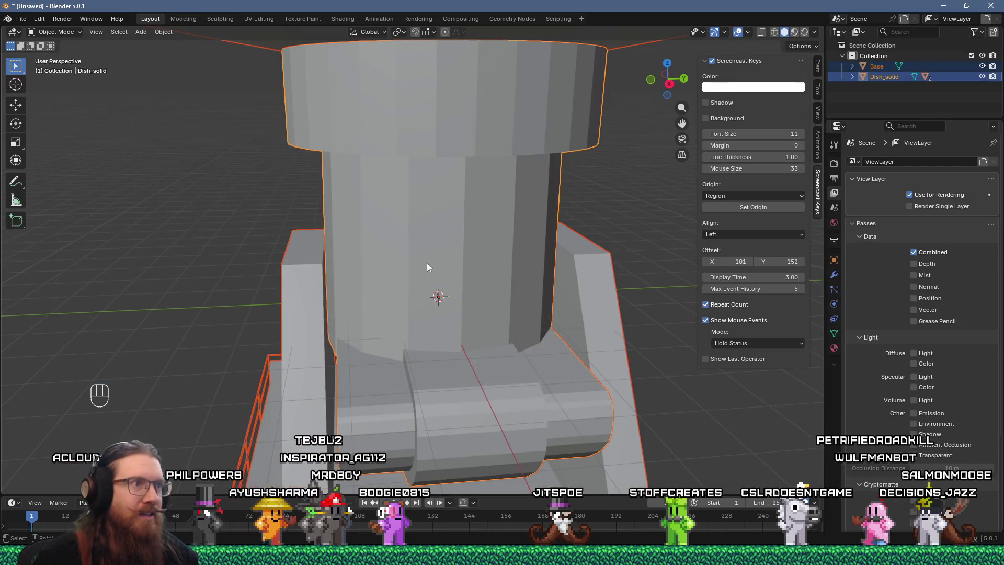
{"action": "mouse_move", "coordinate": [447, 325]}
{"action": "middle_mouse_down"}
{"action": "mouse_move", "coordinate": [516, 341]}
{"action": "mouse_move", "coordinate": [447, 366]}
{"action": "mouse_move", "coordinate": [452, 350]}
{"action": "mouse_move", "coordinate": [444, 370]}
{"action": "middle_mouse_up"}
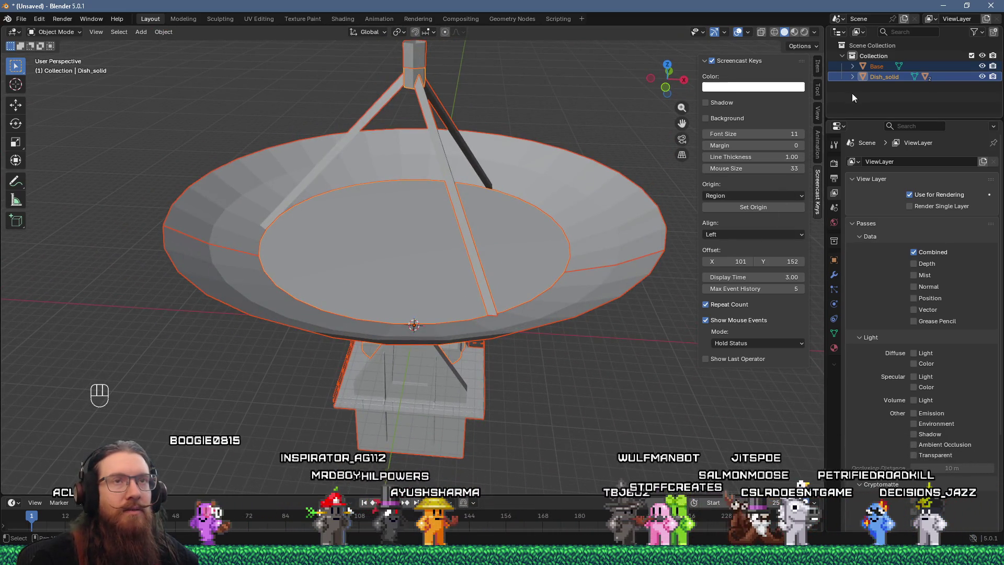
{"action": "left_click", "coordinate": [853, 77]}
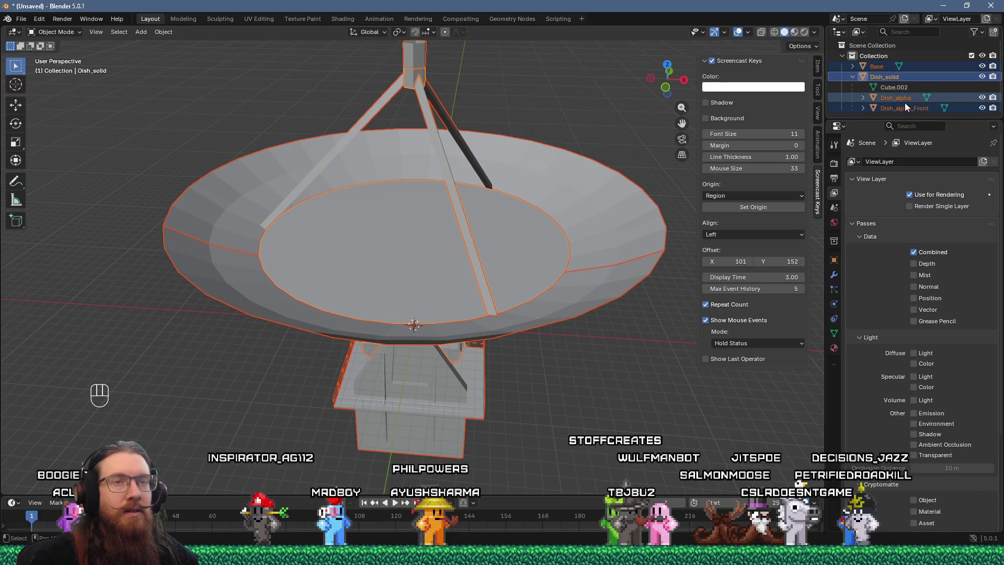
{"action": "left_click", "coordinate": [906, 98]}
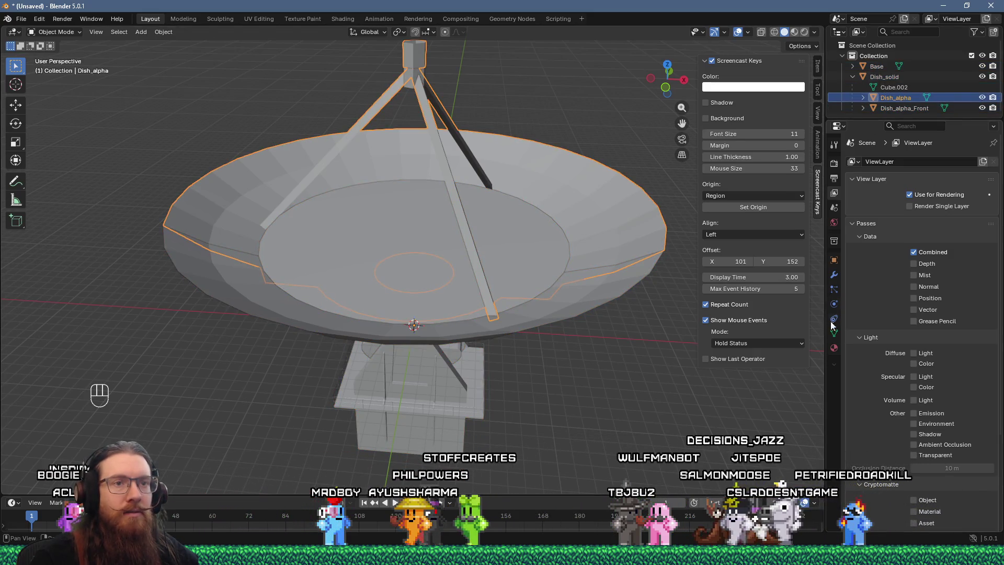
{"action": "left_click", "coordinate": [834, 275]}
{"action": "left_click", "coordinate": [855, 162]}
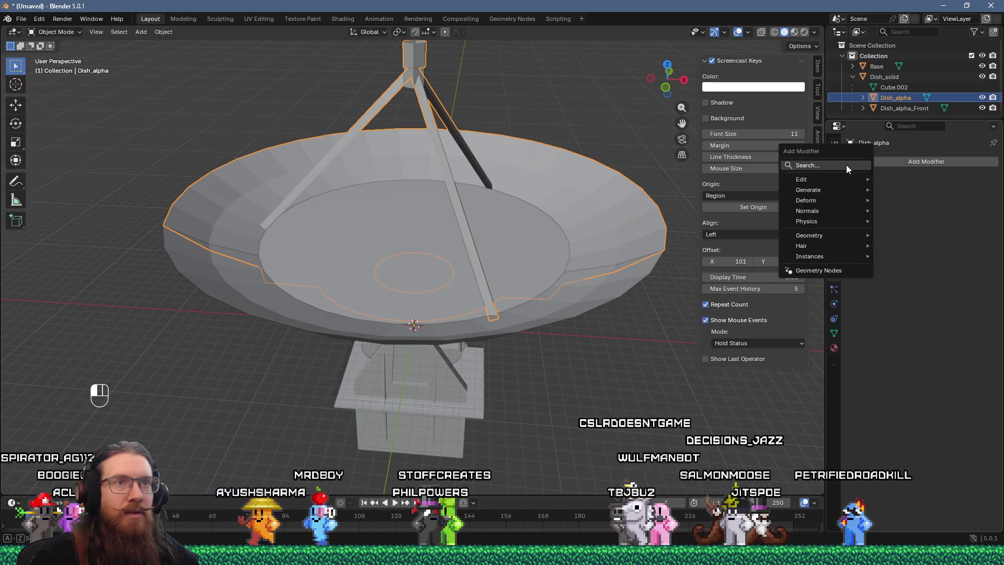
{"action": "left_click", "coordinate": [846, 165]}
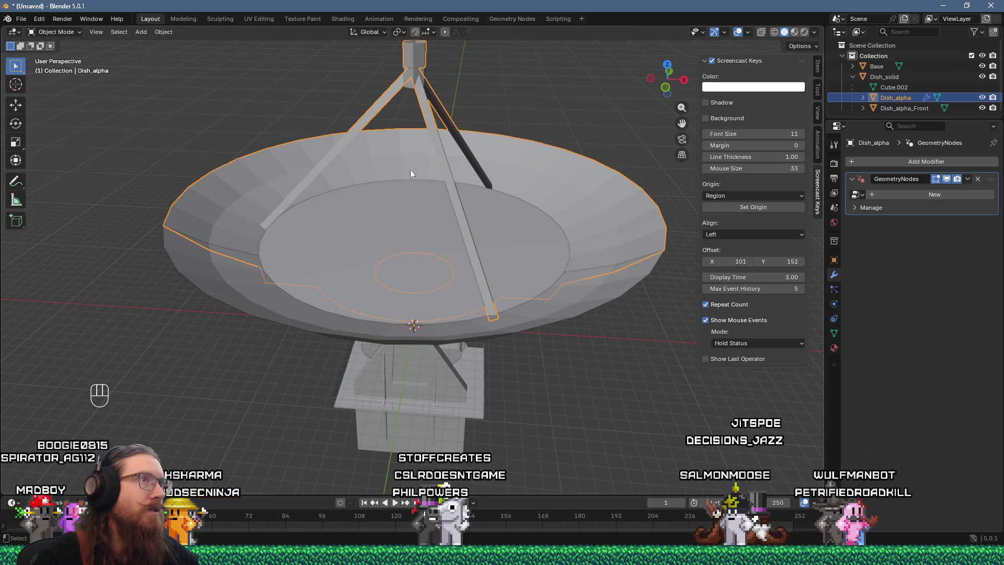
Step: Switch to the Geometry Nodes workspace and resize the viewport, spreadsheet and node editor
{"action": "left_click", "coordinate": [509, 19]}
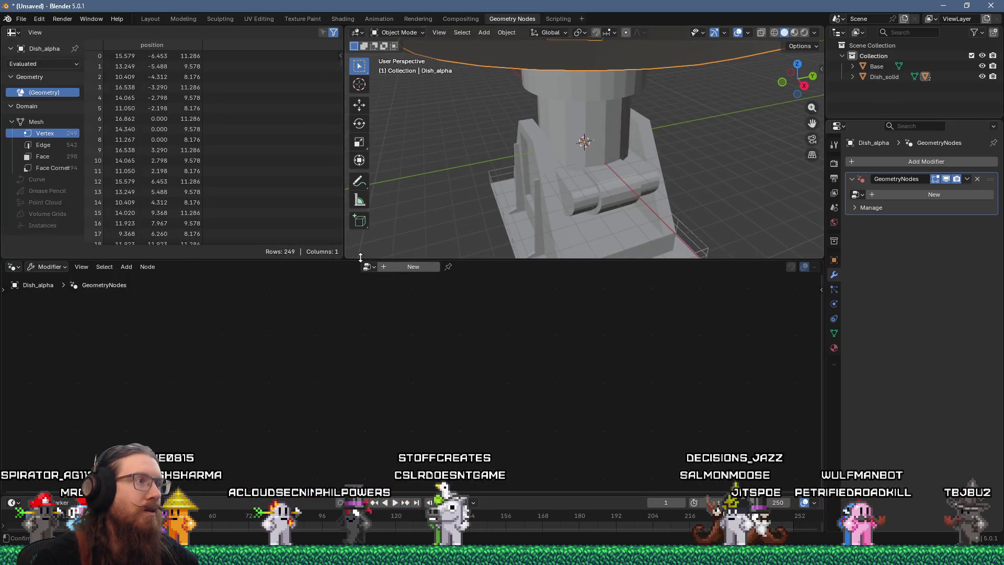
{"action": "left_click_drag", "start_coordinate": [360, 257], "coordinate": [307, 425]}
{"action": "left_click_drag", "start_coordinate": [343, 361], "coordinate": [207, 361]}
{"action": "mouse_move", "coordinate": [367, 357]}
{"action": "middle_mouse_down"}
{"action": "mouse_move", "coordinate": [490, 319]}
{"action": "mouse_move", "coordinate": [517, 380]}
{"action": "mouse_move", "coordinate": [496, 413]}
{"action": "middle_mouse_up"}
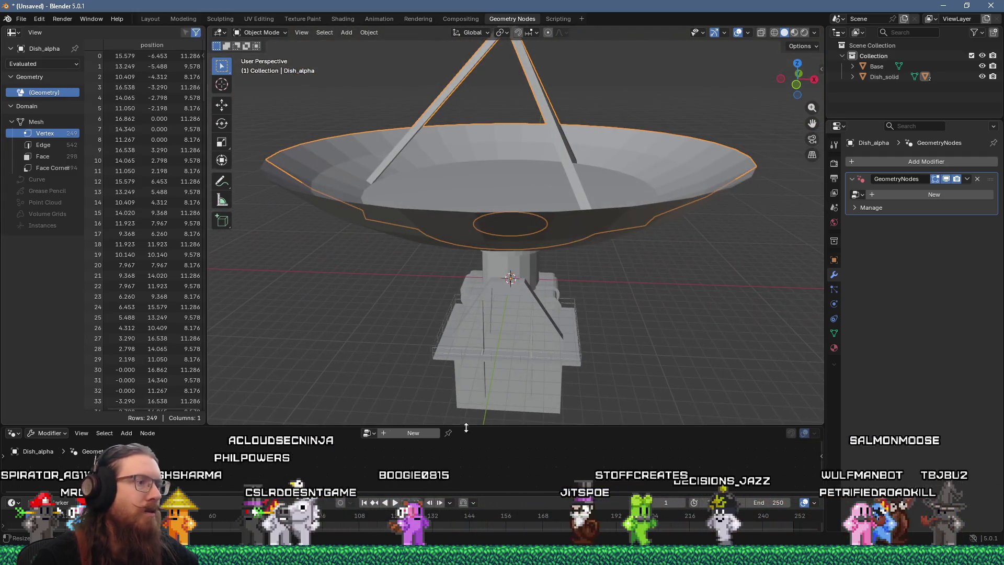
{"action": "left_click_drag", "start_coordinate": [470, 424], "coordinate": [473, 338]}
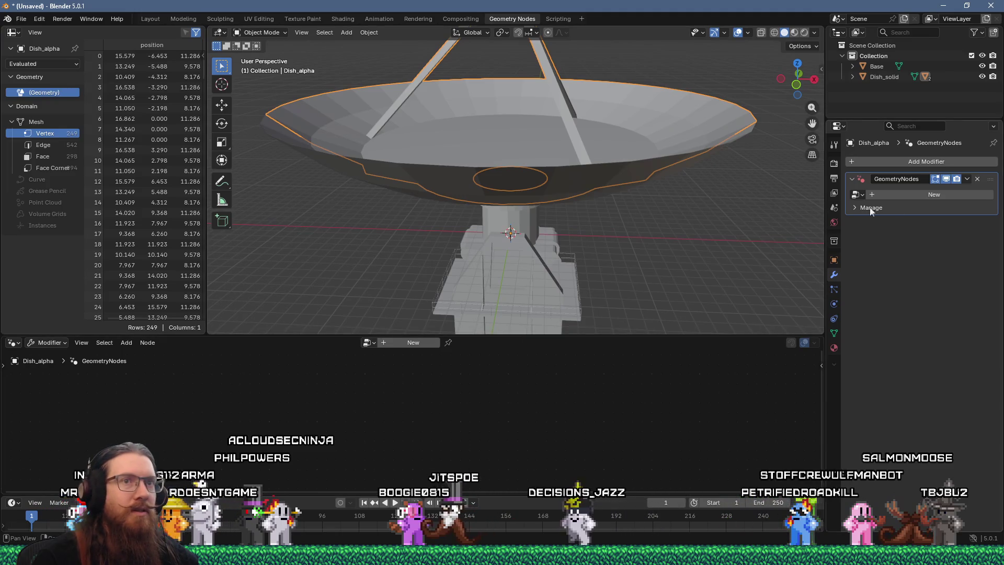
Step: Create a new node group and route its geometry output into a Viewer node
{"action": "left_click", "coordinate": [912, 195]}
{"action": "left_click_drag", "start_coordinate": [325, 407], "coordinate": [382, 425]}
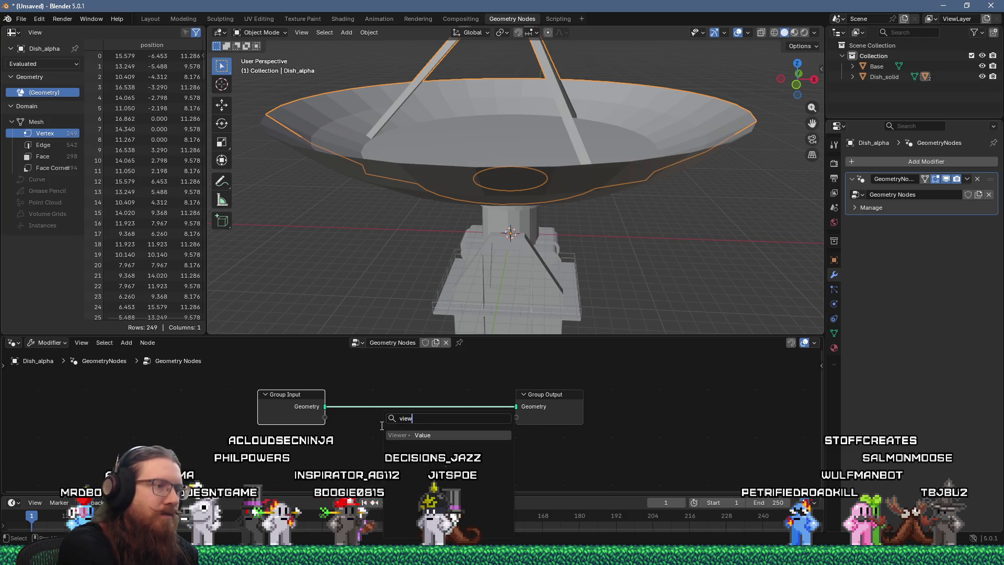
{"action": "key", "text": "Return"}
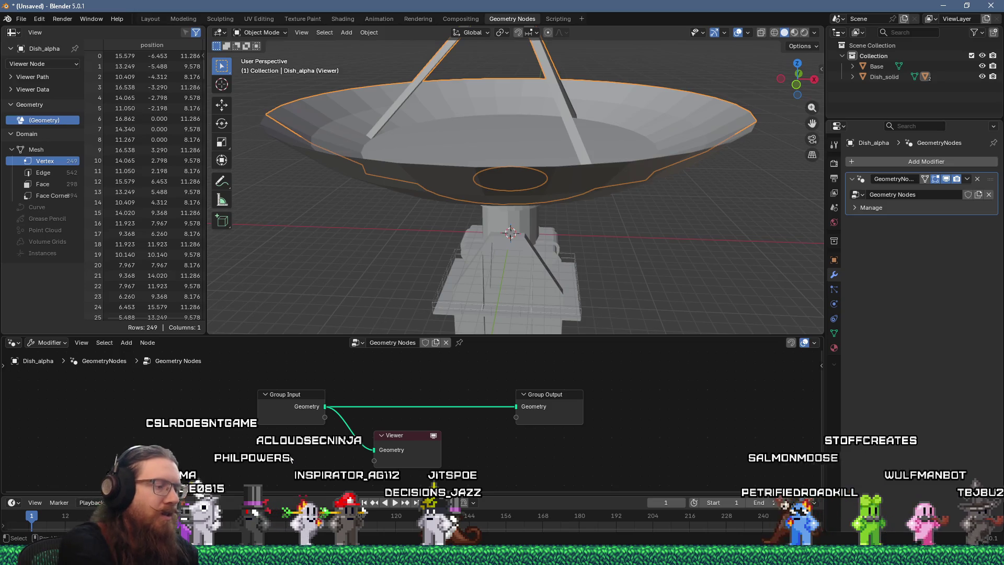
{"action": "key", "text": "ctrl+q"}
{"action": "key", "text": "Escape"}
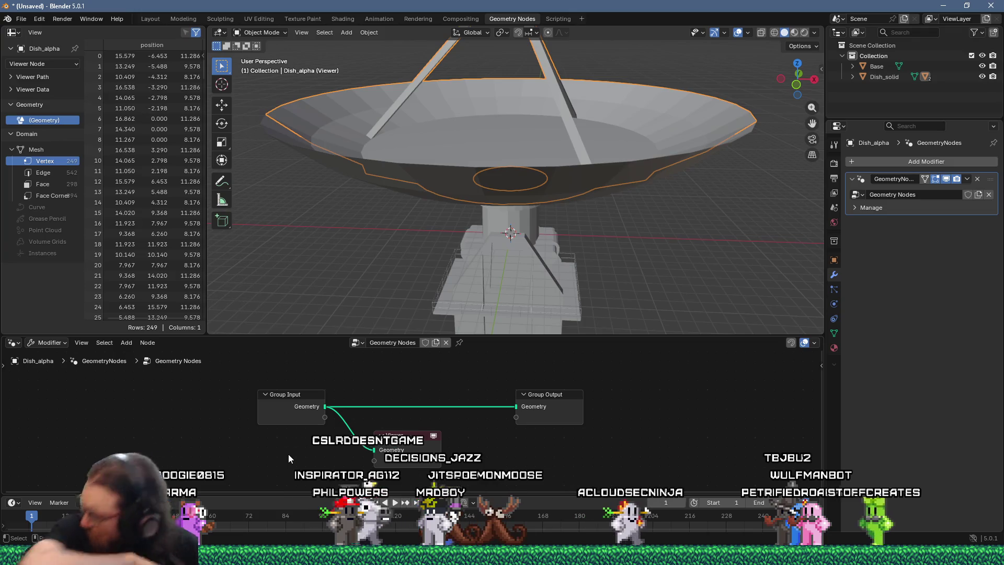
Step: Add an Index node by searching 'in' in the add list
{"action": "key", "text": "shift+a"}
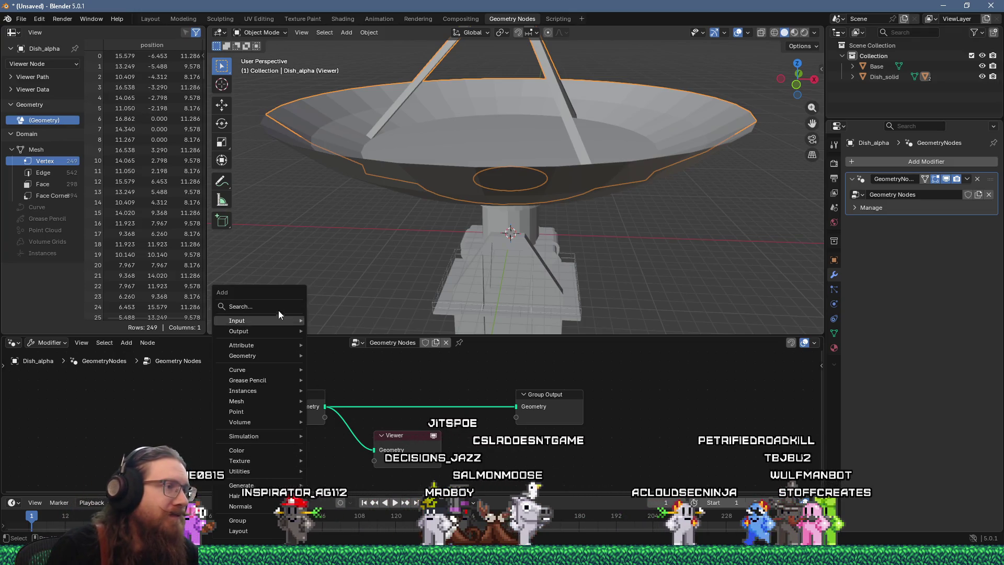
{"action": "left_click", "coordinate": [280, 312]}
{"action": "type", "text": "index"}
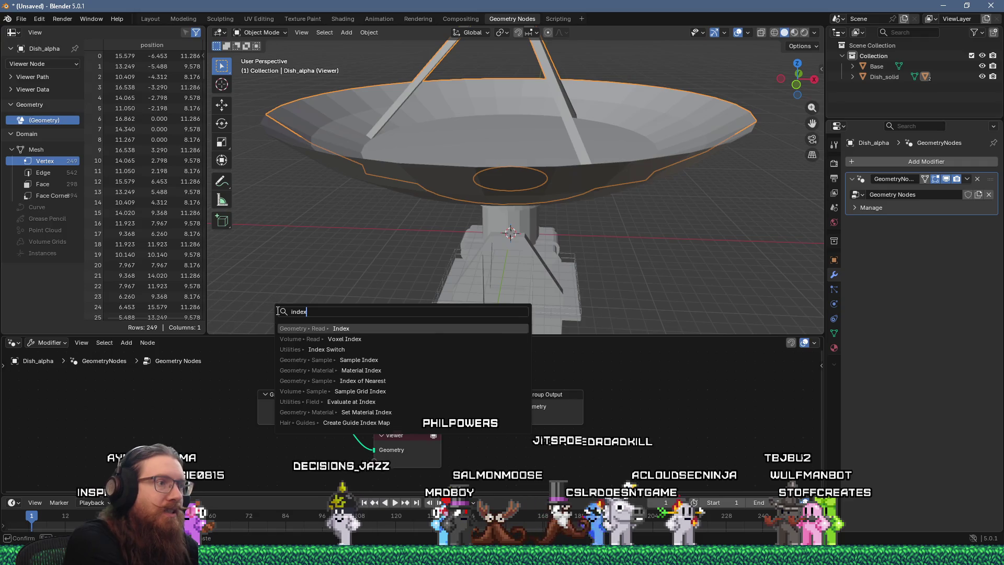
{"action": "key", "text": "Return"}
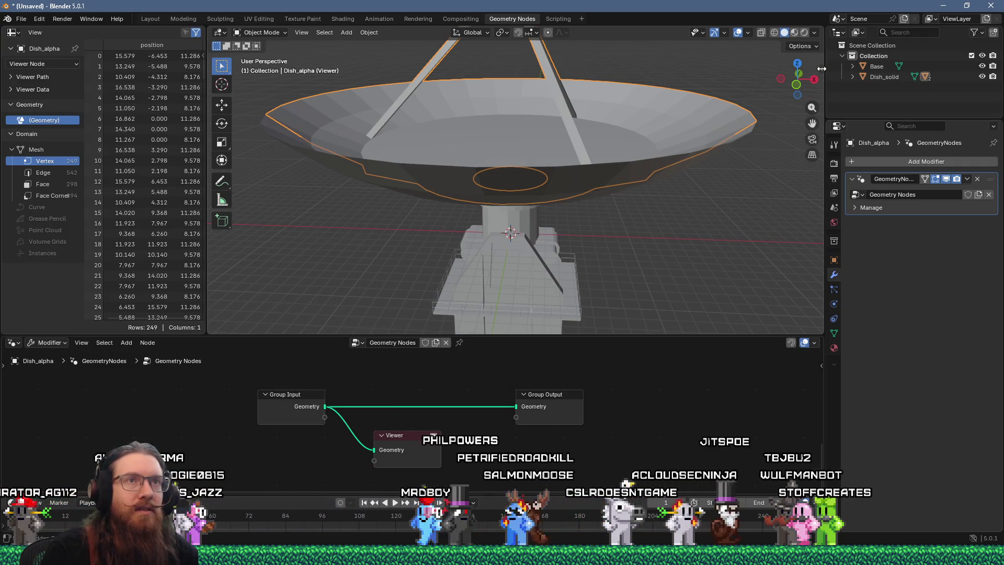
Step: Show the Screencast Keys settings in the side panel and reframe the dish and node graph
{"action": "left_click", "coordinate": [821, 69]}
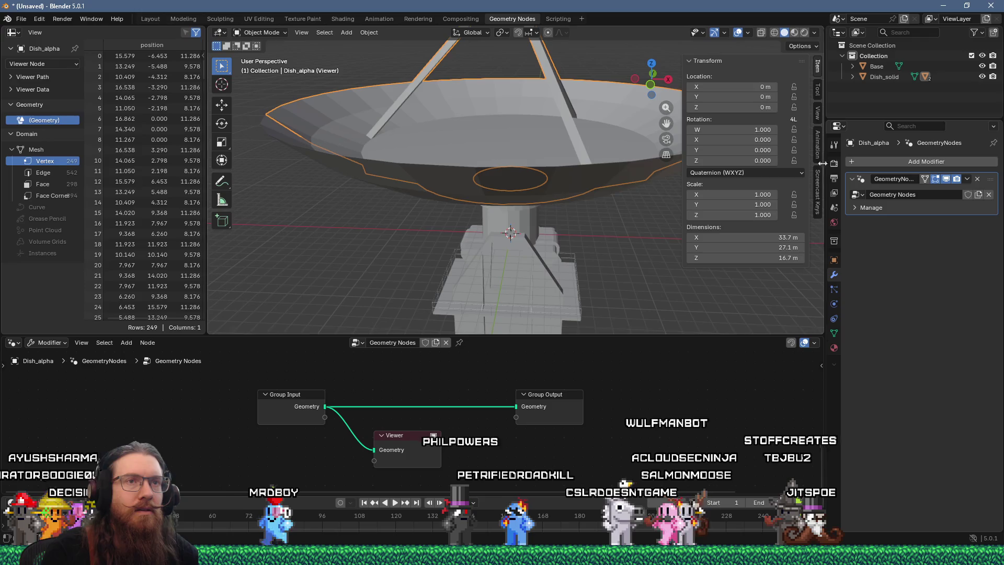
{"action": "left_click", "coordinate": [819, 203]}
{"action": "mouse_move", "coordinate": [520, 259]}
{"action": "middle_mouse_down"}
{"action": "mouse_move", "coordinate": [522, 242]}
{"action": "mouse_move", "coordinate": [519, 264]}
{"action": "mouse_move", "coordinate": [450, 313]}
{"action": "middle_mouse_up"}
{"action": "mouse_move", "coordinate": [371, 434]}
{"action": "middle_mouse_down"}
{"action": "mouse_move", "coordinate": [377, 403]}
{"action": "mouse_move", "coordinate": [387, 444]}
{"action": "mouse_move", "coordinate": [392, 416]}
{"action": "mouse_move", "coordinate": [394, 435]}
{"action": "middle_mouse_up"}
{"action": "scroll", "coordinate": [373, 407], "scroll_direction": "down", "scroll_amount": 1}
{"action": "scroll", "coordinate": [387, 442], "scroll_direction": "down", "scroll_amount": 2}
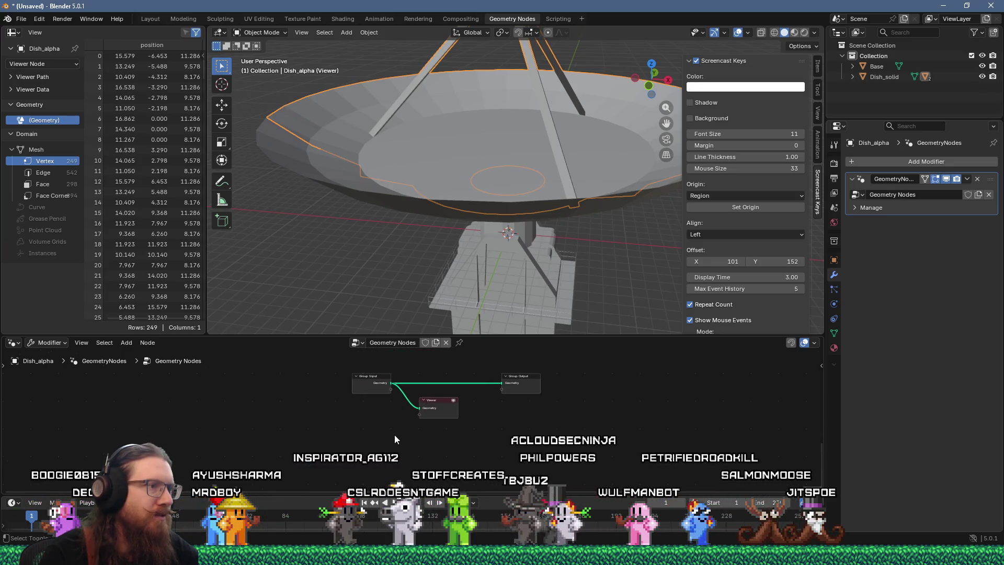
{"action": "key", "text": "shift+a"}
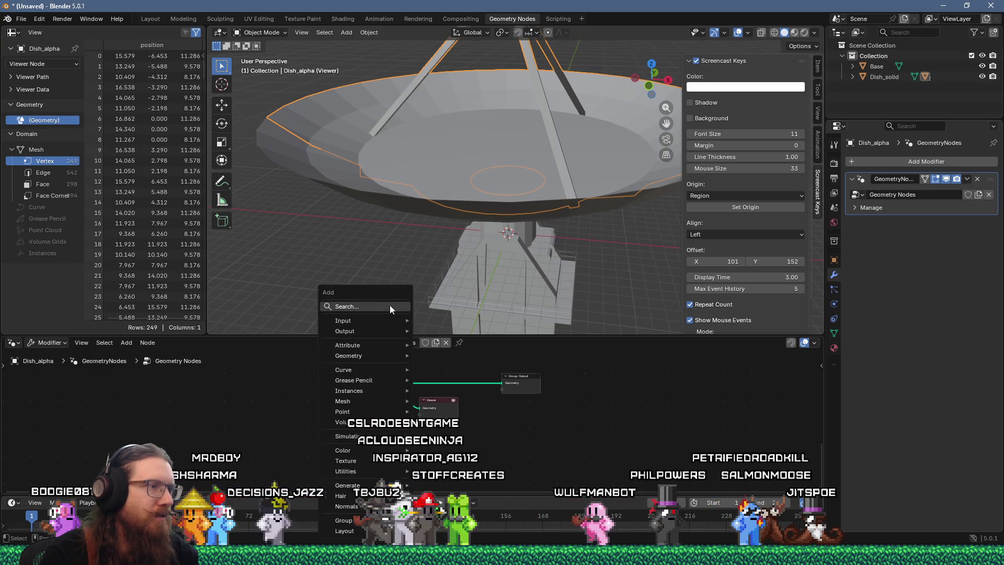
Step: Add an Index node and connect it to the Viewer node
{"action": "left_click", "coordinate": [390, 307]}
{"action": "left_click", "coordinate": [419, 325]}
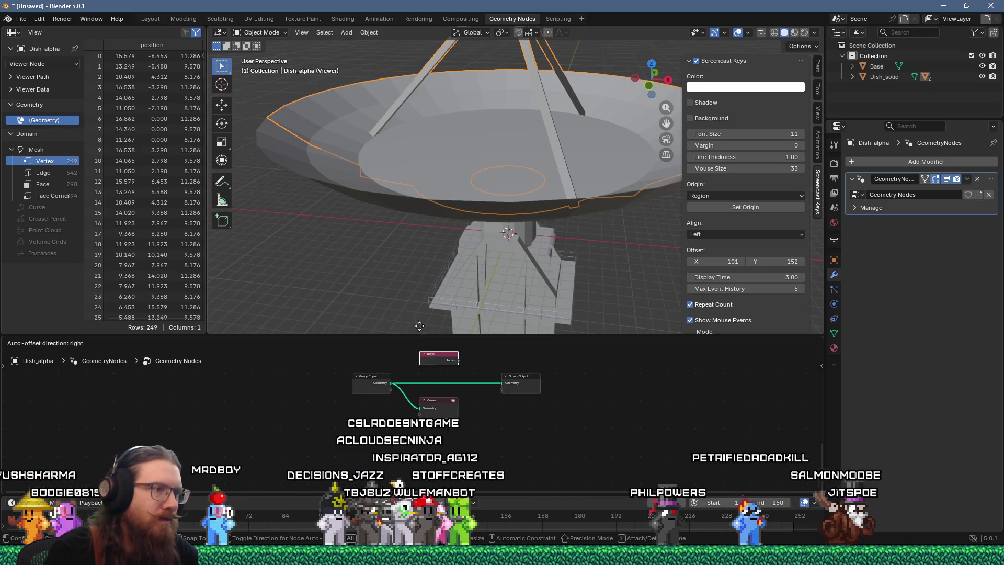
{"action": "left_click_drag", "start_coordinate": [414, 420], "coordinate": [421, 413]}
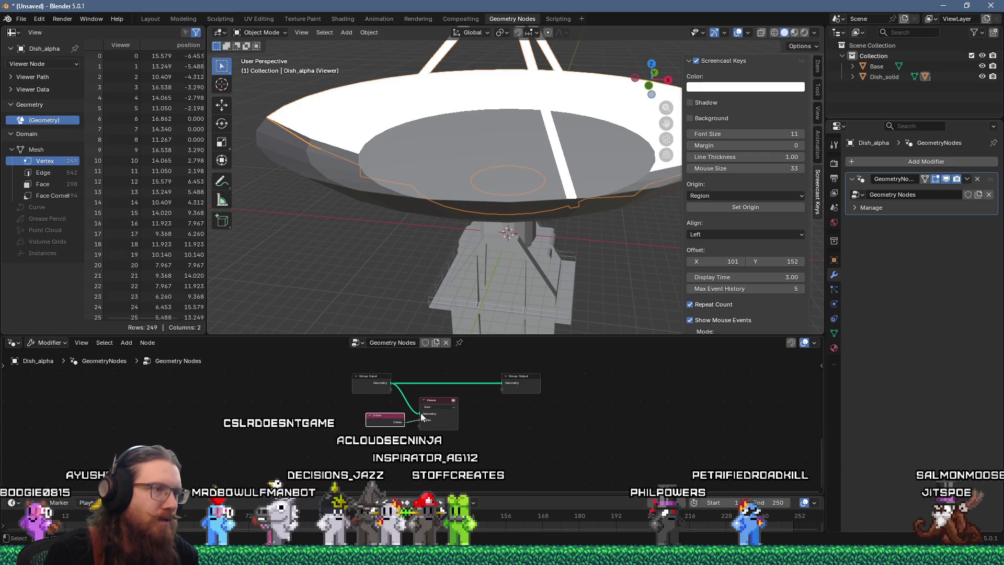
{"action": "scroll", "coordinate": [466, 221], "scroll_direction": "down", "scroll_amount": 5}
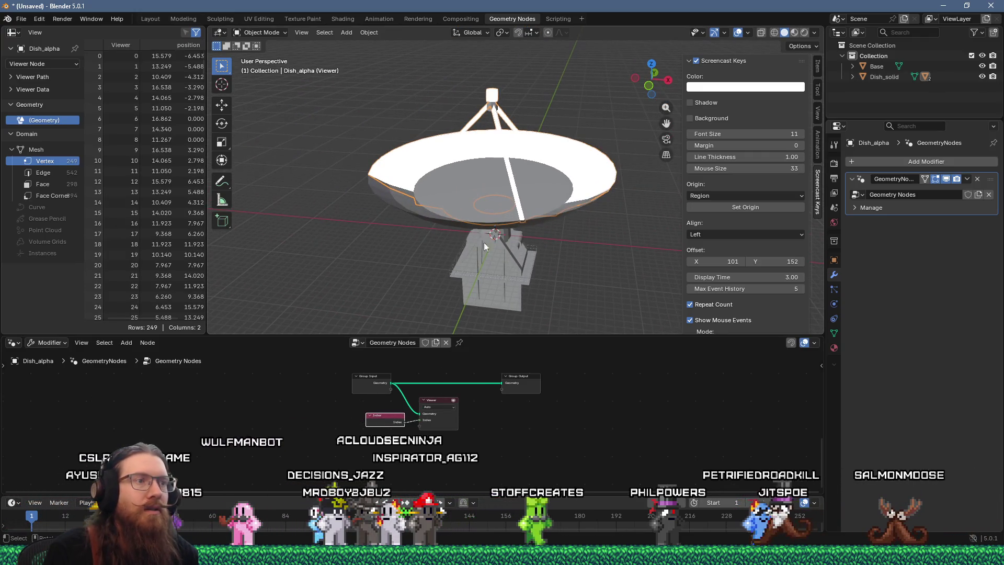
Step: Enable the Attribute Text overlay and set the Viewer node's domain to Face
{"action": "left_click", "coordinate": [752, 31]}
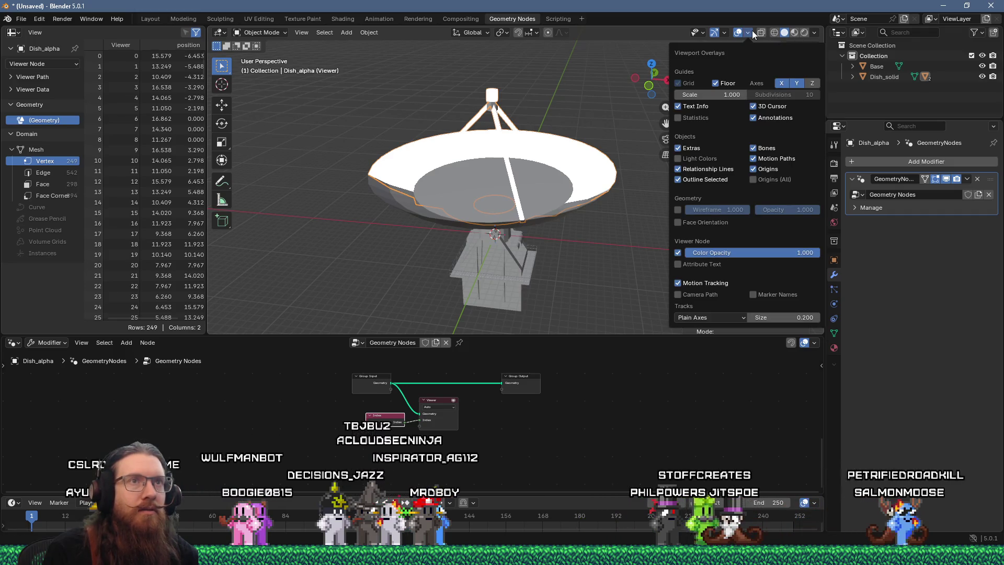
{"action": "left_click", "coordinate": [678, 264]}
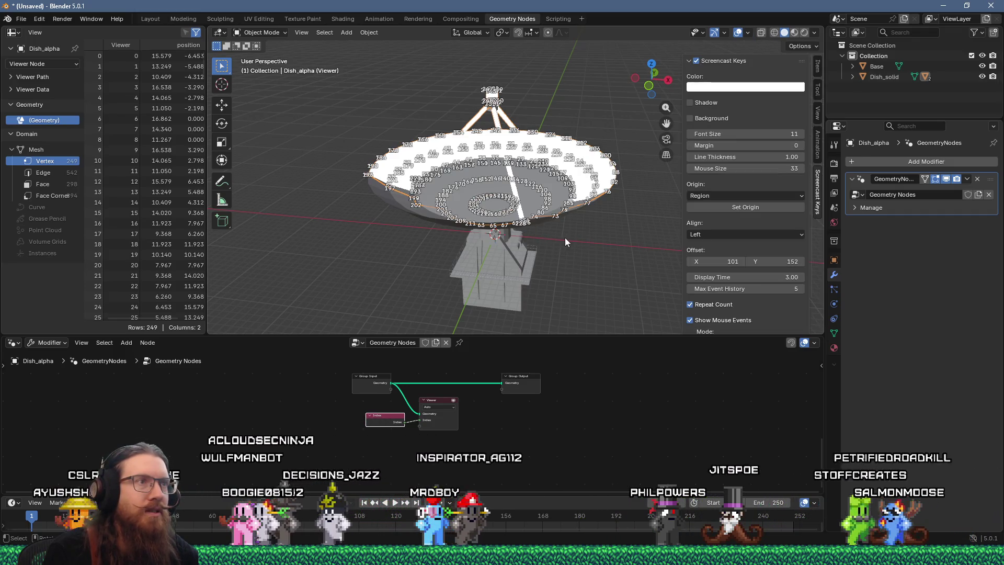
{"action": "mouse_move", "coordinate": [569, 230]}
{"action": "middle_mouse_down"}
{"action": "mouse_move", "coordinate": [565, 245]}
{"action": "mouse_move", "coordinate": [566, 224]}
{"action": "middle_mouse_up"}
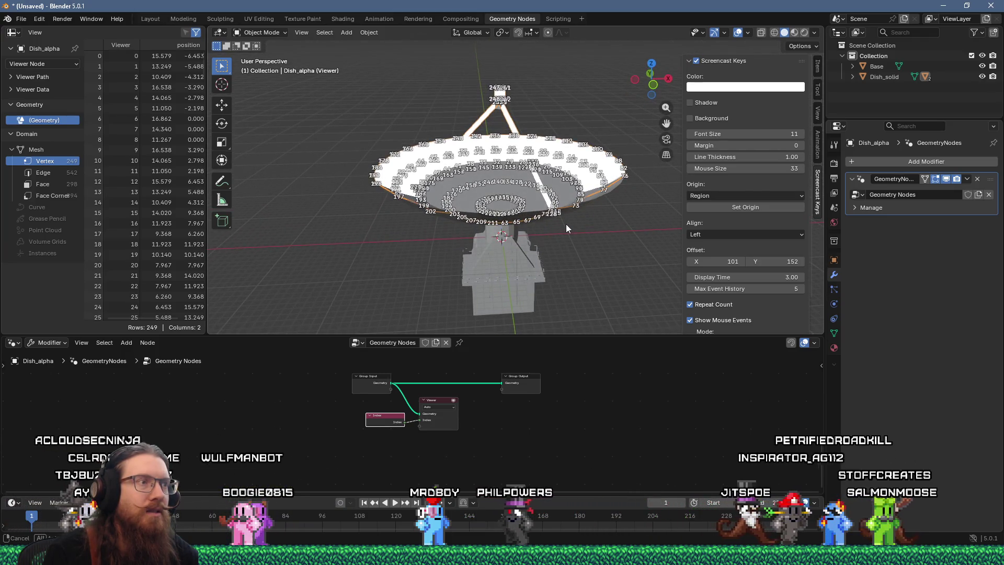
{"action": "scroll", "coordinate": [441, 396], "scroll_direction": "up", "scroll_amount": 1}
{"action": "left_click", "coordinate": [443, 404]}
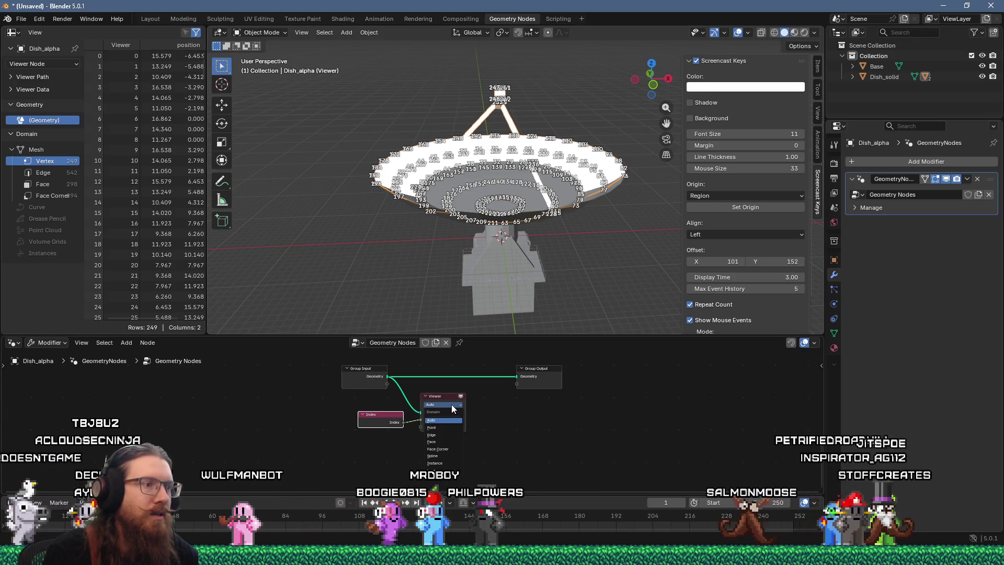
{"action": "left_click", "coordinate": [445, 442]}
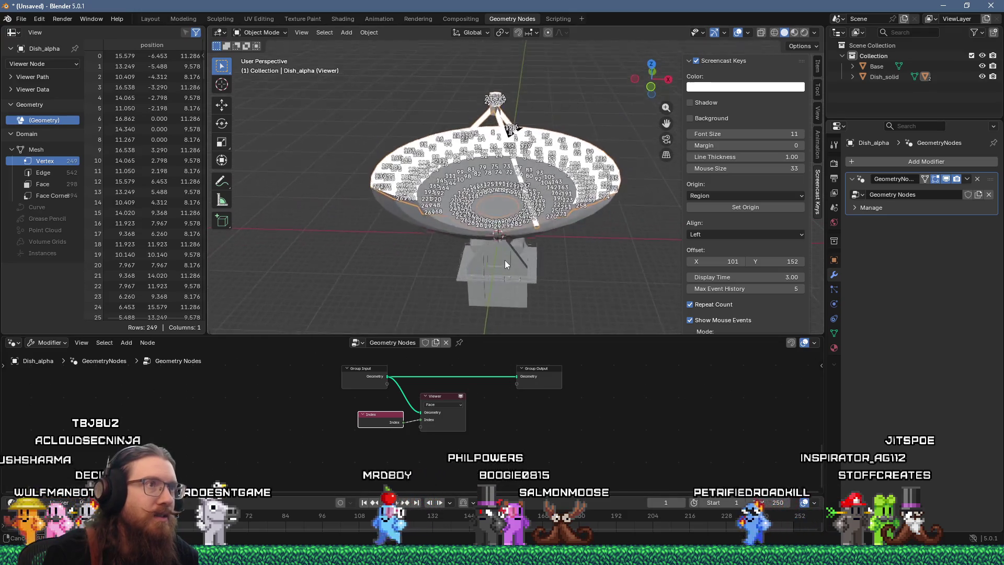
{"action": "scroll", "coordinate": [505, 257], "scroll_direction": "up", "scroll_amount": 4}
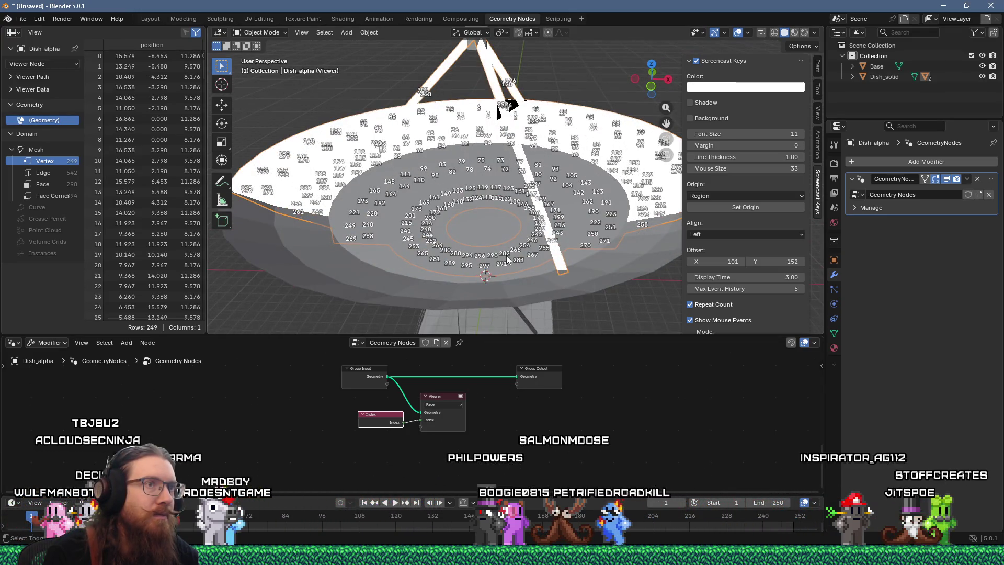
{"action": "mouse_move", "coordinate": [507, 255]}
{"action": "middle_mouse_down", "text": "shift"}
{"action": "mouse_move", "coordinate": [497, 287]}
{"action": "mouse_move", "coordinate": [524, 249]}
{"action": "middle_mouse_up", "text": "shift"}
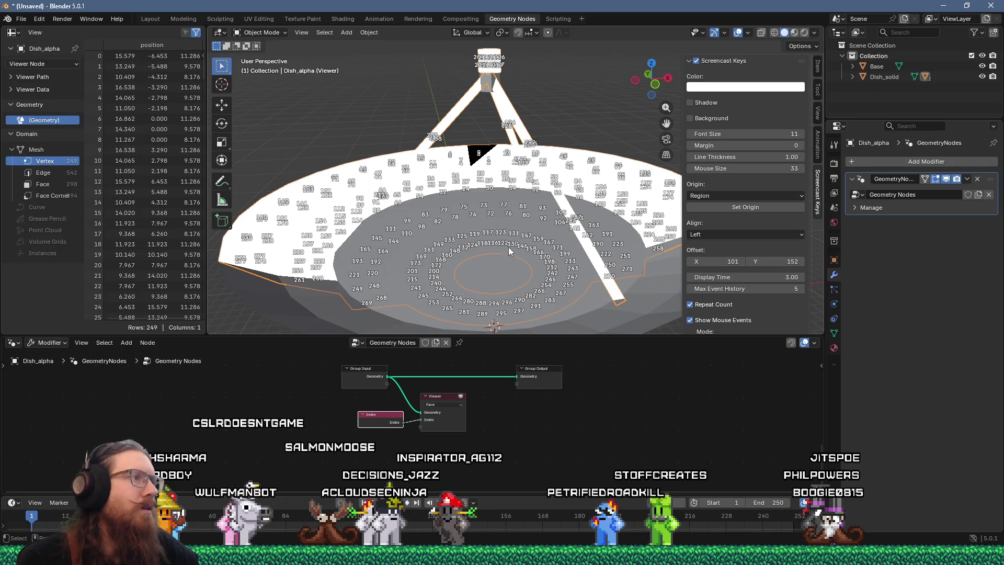
{"action": "mouse_move", "coordinate": [511, 231]}
{"action": "middle_mouse_down"}
{"action": "mouse_move", "coordinate": [613, 151]}
{"action": "mouse_move", "coordinate": [527, 215]}
{"action": "mouse_move", "coordinate": [491, 225]}
{"action": "mouse_move", "coordinate": [438, 193]}
{"action": "middle_mouse_up"}
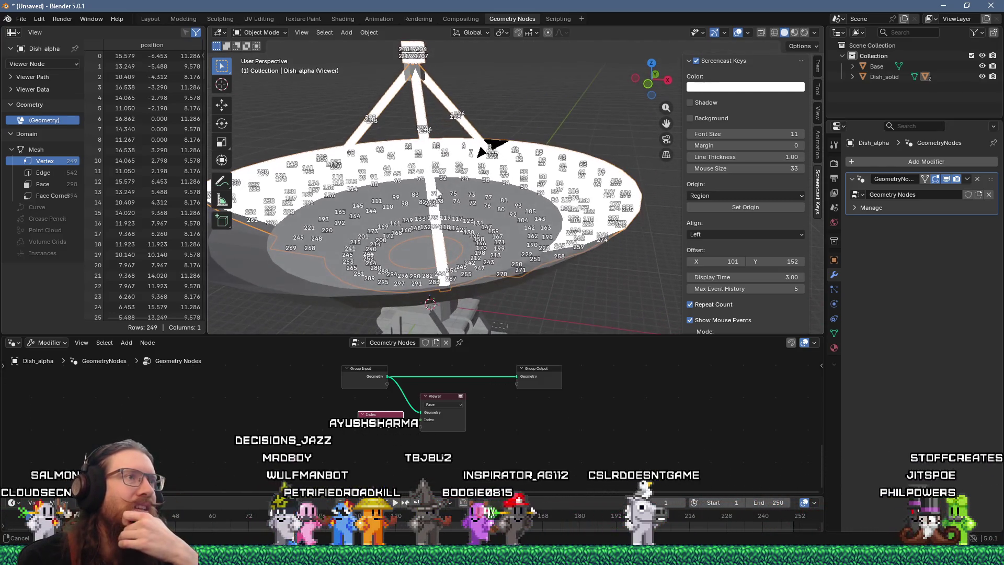
{"action": "scroll", "coordinate": [413, 65], "scroll_direction": "up", "scroll_amount": 3}
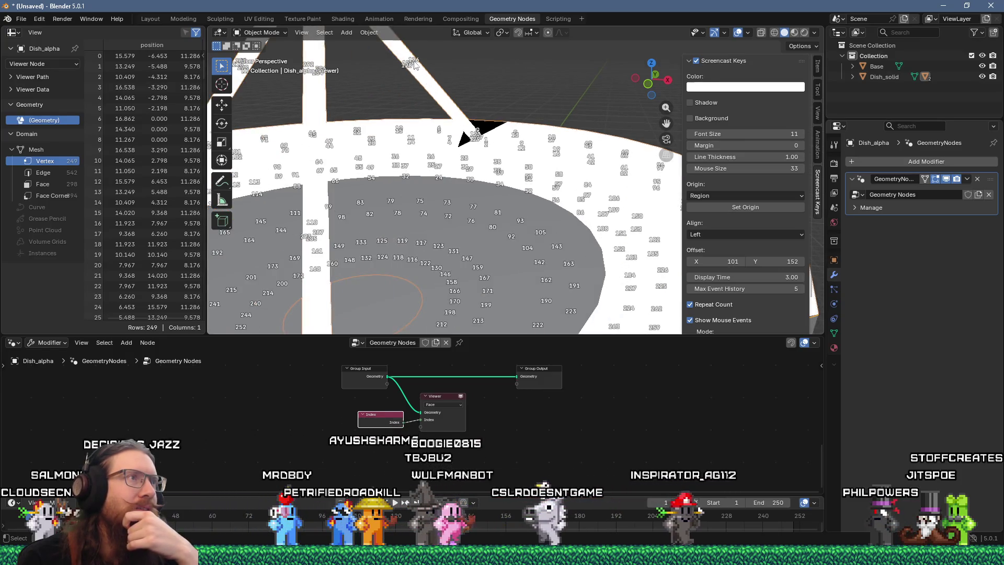
{"action": "middle_click_drag", "start_coordinate": [497, 128], "coordinate": [435, 128]}
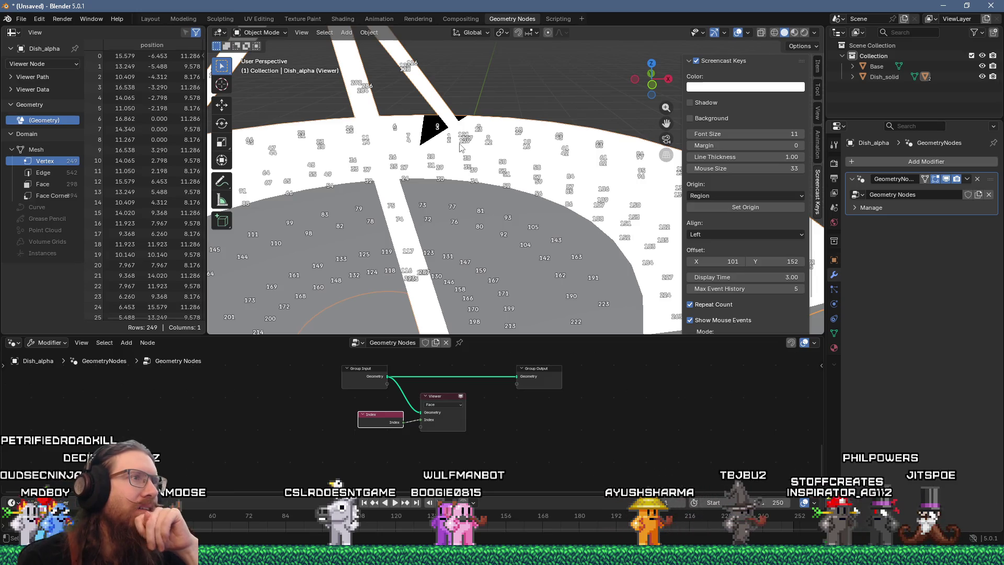
{"action": "scroll", "coordinate": [460, 148], "scroll_direction": "down", "scroll_amount": 5}
{"action": "middle_click_drag", "start_coordinate": [461, 147], "coordinate": [482, 163]}
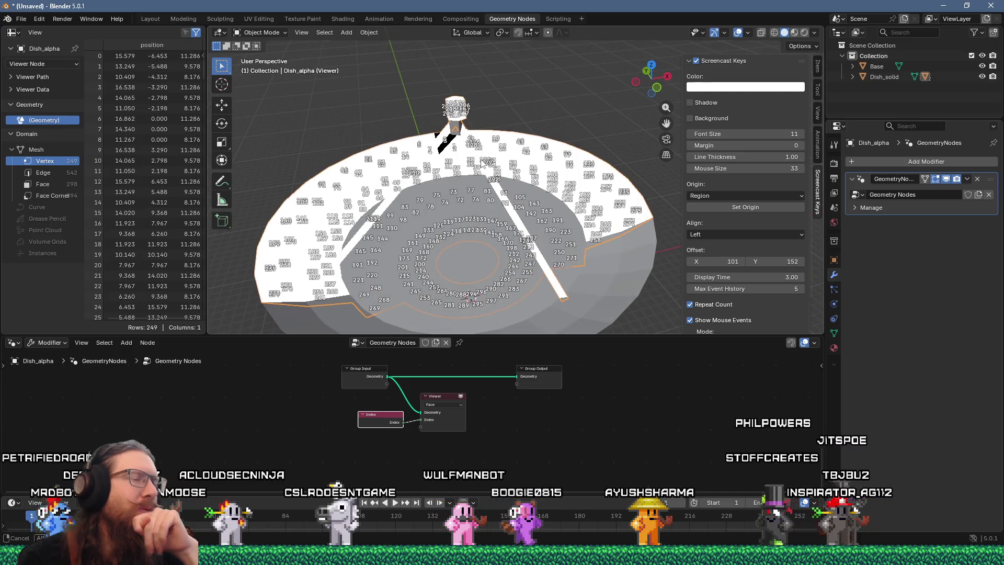
{"action": "key", "text": "alt+Tab"}
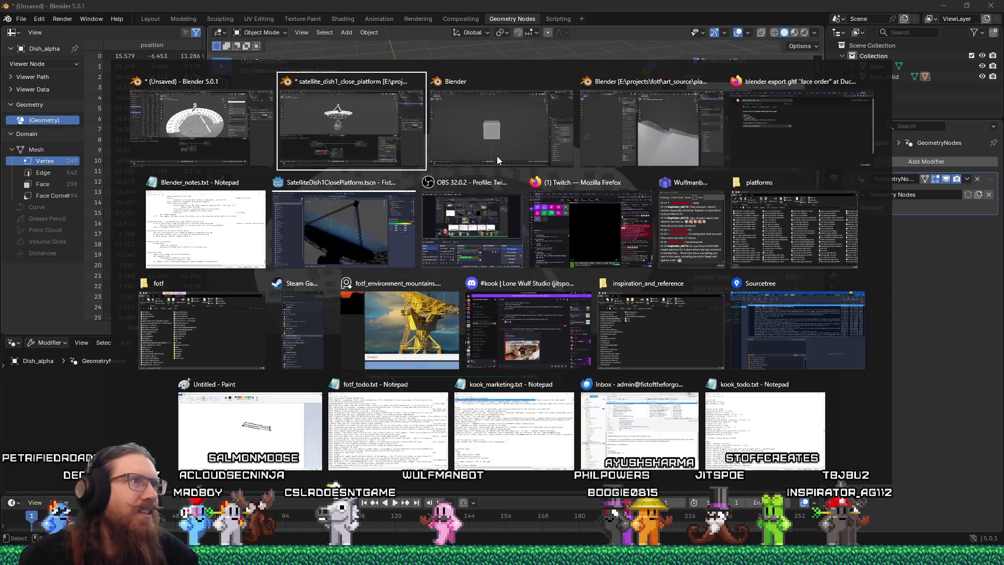
Step: Orbit around the dish to check its face indices from lower angles, then switch to Godot
{"action": "left_click", "coordinate": [384, 228]}
{"action": "mouse_move", "coordinate": [384, 229]}
{"action": "middle_mouse_down"}
{"action": "mouse_move", "coordinate": [466, 207]}
{"action": "mouse_move", "coordinate": [392, 201]}
{"action": "mouse_move", "coordinate": [357, 220]}
{"action": "mouse_move", "coordinate": [298, 199]}
{"action": "mouse_move", "coordinate": [308, 174]}
{"action": "mouse_move", "coordinate": [471, 202]}
{"action": "mouse_move", "coordinate": [549, 237]}
{"action": "mouse_move", "coordinate": [594, 235]}
{"action": "mouse_move", "coordinate": [419, 209]}
{"action": "mouse_move", "coordinate": [400, 191]}
{"action": "mouse_move", "coordinate": [405, 164]}
{"action": "mouse_move", "coordinate": [415, 190]}
{"action": "mouse_move", "coordinate": [513, 220]}
{"action": "mouse_move", "coordinate": [606, 207]}
{"action": "mouse_move", "coordinate": [442, 198]}
{"action": "mouse_move", "coordinate": [562, 213]}
{"action": "mouse_move", "coordinate": [455, 210]}
{"action": "mouse_move", "coordinate": [420, 196]}
{"action": "mouse_move", "coordinate": [584, 265]}
{"action": "middle_mouse_up"}
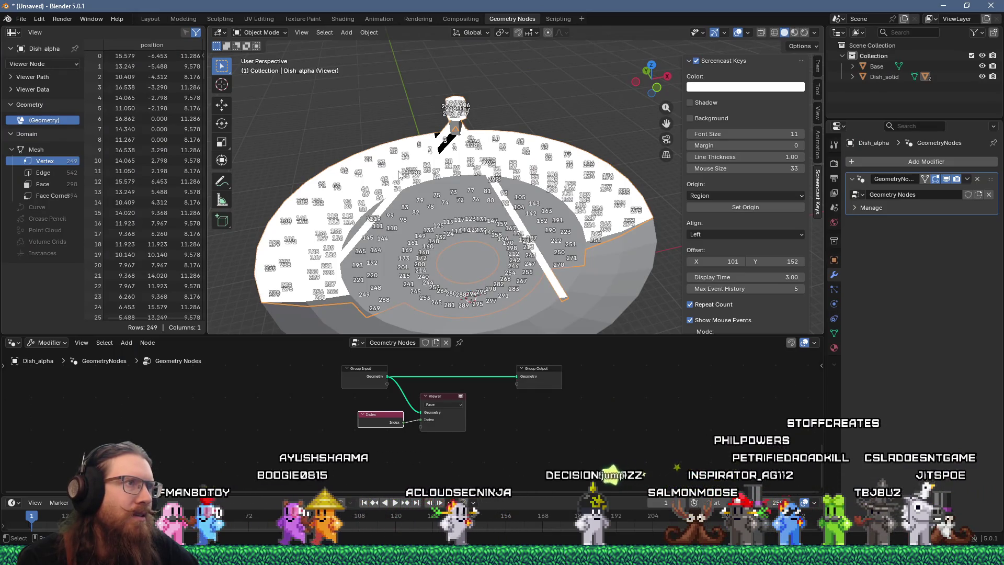
{"action": "scroll", "coordinate": [398, 175], "scroll_direction": "up", "scroll_amount": 2}
{"action": "mouse_move", "coordinate": [412, 167]}
{"action": "middle_mouse_down"}
{"action": "mouse_move", "coordinate": [471, 151]}
{"action": "mouse_move", "coordinate": [469, 203]}
{"action": "mouse_move", "coordinate": [494, 226]}
{"action": "middle_mouse_up"}
{"action": "scroll", "coordinate": [471, 151], "scroll_direction": "down", "scroll_amount": 3}
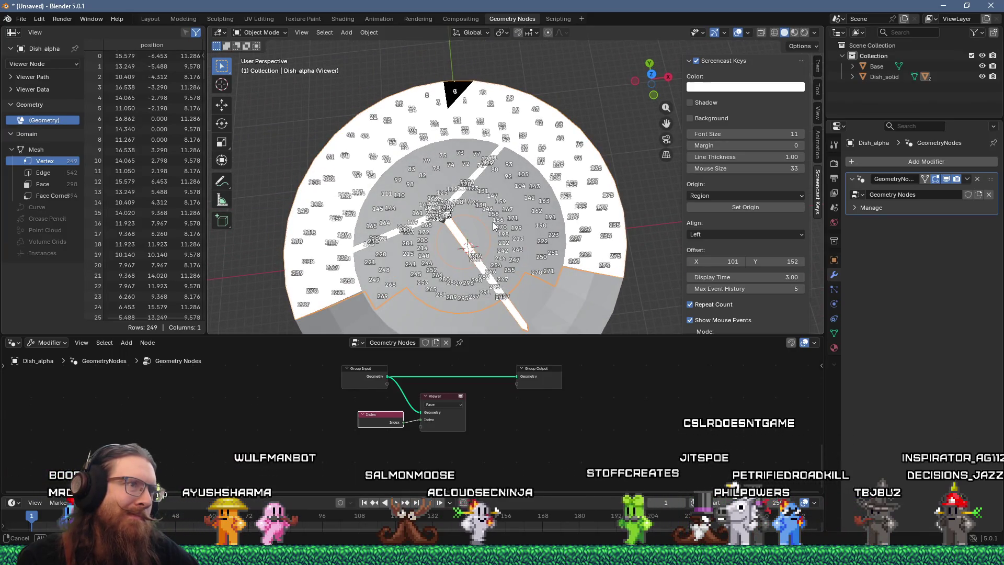
{"action": "mouse_move", "coordinate": [494, 226]}
{"action": "middle_mouse_down"}
{"action": "mouse_move", "coordinate": [514, 171]}
{"action": "mouse_move", "coordinate": [551, 162]}
{"action": "mouse_move", "coordinate": [517, 231]}
{"action": "mouse_move", "coordinate": [603, 226]}
{"action": "mouse_move", "coordinate": [602, 270]}
{"action": "mouse_move", "coordinate": [612, 273]}
{"action": "mouse_move", "coordinate": [635, 202]}
{"action": "mouse_move", "coordinate": [667, 191]}
{"action": "mouse_move", "coordinate": [675, 225]}
{"action": "mouse_move", "coordinate": [589, 218]}
{"action": "mouse_move", "coordinate": [567, 184]}
{"action": "mouse_move", "coordinate": [500, 227]}
{"action": "mouse_move", "coordinate": [544, 247]}
{"action": "mouse_move", "coordinate": [489, 209]}
{"action": "mouse_move", "coordinate": [388, 198]}
{"action": "mouse_move", "coordinate": [379, 236]}
{"action": "mouse_move", "coordinate": [560, 256]}
{"action": "mouse_move", "coordinate": [574, 272]}
{"action": "mouse_move", "coordinate": [571, 299]}
{"action": "mouse_move", "coordinate": [548, 343]}
{"action": "mouse_move", "coordinate": [403, 240]}
{"action": "mouse_move", "coordinate": [363, 230]}
{"action": "mouse_move", "coordinate": [369, 196]}
{"action": "mouse_move", "coordinate": [424, 198]}
{"action": "mouse_move", "coordinate": [559, 259]}
{"action": "mouse_move", "coordinate": [598, 262]}
{"action": "mouse_move", "coordinate": [561, 254]}
{"action": "middle_mouse_up"}
{"action": "key", "text": "alt+Tab"}
{"action": "scroll", "coordinate": [561, 255], "scroll_direction": "up", "scroll_amount": 10}
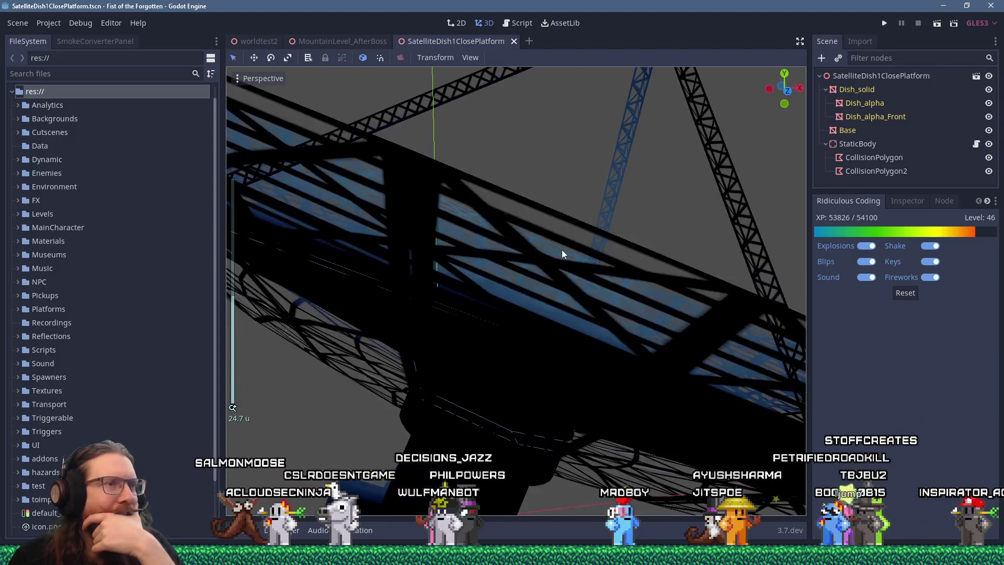
{"action": "mouse_move", "coordinate": [602, 268]}
{"action": "middle_mouse_down"}
{"action": "mouse_move", "coordinate": [593, 264]}
{"action": "mouse_move", "coordinate": [608, 259]}
{"action": "mouse_move", "coordinate": [545, 243]}
{"action": "mouse_move", "coordinate": [535, 265]}
{"action": "mouse_move", "coordinate": [544, 297]}
{"action": "mouse_move", "coordinate": [434, 288]}
{"action": "mouse_move", "coordinate": [518, 310]}
{"action": "mouse_move", "coordinate": [627, 312]}
{"action": "mouse_move", "coordinate": [660, 295]}
{"action": "middle_mouse_up"}
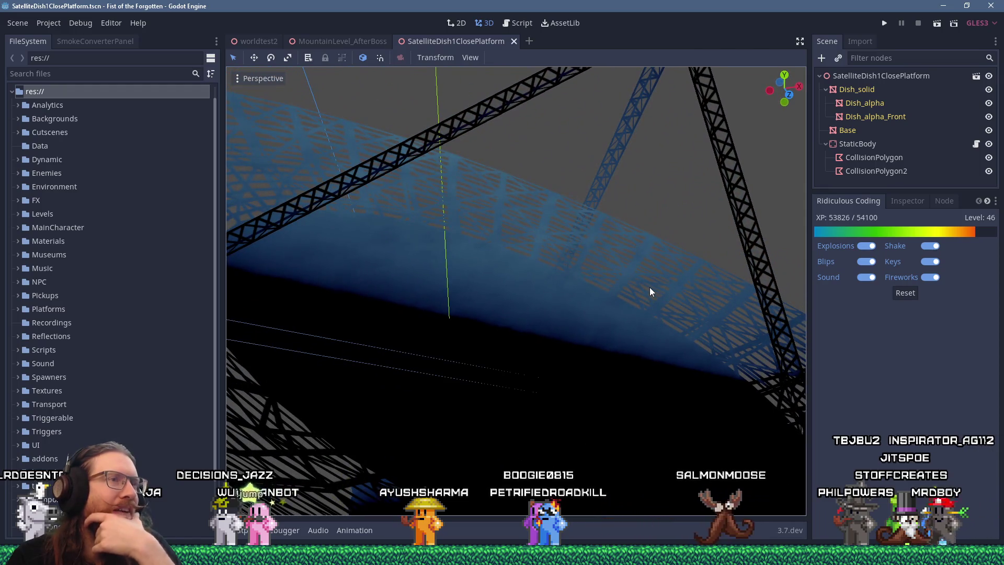
{"action": "scroll", "coordinate": [652, 292], "scroll_direction": "down", "scroll_amount": 5}
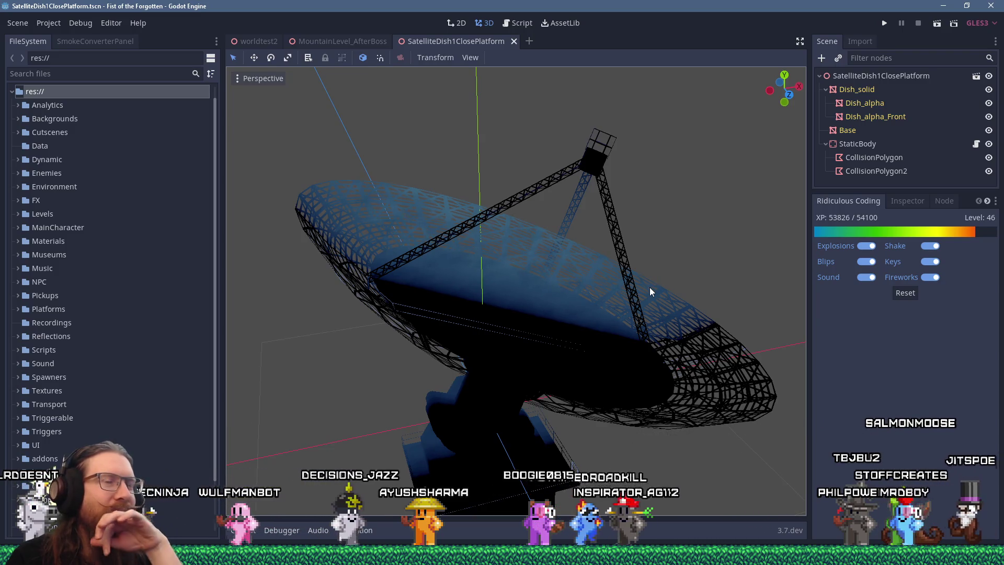
{"action": "mouse_move", "coordinate": [649, 291]}
{"action": "middle_mouse_down"}
{"action": "mouse_move", "coordinate": [611, 251]}
{"action": "mouse_move", "coordinate": [543, 235]}
{"action": "middle_mouse_up"}
{"action": "scroll", "coordinate": [580, 273], "scroll_direction": "up", "scroll_amount": 5}
{"action": "mouse_move", "coordinate": [580, 270]}
{"action": "middle_mouse_down"}
{"action": "mouse_move", "coordinate": [605, 249]}
{"action": "mouse_move", "coordinate": [624, 273]}
{"action": "mouse_move", "coordinate": [660, 273]}
{"action": "middle_mouse_up"}
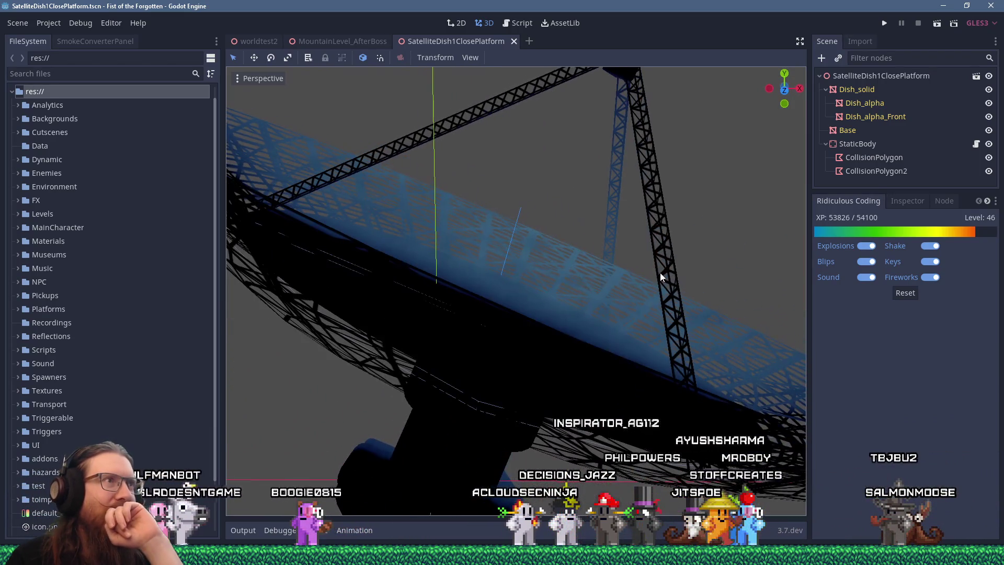
{"action": "scroll", "coordinate": [660, 273], "scroll_direction": "down", "scroll_amount": 10}
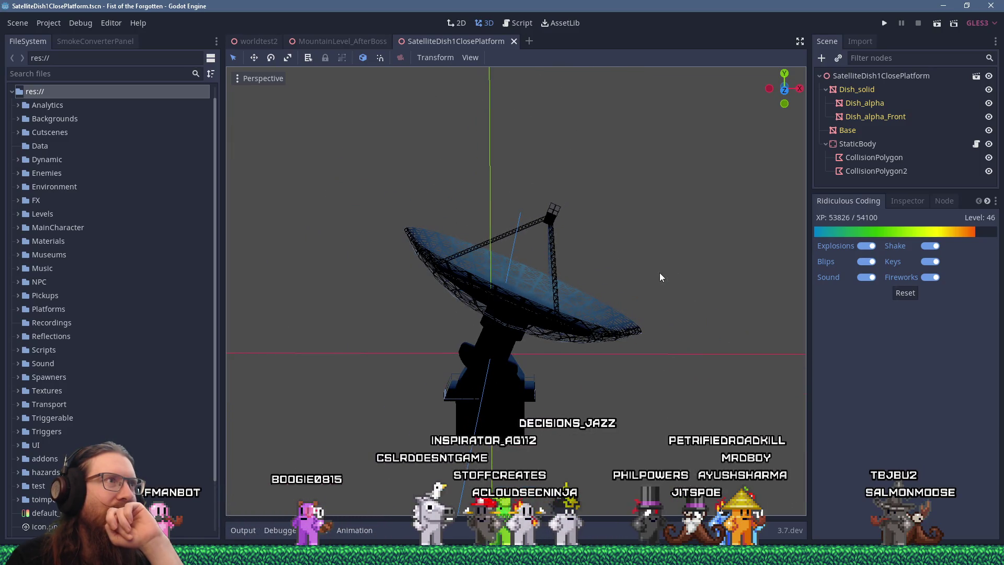
Step: Filter FileSystem by 'satel', open SatelliteDish1.tscn, and orbit around its dish
{"action": "left_click", "coordinate": [111, 78]}
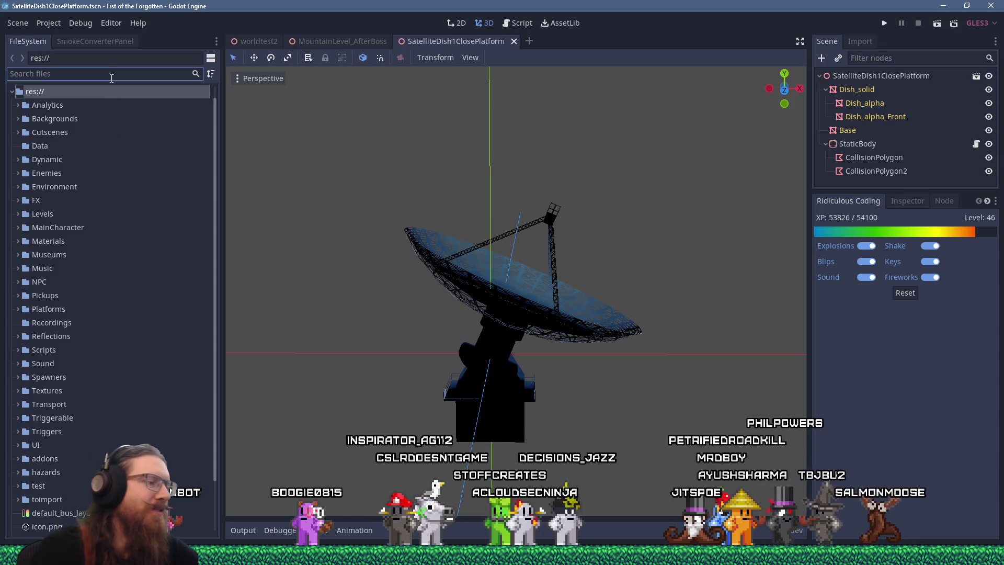
{"action": "type", "text": "satel"}
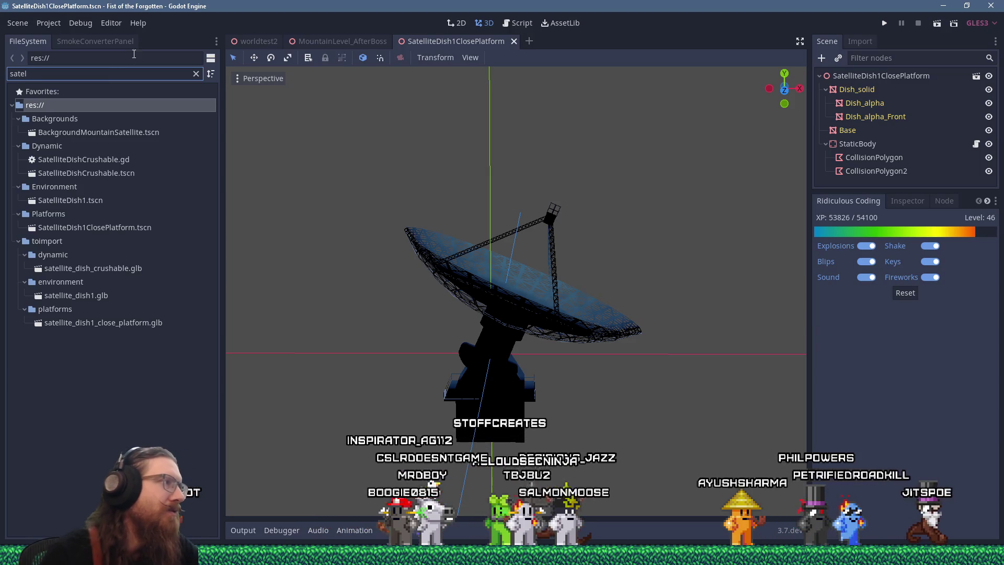
{"action": "double_click", "coordinate": [75, 199]}
{"action": "mouse_move", "coordinate": [472, 199]}
{"action": "middle_mouse_down"}
{"action": "mouse_move", "coordinate": [532, 257]}
{"action": "mouse_move", "coordinate": [474, 231]}
{"action": "middle_mouse_up"}
{"action": "scroll", "coordinate": [474, 231], "scroll_direction": "up", "scroll_amount": 3}
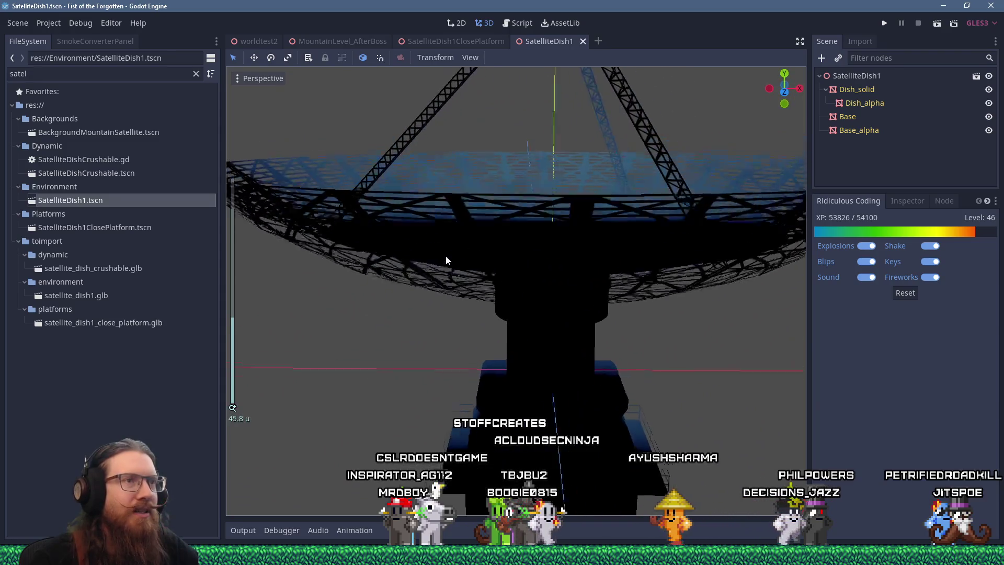
{"action": "scroll", "coordinate": [481, 255], "scroll_direction": "up", "scroll_amount": 4}
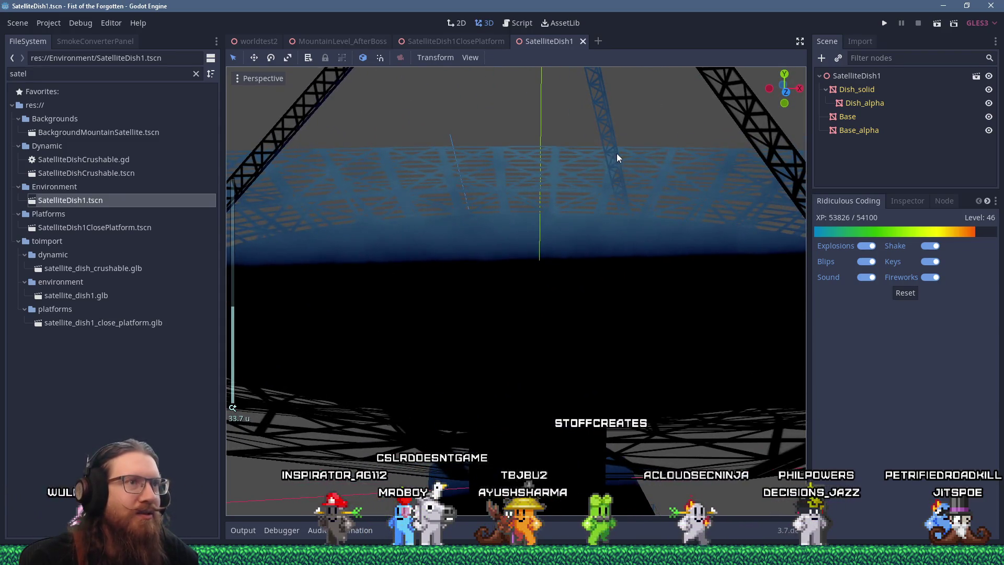
{"action": "scroll", "coordinate": [643, 200], "scroll_direction": "down", "scroll_amount": 3}
{"action": "mouse_move", "coordinate": [647, 202]}
{"action": "middle_mouse_down"}
{"action": "mouse_move", "coordinate": [558, 194]}
{"action": "mouse_move", "coordinate": [532, 166]}
{"action": "mouse_move", "coordinate": [540, 150]}
{"action": "mouse_move", "coordinate": [472, 143]}
{"action": "mouse_move", "coordinate": [363, 139]}
{"action": "mouse_move", "coordinate": [303, 186]}
{"action": "mouse_move", "coordinate": [412, 165]}
{"action": "mouse_move", "coordinate": [481, 216]}
{"action": "mouse_move", "coordinate": [469, 186]}
{"action": "mouse_move", "coordinate": [469, 206]}
{"action": "mouse_move", "coordinate": [463, 184]}
{"action": "mouse_move", "coordinate": [444, 190]}
{"action": "mouse_move", "coordinate": [447, 222]}
{"action": "mouse_move", "coordinate": [437, 212]}
{"action": "mouse_move", "coordinate": [576, 218]}
{"action": "mouse_move", "coordinate": [466, 233]}
{"action": "mouse_move", "coordinate": [673, 217]}
{"action": "mouse_move", "coordinate": [551, 236]}
{"action": "mouse_move", "coordinate": [585, 237]}
{"action": "middle_mouse_up"}
{"action": "scroll", "coordinate": [548, 149], "scroll_direction": "up", "scroll_amount": 3}
{"action": "scroll", "coordinate": [548, 150], "scroll_direction": "down", "scroll_amount": 5}
{"action": "scroll", "coordinate": [654, 225], "scroll_direction": "down", "scroll_amount": 2}
{"action": "scroll", "coordinate": [560, 234], "scroll_direction": "up", "scroll_amount": 2}
Step: Return to the SatelliteDish1ClosePlatform tab and orbit to a side-on view of the dish
{"action": "key", "text": "alt+Tab"}
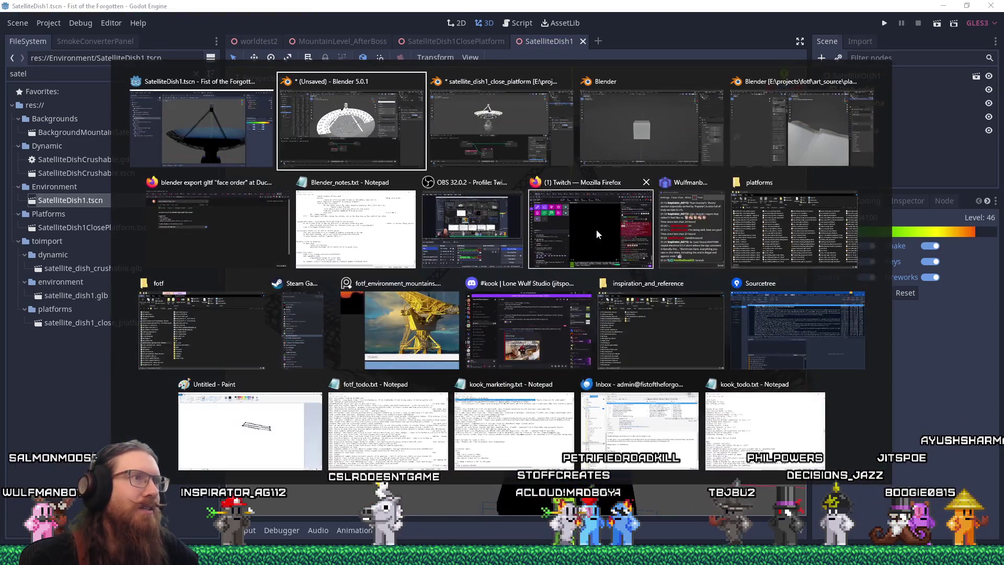
{"action": "key", "text": "Escape"}
{"action": "left_click", "coordinate": [460, 42]}
{"action": "mouse_move", "coordinate": [546, 211]}
{"action": "middle_mouse_down"}
{"action": "mouse_move", "coordinate": [440, 227]}
{"action": "mouse_move", "coordinate": [806, 200]}
{"action": "middle_mouse_up"}
{"action": "mouse_move", "coordinate": [747, 241]}
{"action": "middle_mouse_down"}
{"action": "mouse_move", "coordinate": [630, 228]}
{"action": "mouse_move", "coordinate": [675, 265]}
{"action": "mouse_move", "coordinate": [786, 294]}
{"action": "mouse_move", "coordinate": [115, 291]}
{"action": "mouse_move", "coordinate": [450, 304]}
{"action": "mouse_move", "coordinate": [475, 290]}
{"action": "middle_mouse_up"}
{"action": "scroll", "coordinate": [628, 243], "scroll_direction": "up", "scroll_amount": 4}
{"action": "scroll", "coordinate": [476, 292], "scroll_direction": "up", "scroll_amount": 4}
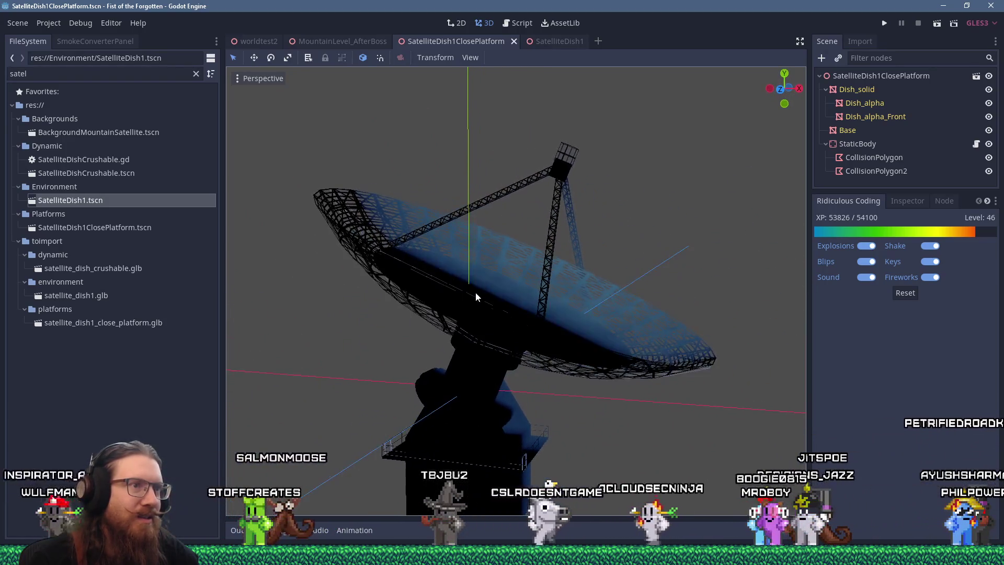
{"action": "mouse_move", "coordinate": [494, 281]}
{"action": "middle_mouse_down"}
{"action": "mouse_move", "coordinate": [471, 294]}
{"action": "mouse_move", "coordinate": [434, 253]}
{"action": "mouse_move", "coordinate": [390, 244]}
{"action": "mouse_move", "coordinate": [406, 190]}
{"action": "middle_mouse_up"}
Step: Briefly switch to Blender and back, then orbit the dish and mast to new angles
{"action": "key", "text": "alt+Tab"}
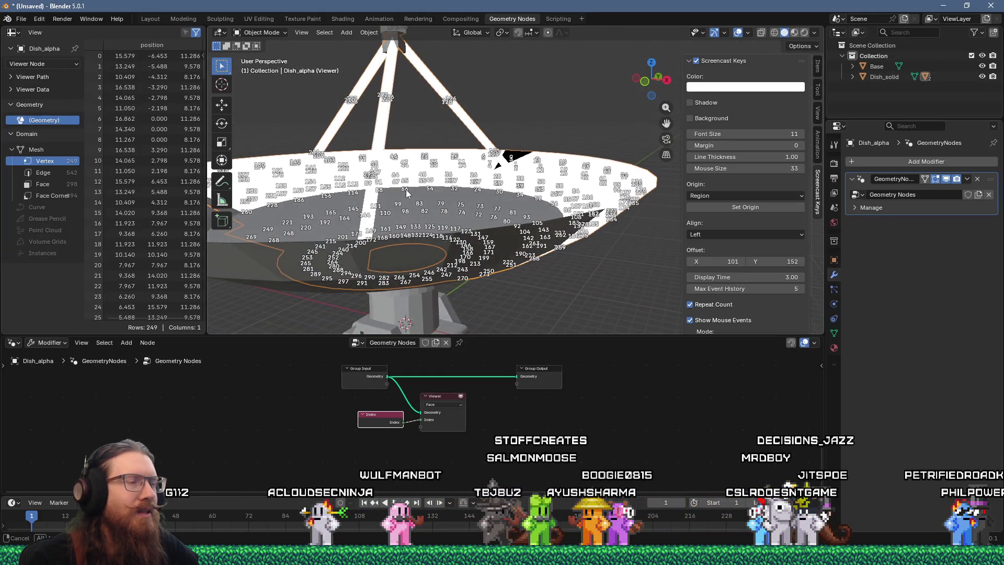
{"action": "key", "text": "alt+Tab"}
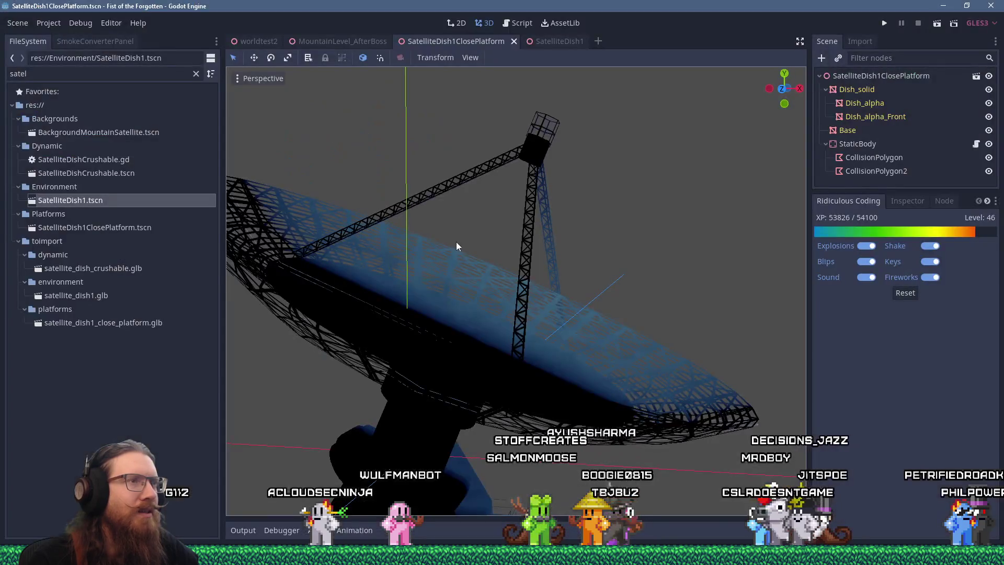
{"action": "mouse_move", "coordinate": [459, 243]}
{"action": "middle_mouse_down"}
{"action": "mouse_move", "coordinate": [419, 227]}
{"action": "mouse_move", "coordinate": [344, 251]}
{"action": "mouse_move", "coordinate": [400, 265]}
{"action": "mouse_move", "coordinate": [504, 259]}
{"action": "mouse_move", "coordinate": [620, 291]}
{"action": "mouse_move", "coordinate": [488, 281]}
{"action": "mouse_move", "coordinate": [435, 245]}
{"action": "mouse_move", "coordinate": [406, 248]}
{"action": "mouse_move", "coordinate": [420, 270]}
{"action": "mouse_move", "coordinate": [473, 268]}
{"action": "middle_mouse_up"}
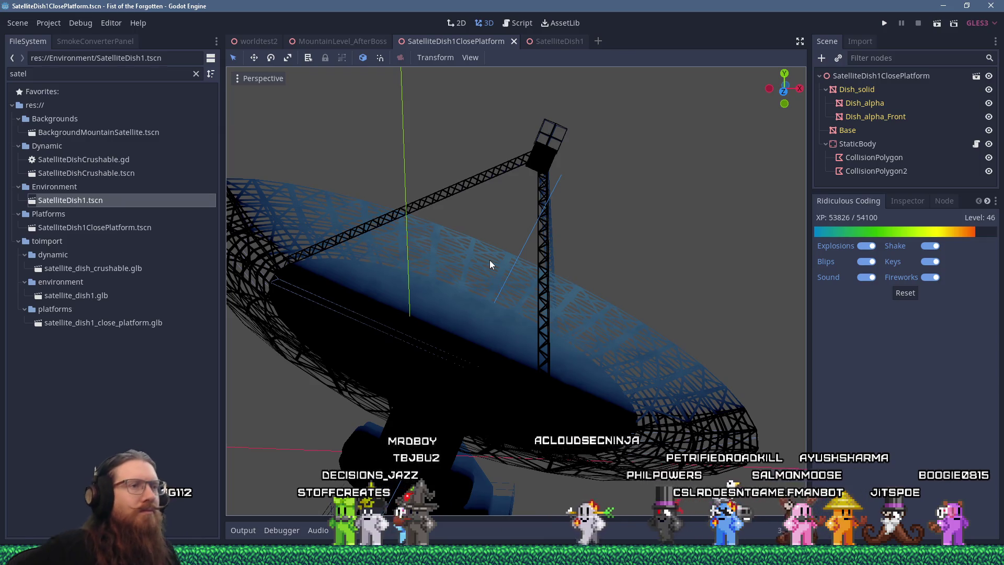
{"action": "mouse_move", "coordinate": [537, 279]}
{"action": "middle_mouse_down"}
{"action": "mouse_move", "coordinate": [497, 256]}
{"action": "mouse_move", "coordinate": [543, 253]}
{"action": "mouse_move", "coordinate": [572, 293]}
{"action": "middle_mouse_up"}
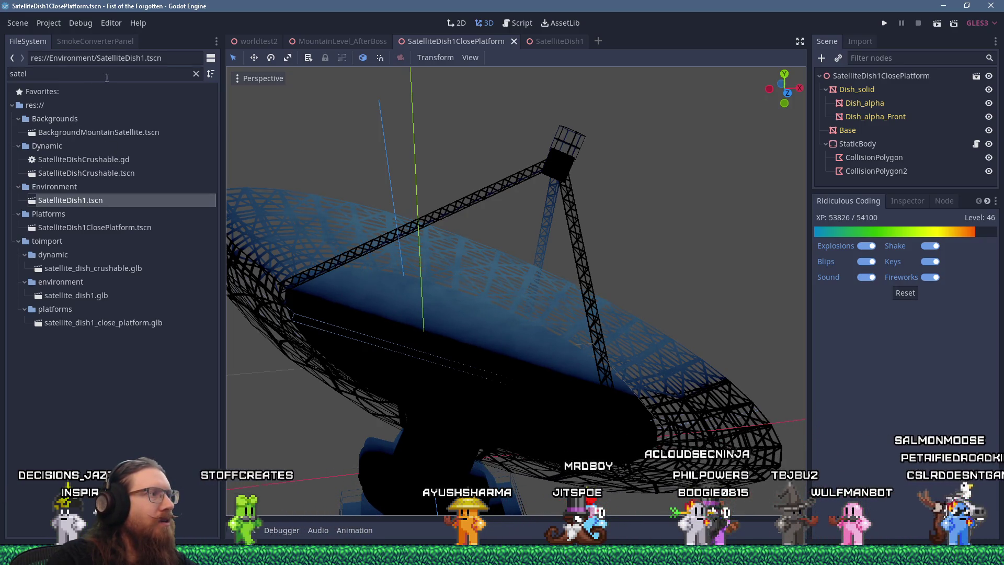
Step: Show satellite_dish1_close_platform.glb's import settings and confirm Materials Location stays on Mesh
{"action": "left_click", "coordinate": [136, 324]}
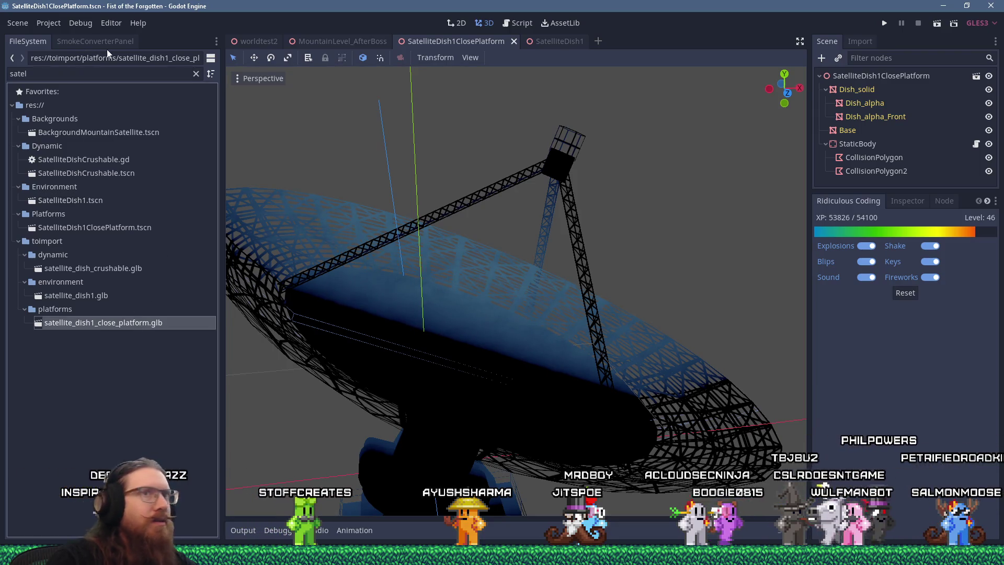
{"action": "left_click", "coordinate": [857, 41]}
{"action": "left_click_drag", "start_coordinate": [852, 196], "coordinate": [843, 363]}
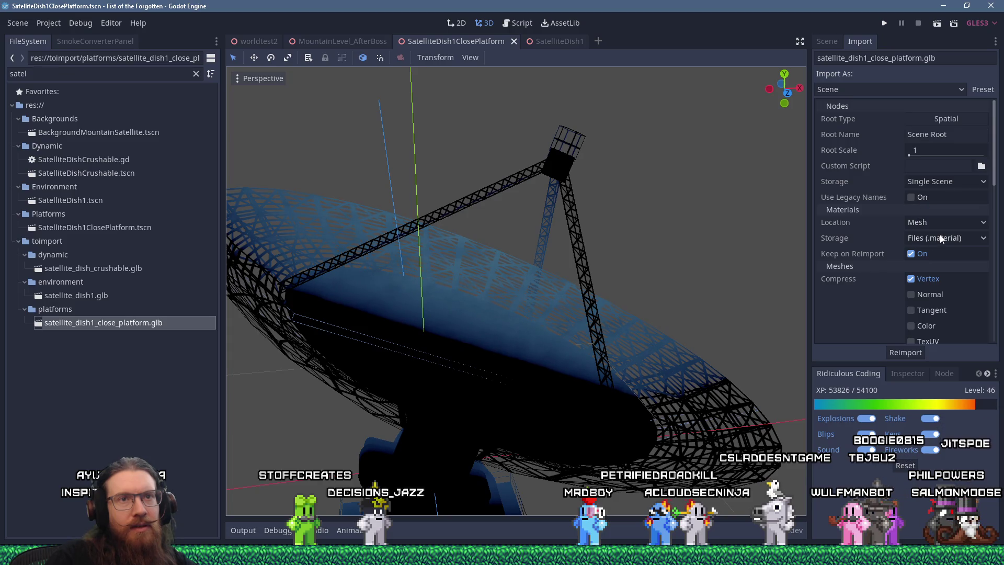
{"action": "scroll", "coordinate": [940, 235], "scroll_direction": "down", "scroll_amount": 1}
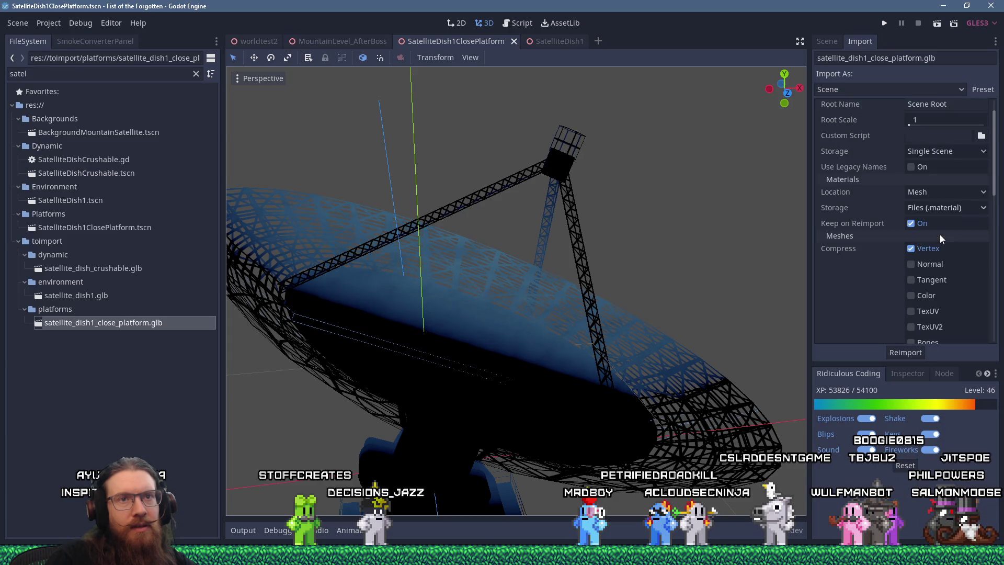
{"action": "left_click", "coordinate": [943, 194]}
{"action": "left_click", "coordinate": [945, 193]}
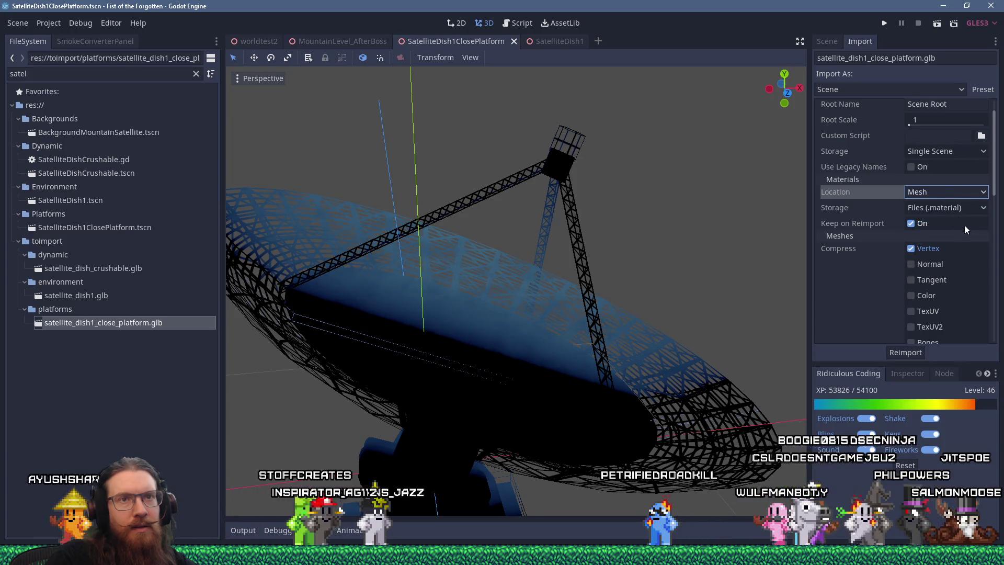
Step: Review the remaining import options, including Vertex compression and .material file saving
{"action": "scroll", "coordinate": [966, 239], "scroll_direction": "down", "scroll_amount": 1}
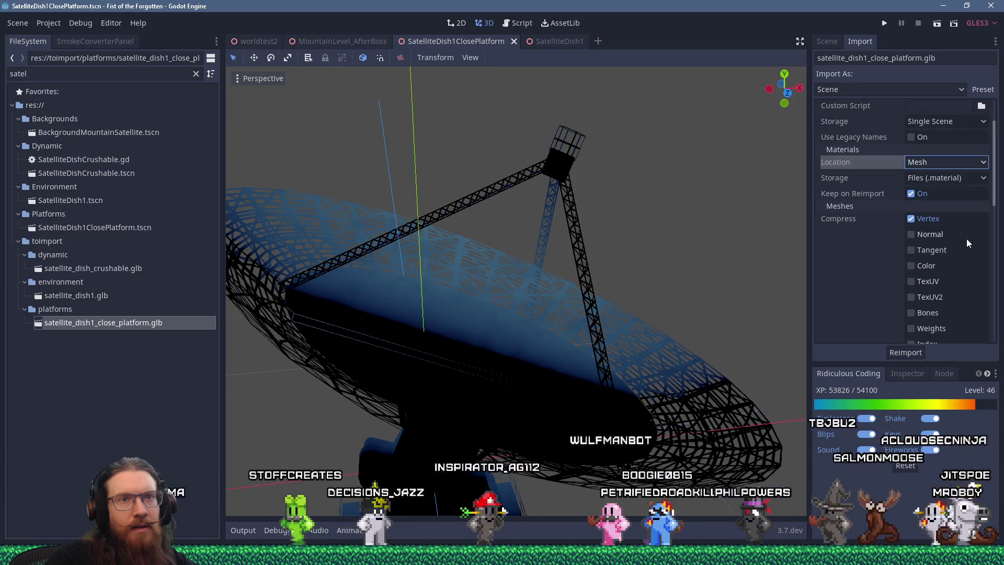
{"action": "scroll", "coordinate": [967, 238], "scroll_direction": "down", "scroll_amount": 2}
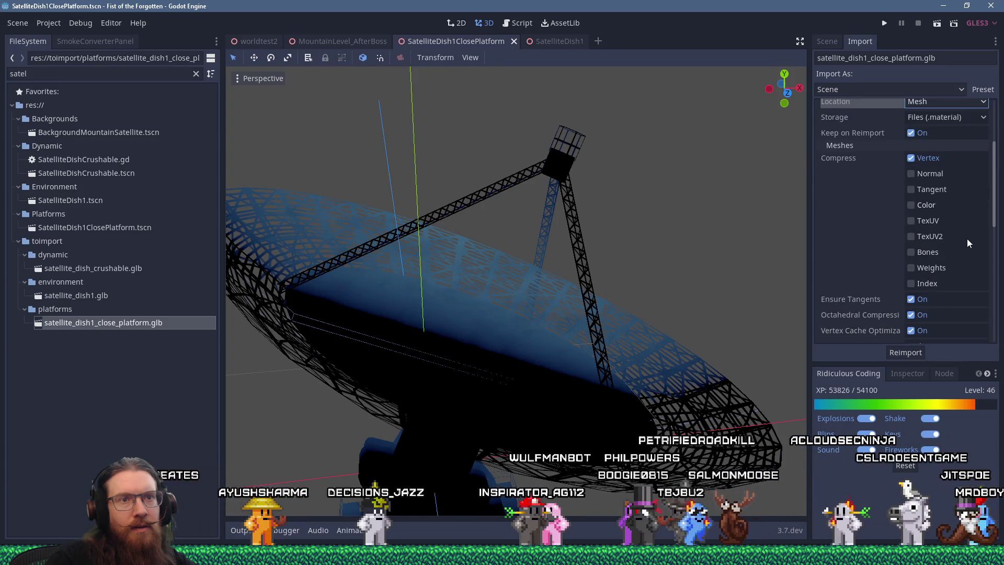
{"action": "scroll", "coordinate": [968, 239], "scroll_direction": "down", "scroll_amount": 3}
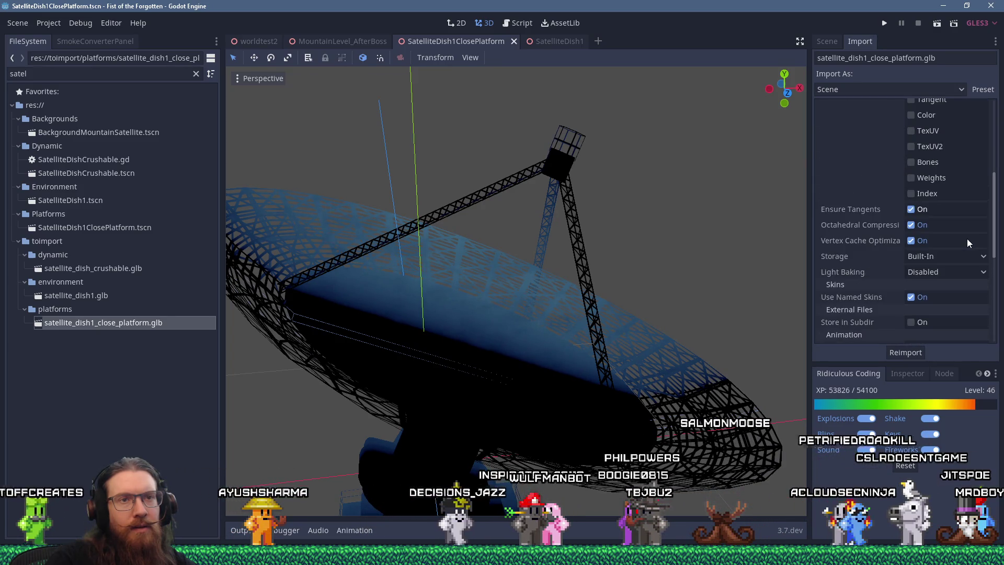
{"action": "scroll", "coordinate": [967, 239], "scroll_direction": "down", "scroll_amount": 2}
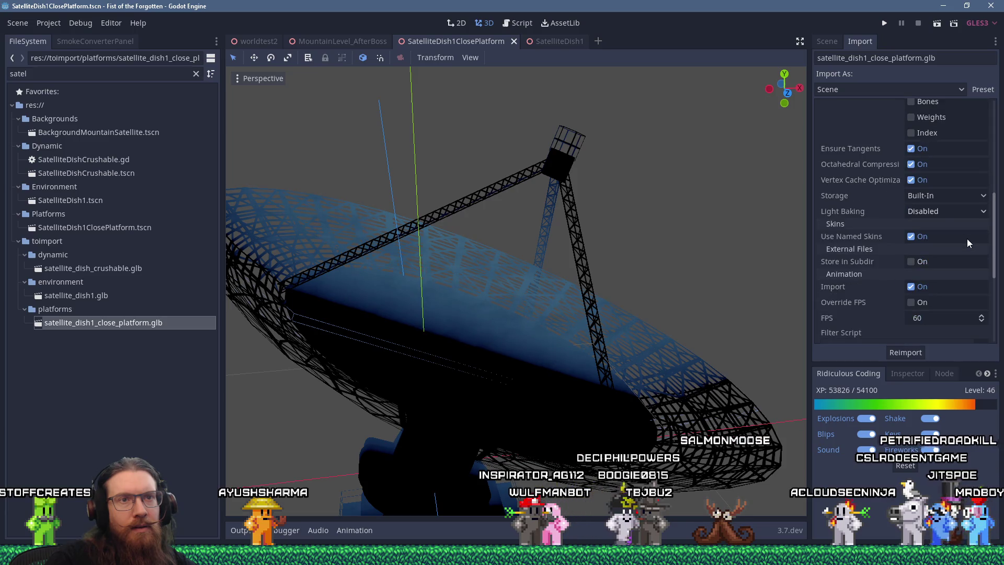
{"action": "scroll", "coordinate": [968, 243], "scroll_direction": "down", "scroll_amount": 1}
{"action": "scroll", "coordinate": [968, 241], "scroll_direction": "down", "scroll_amount": 5}
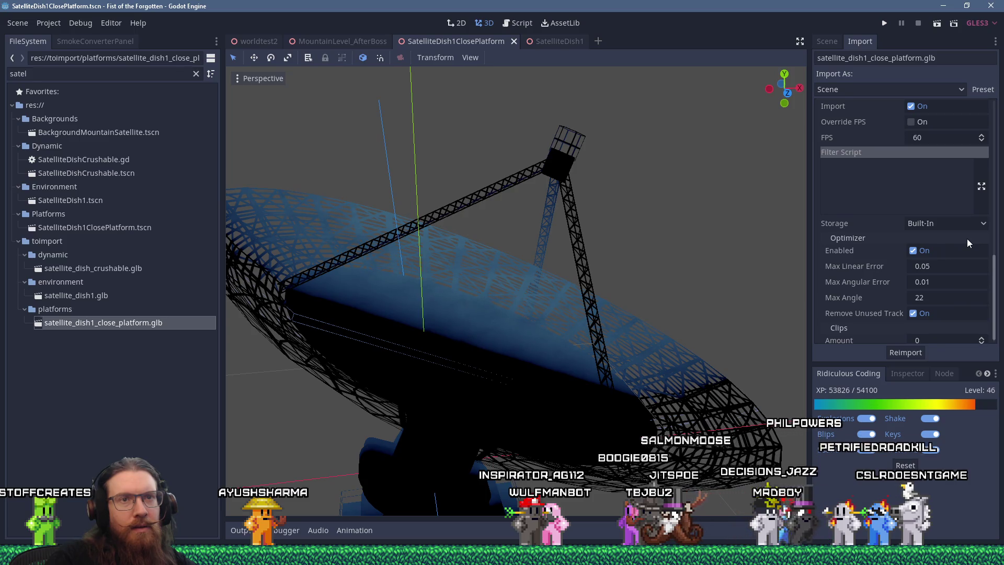
{"action": "scroll", "coordinate": [968, 238], "scroll_direction": "down", "scroll_amount": 1}
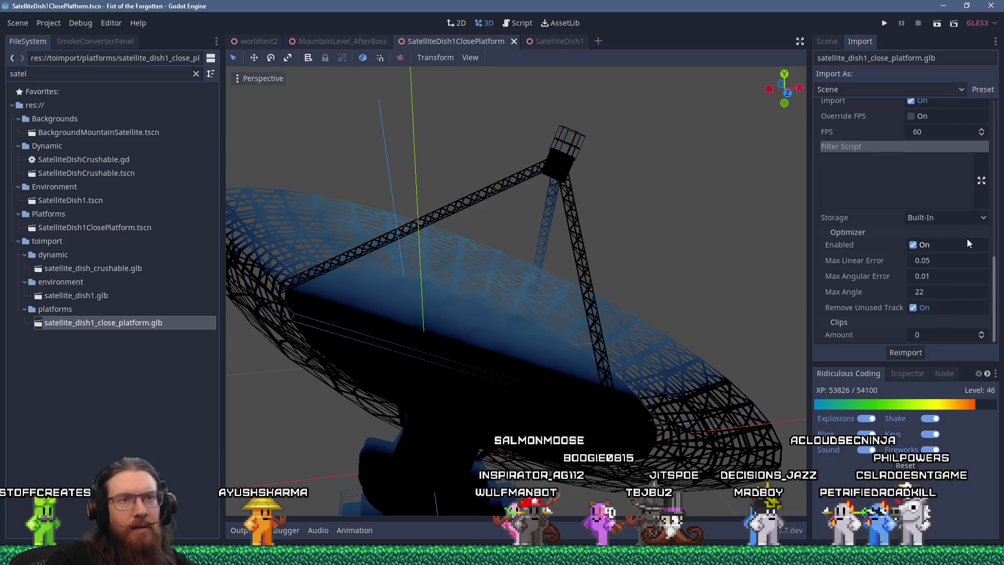
{"action": "scroll", "coordinate": [958, 275], "scroll_direction": "up", "scroll_amount": 15}
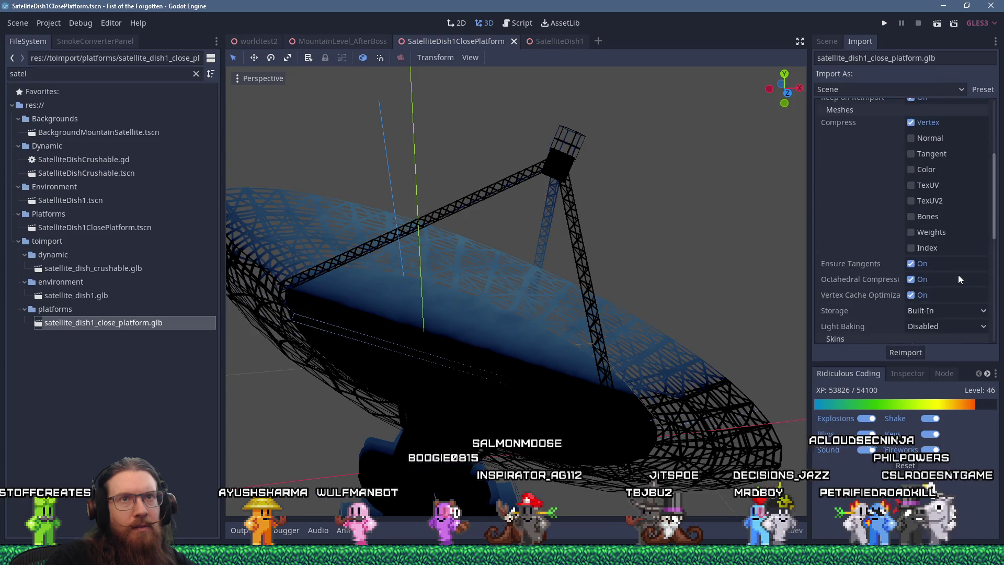
{"action": "scroll", "coordinate": [958, 274], "scroll_direction": "up", "scroll_amount": 2}
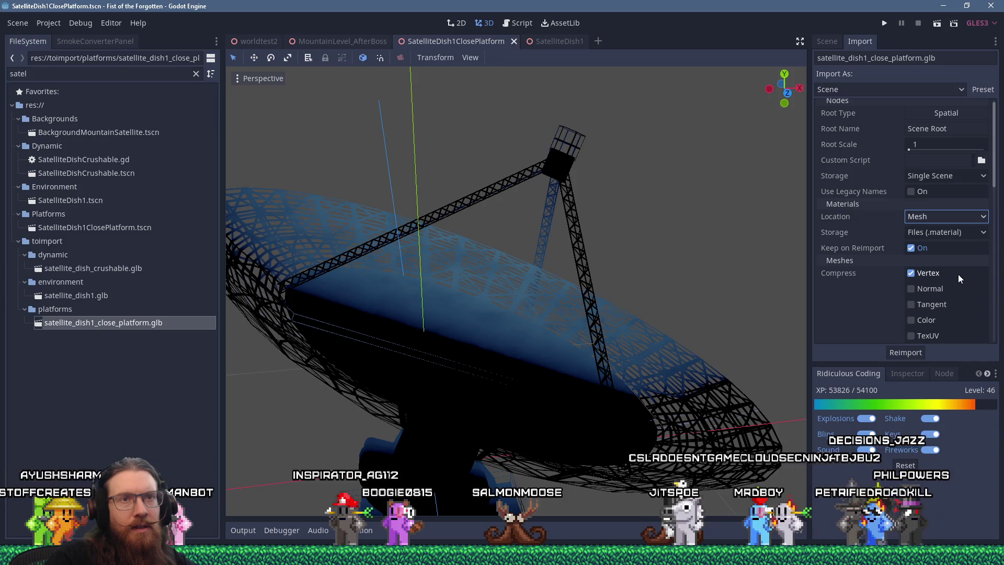
{"action": "scroll", "coordinate": [958, 274], "scroll_direction": "up", "scroll_amount": 1}
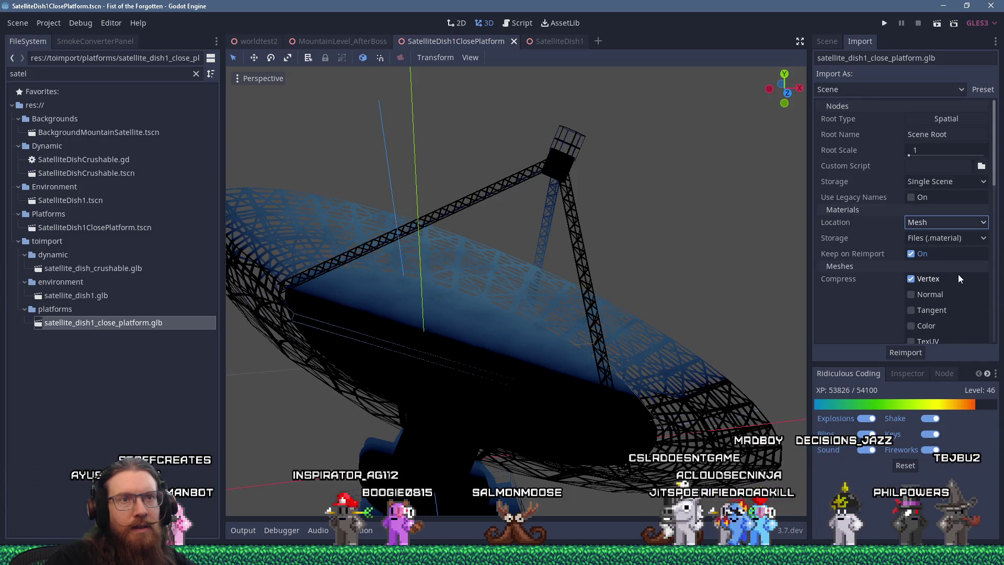
{"action": "scroll", "coordinate": [958, 275], "scroll_direction": "down", "scroll_amount": 6}
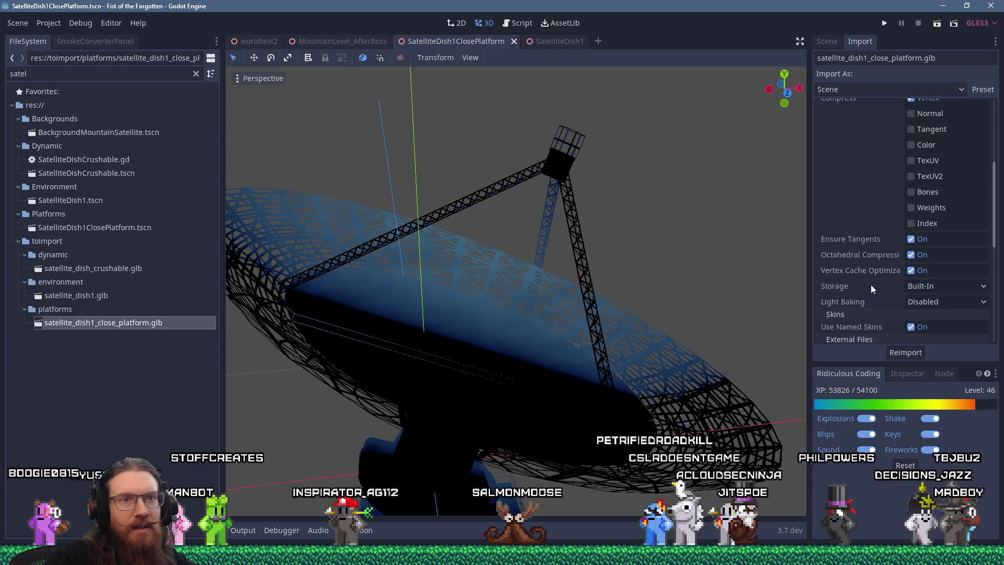
{"action": "scroll", "coordinate": [933, 302], "scroll_direction": "down", "scroll_amount": 1}
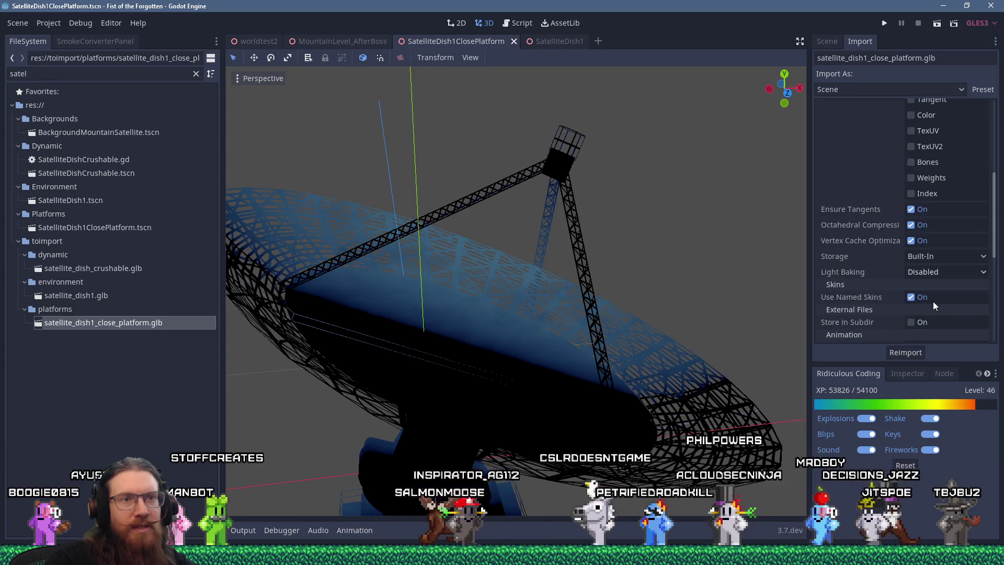
{"action": "scroll", "coordinate": [933, 301], "scroll_direction": "down", "scroll_amount": 2}
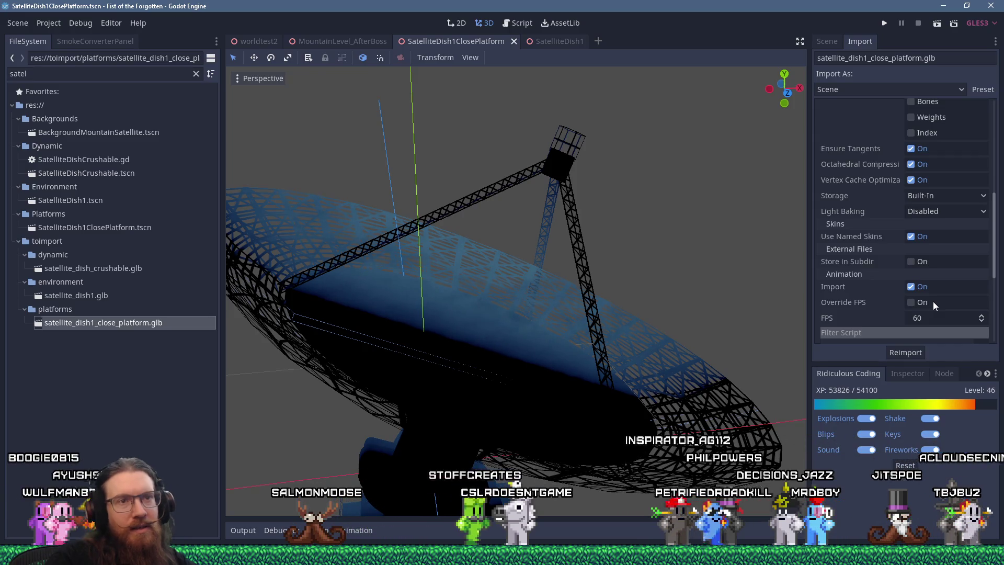
{"action": "scroll", "coordinate": [933, 301], "scroll_direction": "up", "scroll_amount": 3}
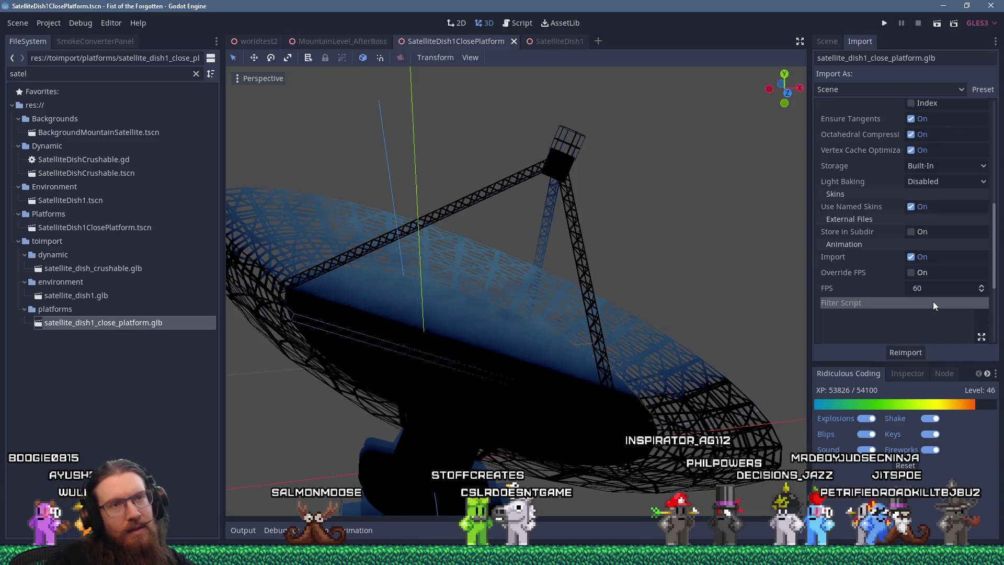
{"action": "scroll", "coordinate": [933, 301], "scroll_direction": "up", "scroll_amount": 6}
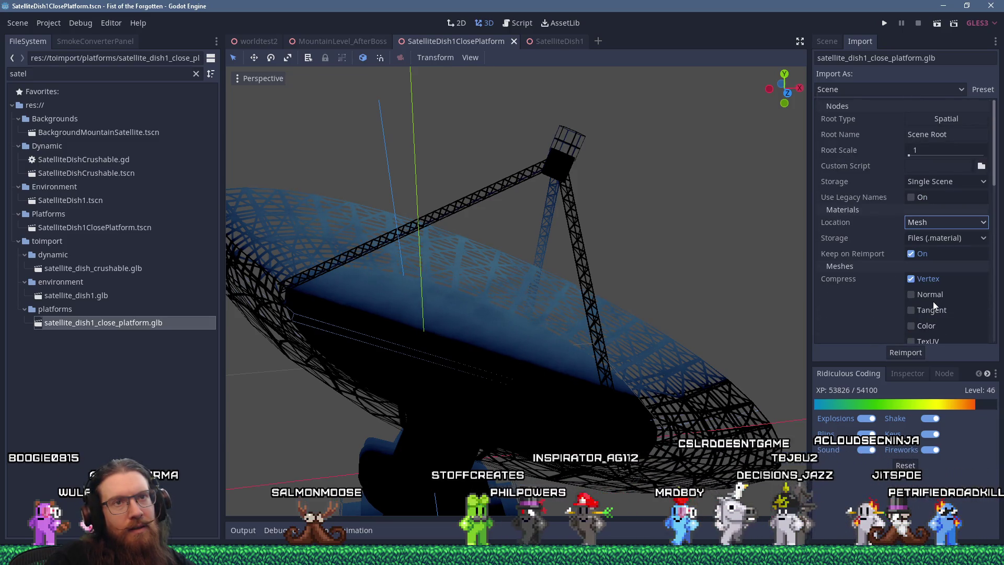
Step: Recheck that Materials Location remains on Mesh, then orbit around the dish
{"action": "left_click", "coordinate": [937, 220]}
{"action": "left_click", "coordinate": [937, 219]}
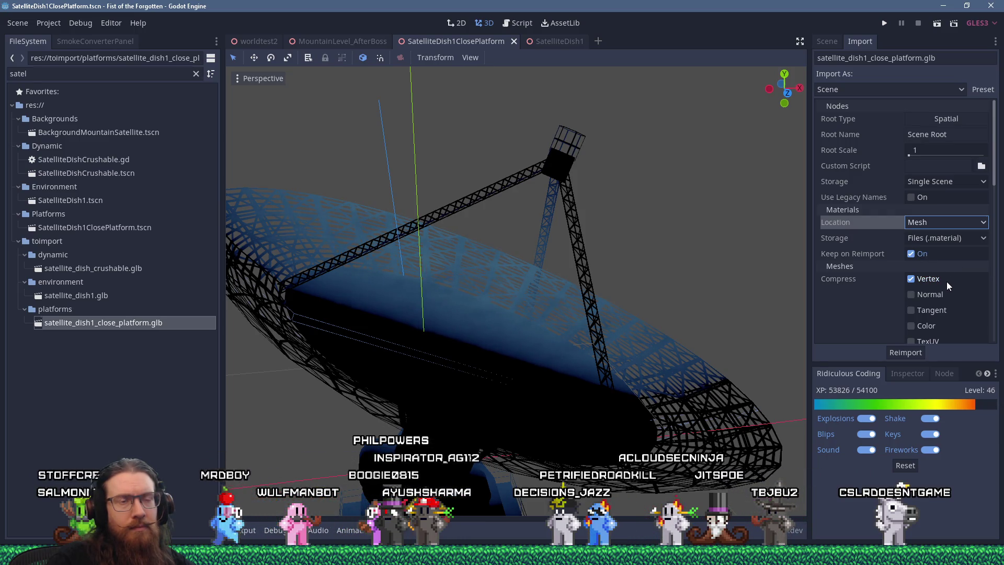
{"action": "scroll", "coordinate": [948, 284], "scroll_direction": "down", "scroll_amount": 3}
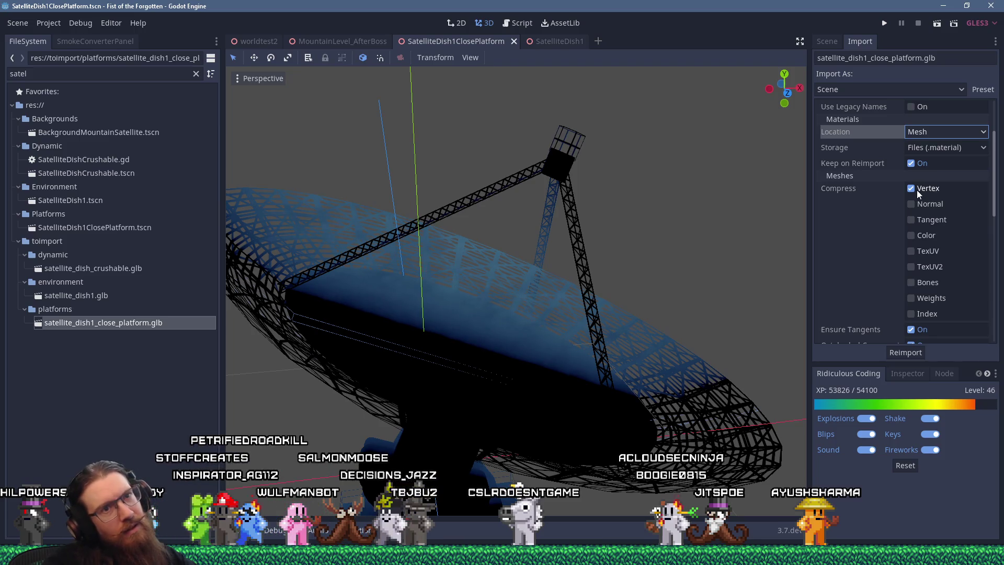
{"action": "scroll", "coordinate": [918, 190], "scroll_direction": "down", "scroll_amount": 2}
{"action": "middle_click_drag", "start_coordinate": [602, 352], "coordinate": [579, 360]}
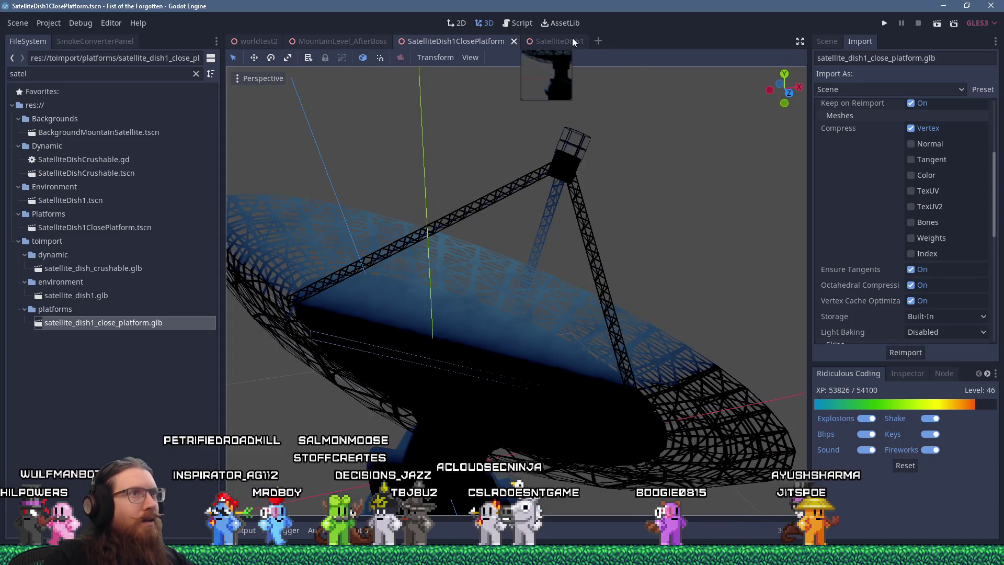
Step: In the SatelliteDish1 tab, reimport satellite_dish1.glb with its current import settings
{"action": "left_click", "coordinate": [573, 39]}
{"action": "mouse_move", "coordinate": [535, 200]}
{"action": "middle_mouse_down"}
{"action": "mouse_move", "coordinate": [604, 302]}
{"action": "mouse_move", "coordinate": [658, 335]}
{"action": "middle_mouse_up"}
{"action": "scroll", "coordinate": [658, 334], "scroll_direction": "up", "scroll_amount": 2}
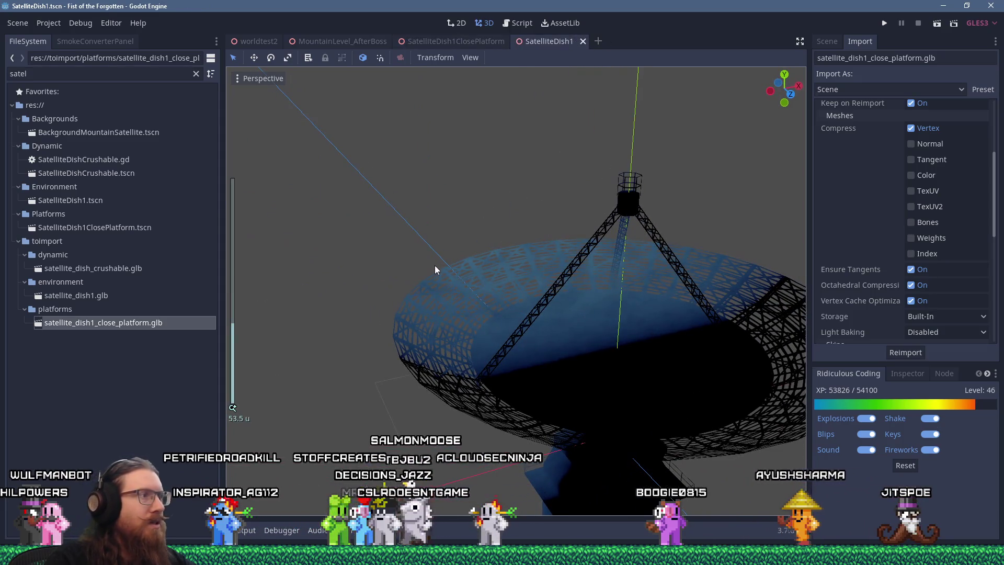
{"action": "left_click", "coordinate": [103, 295]}
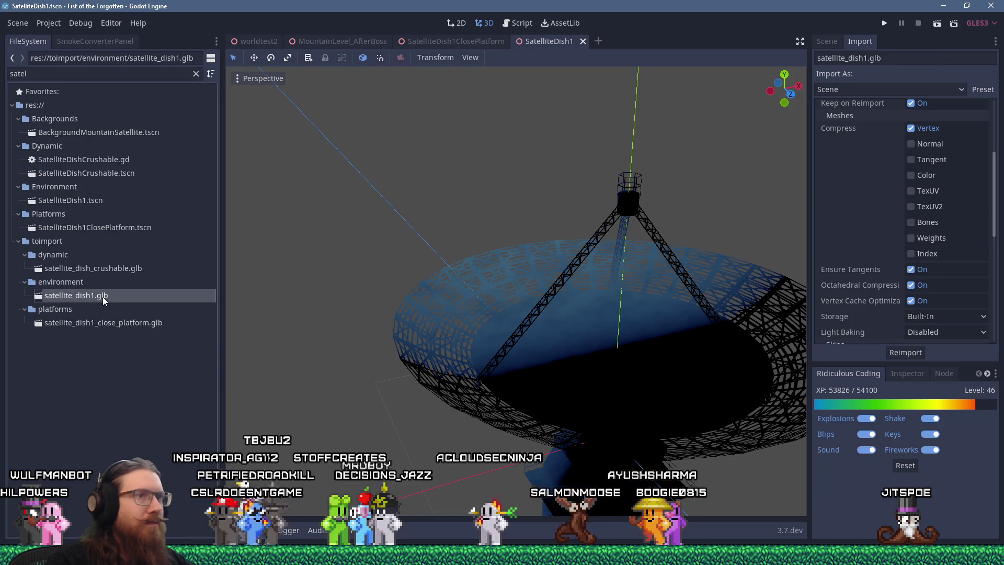
{"action": "scroll", "coordinate": [908, 206], "scroll_direction": "up", "scroll_amount": 5}
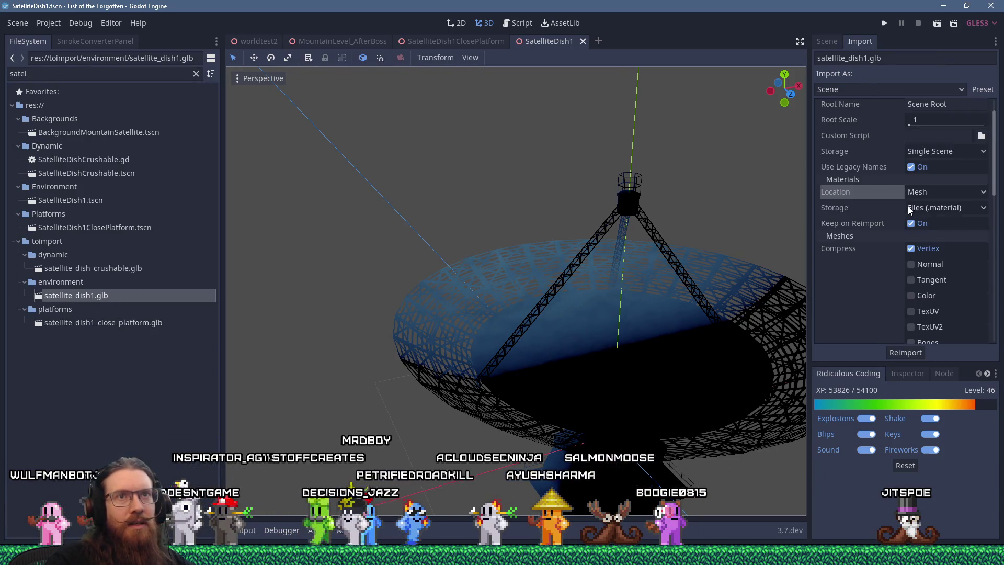
{"action": "left_click", "coordinate": [909, 353]}
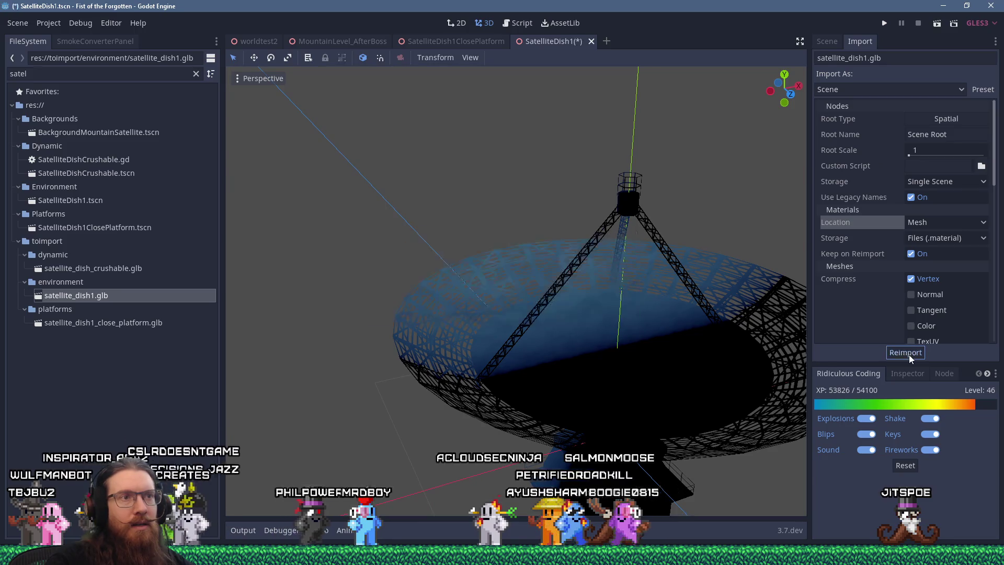
Step: Open satellite_dish1.glb as a scene, close that tab, and check the refreshed dish's transparency
{"action": "double_click", "coordinate": [146, 296]}
{"action": "left_click", "coordinate": [515, 291]}
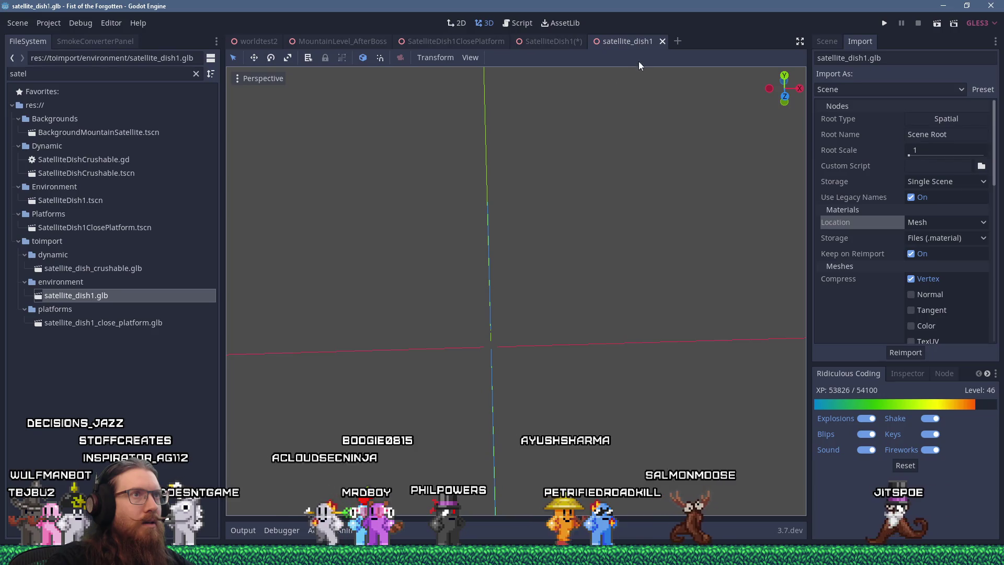
{"action": "middle_click", "coordinate": [636, 42]}
{"action": "scroll", "coordinate": [547, 242], "scroll_direction": "up", "scroll_amount": 5}
{"action": "mouse_move", "coordinate": [543, 249]}
{"action": "middle_mouse_down"}
{"action": "mouse_move", "coordinate": [450, 257]}
{"action": "mouse_move", "coordinate": [649, 261]}
{"action": "mouse_move", "coordinate": [562, 260]}
{"action": "middle_mouse_up"}
{"action": "scroll", "coordinate": [560, 258], "scroll_direction": "up", "scroll_amount": 2}
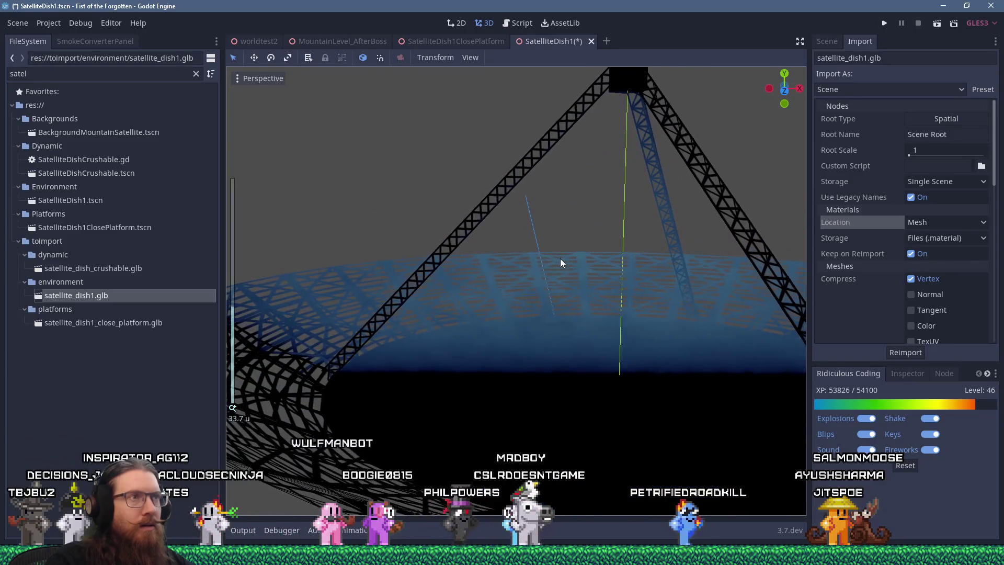
{"action": "left_click", "coordinate": [57, 29]}
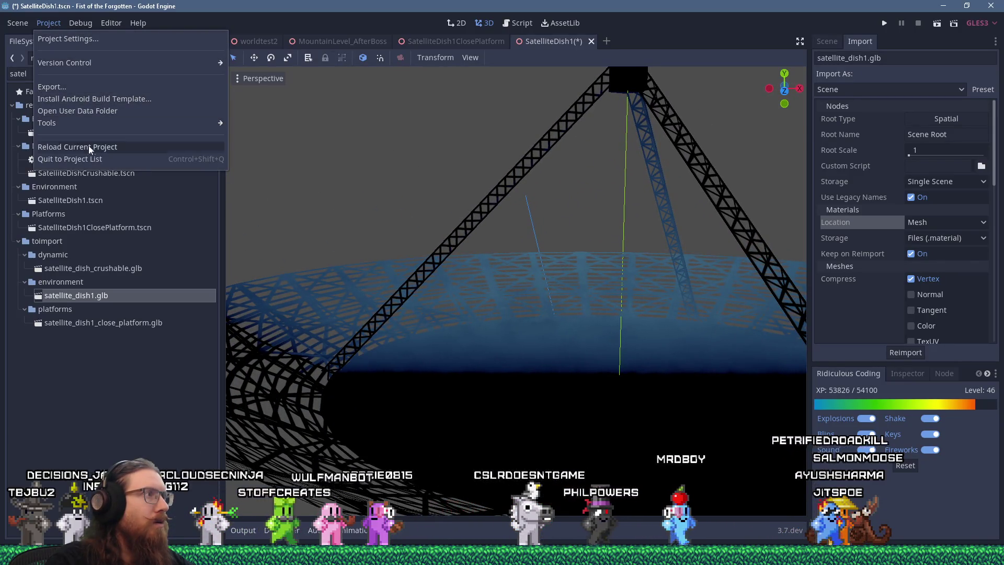
Step: Reload the Godot project without saving the scene changes and return to the editor
{"action": "left_click", "coordinate": [68, 146]}
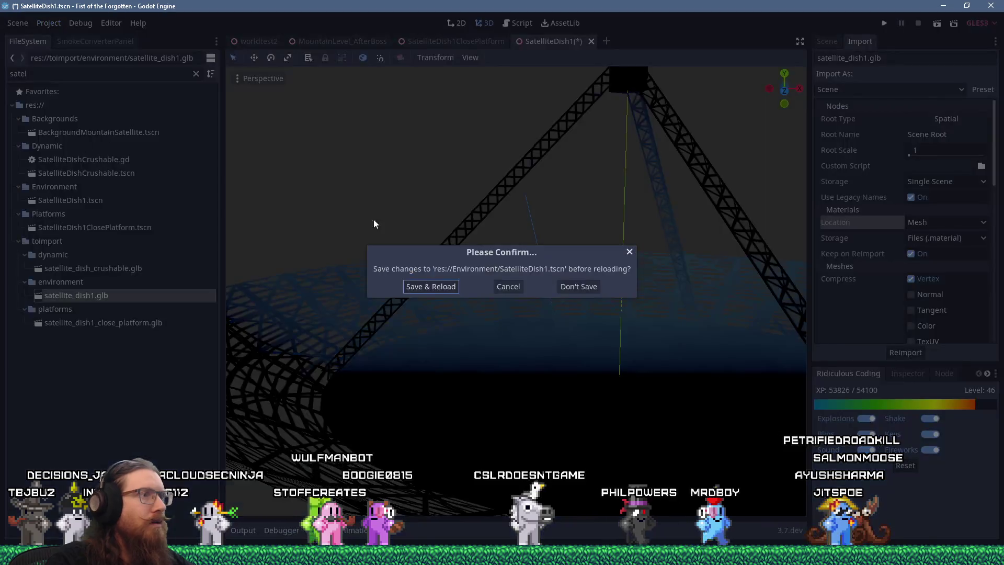
{"action": "left_click", "coordinate": [577, 287]}
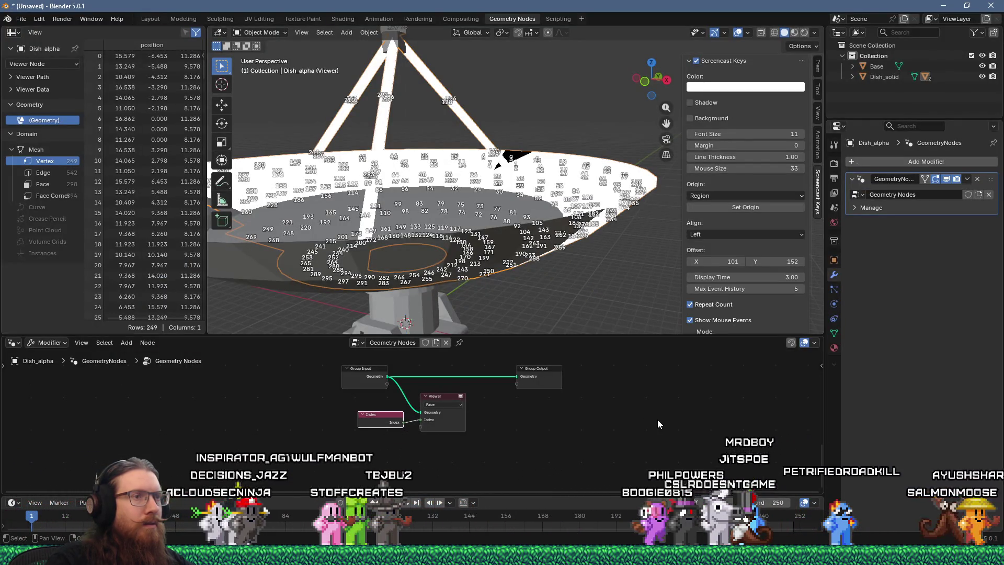
{"action": "key", "text": "alt+Tab"}
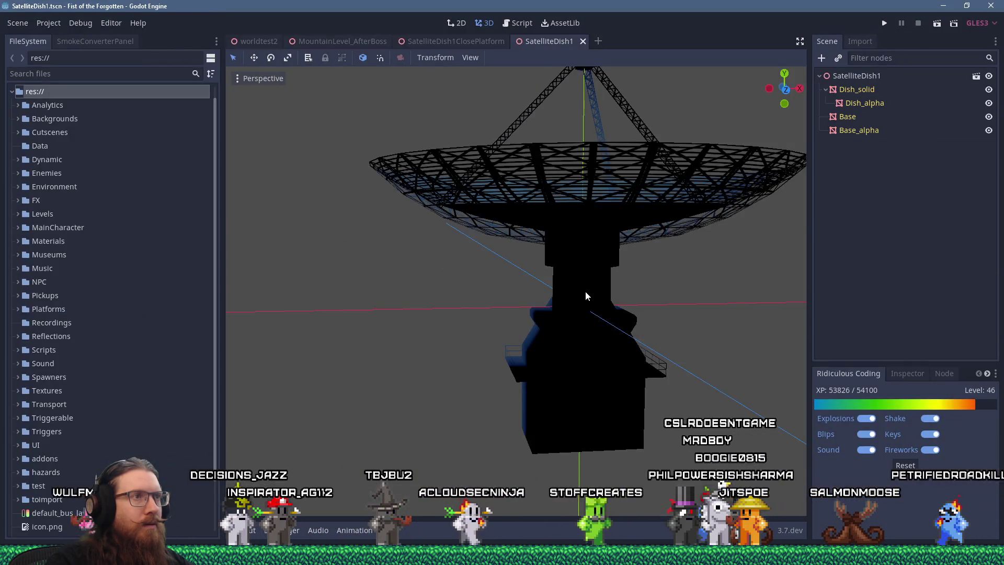
Step: View the SatelliteDish1 see-through dish from the front, then launch a fresh Blender session
{"action": "mouse_move", "coordinate": [585, 291]}
{"action": "middle_mouse_down"}
{"action": "mouse_move", "coordinate": [581, 335]}
{"action": "mouse_move", "coordinate": [601, 328]}
{"action": "mouse_move", "coordinate": [477, 321]}
{"action": "middle_mouse_up"}
{"action": "scroll", "coordinate": [592, 325], "scroll_direction": "up", "scroll_amount": 5}
{"action": "scroll", "coordinate": [570, 331], "scroll_direction": "up", "scroll_amount": 2}
{"action": "mouse_move", "coordinate": [465, 336]}
{"action": "middle_mouse_down"}
{"action": "mouse_move", "coordinate": [481, 347]}
{"action": "mouse_move", "coordinate": [554, 327]}
{"action": "middle_mouse_up"}
{"action": "scroll", "coordinate": [549, 325], "scroll_direction": "down", "scroll_amount": 10}
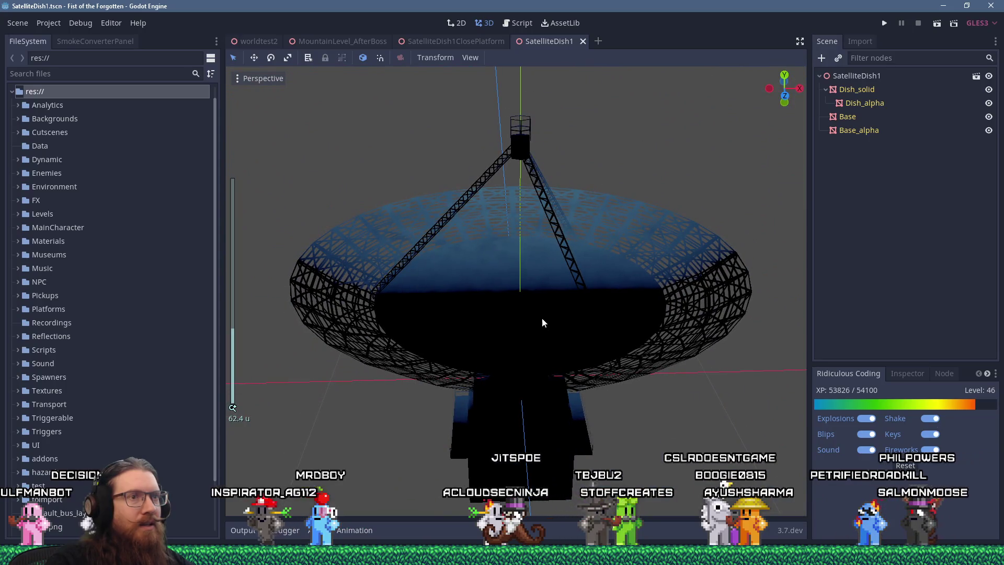
{"action": "left_click", "coordinate": [825, 563]}
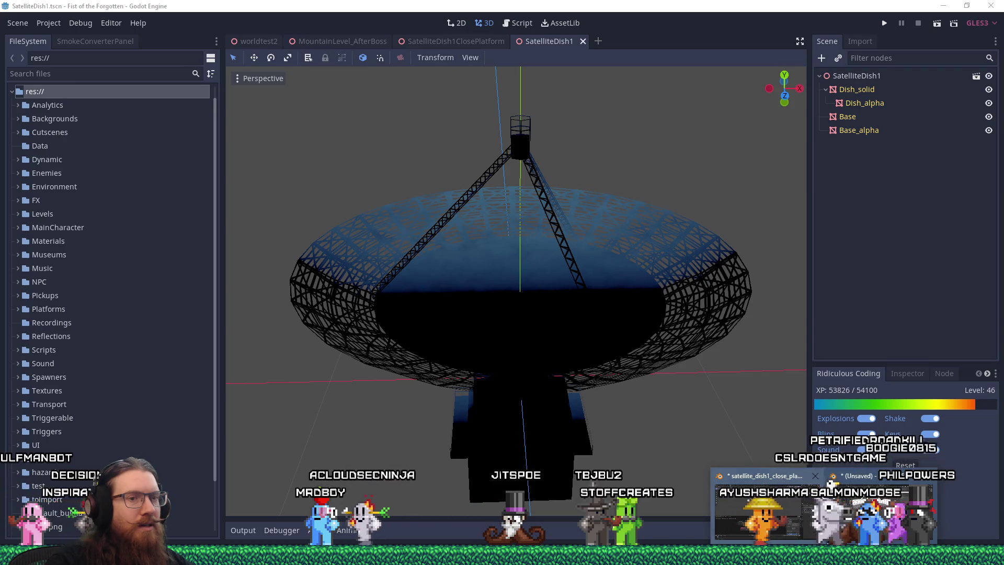
{"action": "left_click", "coordinate": [792, 498]}
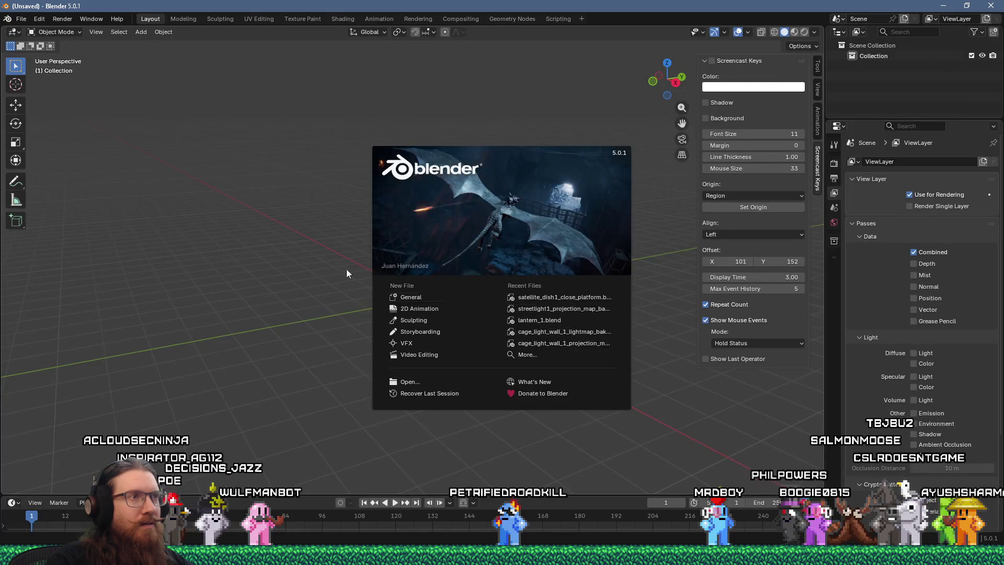
Step: Open satellite_dish1a.blend from art_source/environment, filtering the file list by 'dish'
{"action": "left_click", "coordinate": [312, 252]}
{"action": "left_click", "coordinate": [25, 20]}
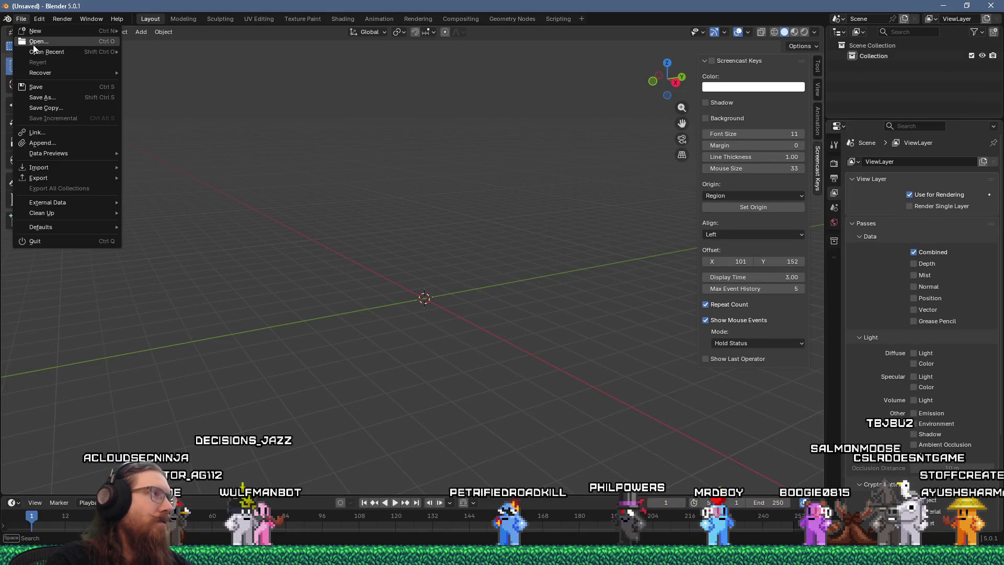
{"action": "left_click", "coordinate": [33, 45]}
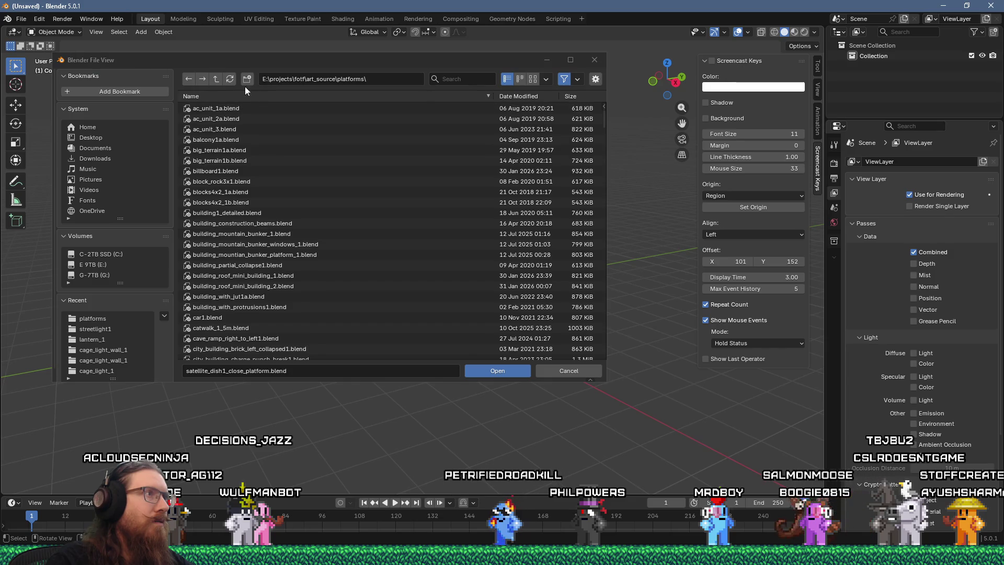
{"action": "left_click", "coordinate": [216, 79]}
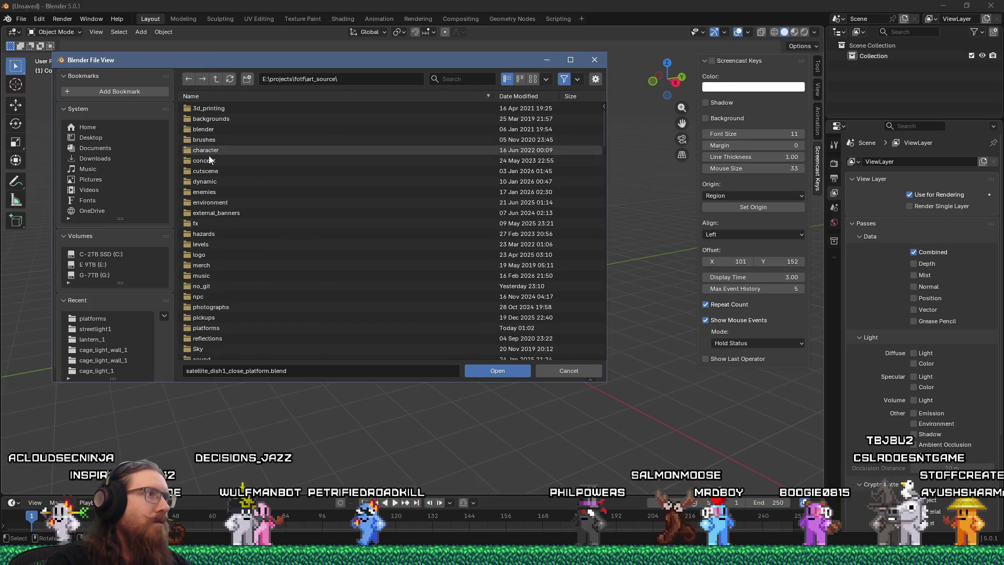
{"action": "left_click", "coordinate": [214, 202]}
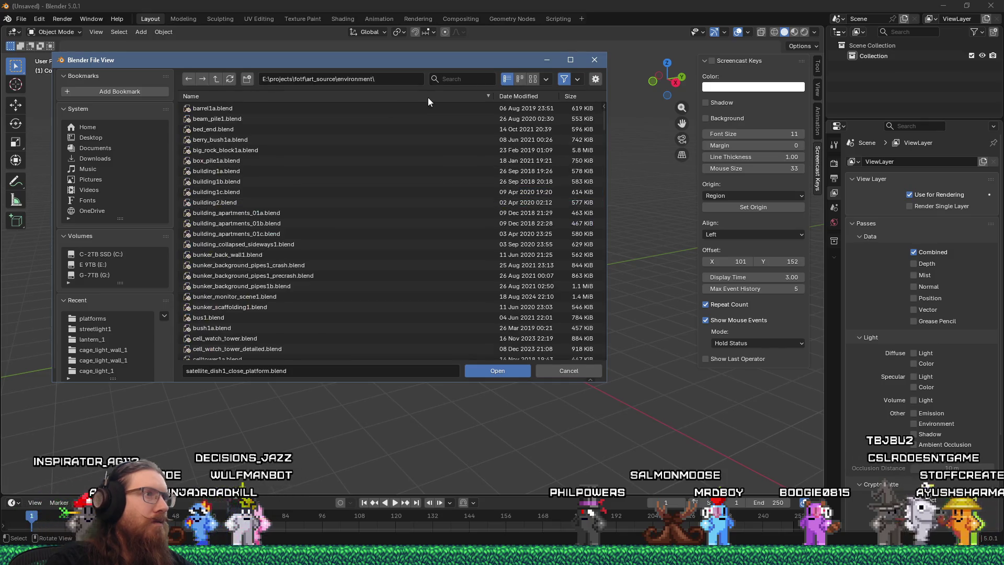
{"action": "type", "text": "dish"}
{"action": "key", "text": "Return"}
{"action": "double_click", "coordinate": [263, 108]}
{"action": "middle_click_drag", "start_coordinate": [358, 156], "coordinate": [451, 208]}
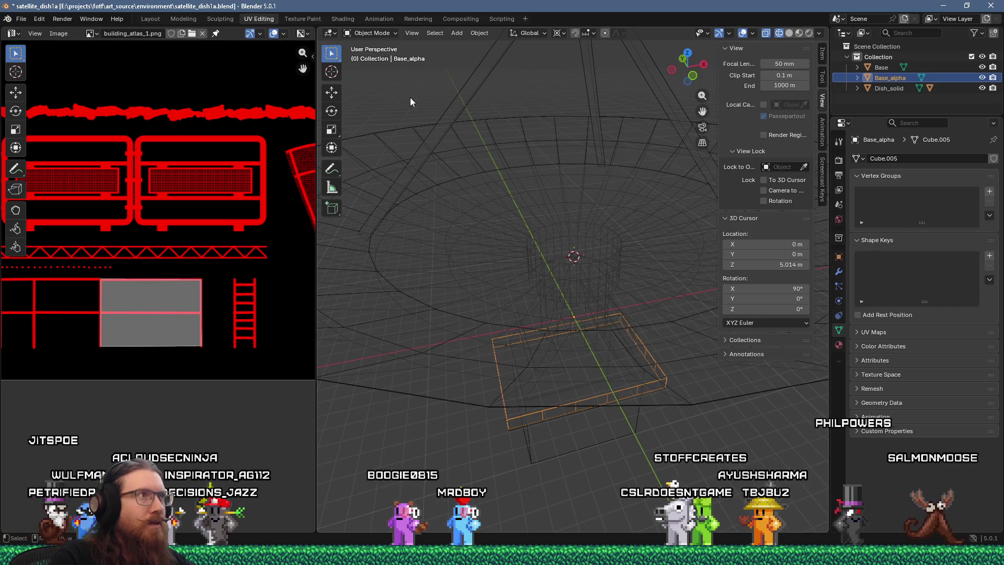
Step: In the Layout workspace, add a Geometry Nodes modifier to Dish_alpha
{"action": "key", "text": "ctrl+z"}
{"action": "scroll", "coordinate": [563, 237], "scroll_direction": "up", "scroll_amount": 6}
{"action": "mouse_move", "coordinate": [563, 236]}
{"action": "middle_mouse_down"}
{"action": "mouse_move", "coordinate": [607, 192]}
{"action": "mouse_move", "coordinate": [612, 165]}
{"action": "middle_mouse_up"}
{"action": "key", "text": "Tab"}
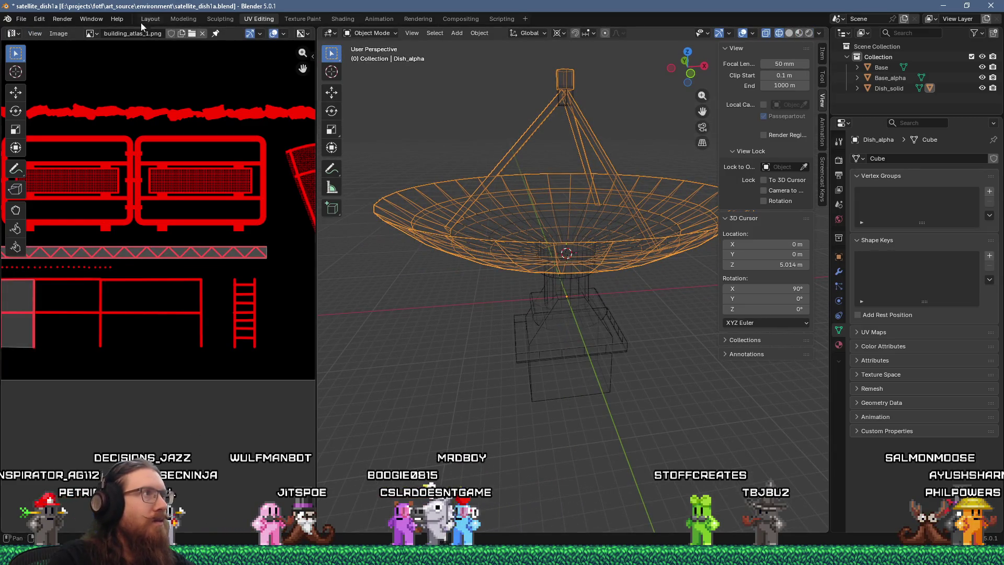
{"action": "left_click", "coordinate": [150, 19]}
{"action": "scroll", "coordinate": [401, 195], "scroll_direction": "up", "scroll_amount": 8}
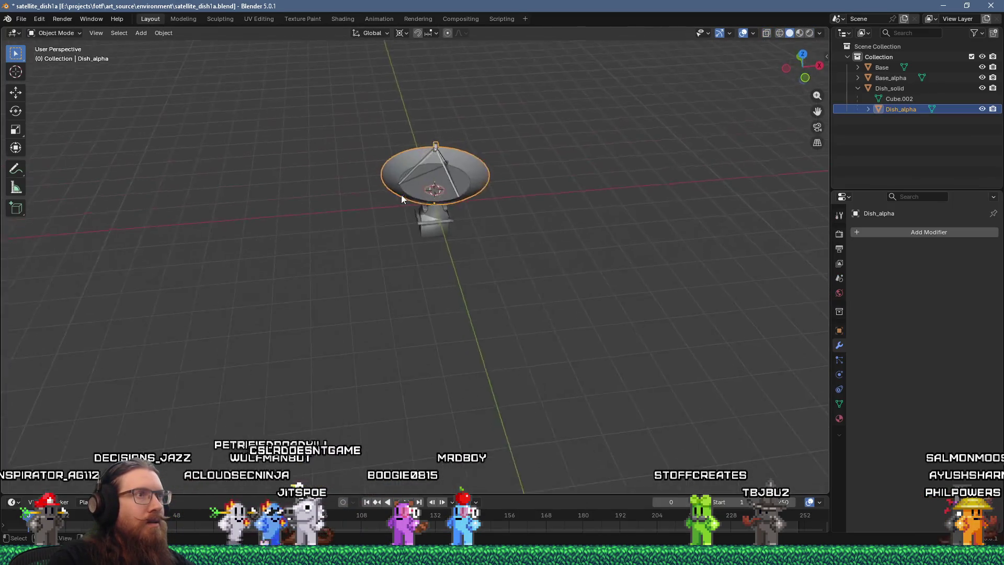
{"action": "middle_click_drag", "start_coordinate": [416, 211], "coordinate": [512, 193], "text": "shift"}
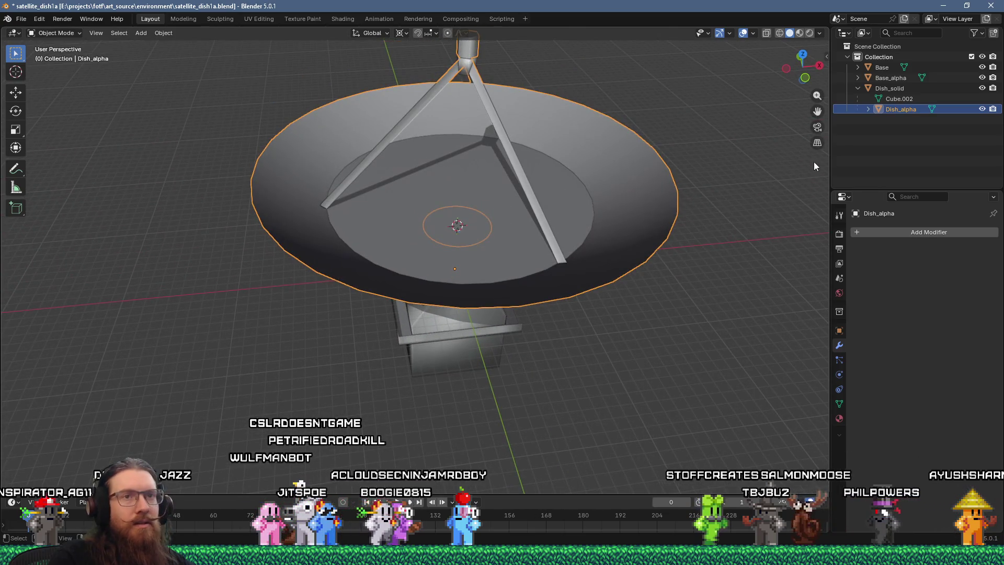
{"action": "left_click", "coordinate": [889, 234]}
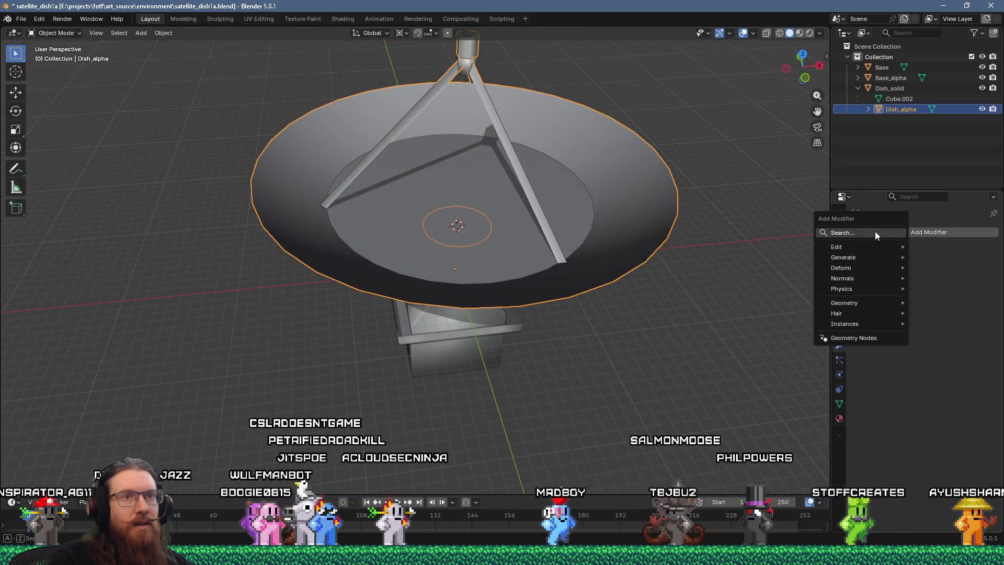
{"action": "left_click", "coordinate": [875, 233]}
{"action": "left_click", "coordinate": [867, 252]}
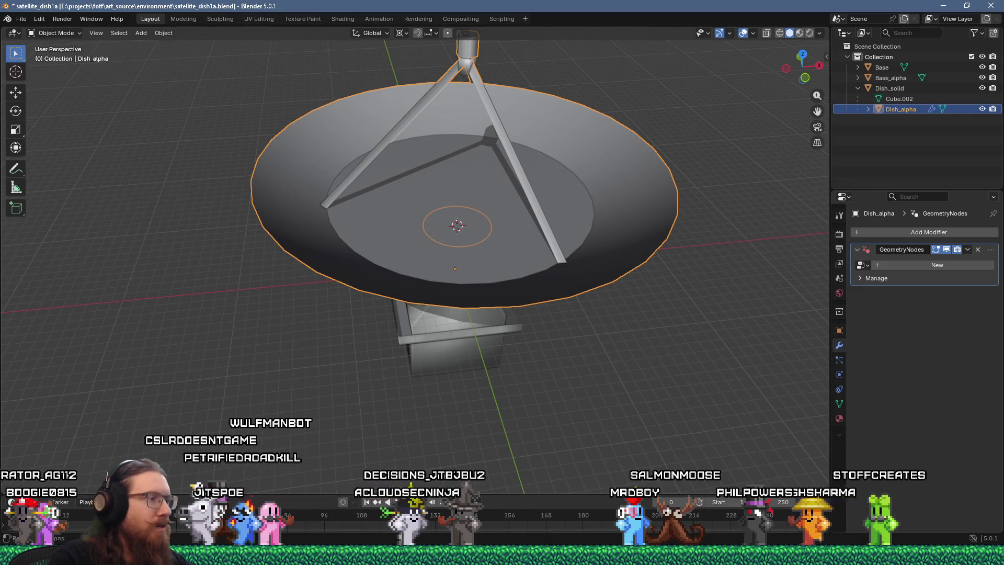
Step: Split off a lower Geometry Node Editor and create a new node group
{"action": "left_click_drag", "start_coordinate": [3, 490], "coordinate": [5, 387]}
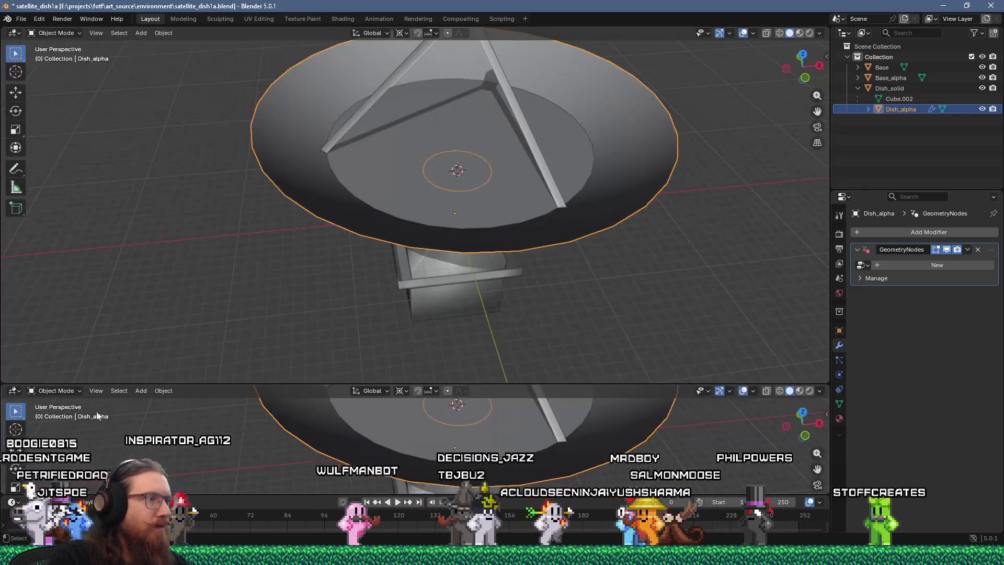
{"action": "left_click", "coordinate": [14, 391]}
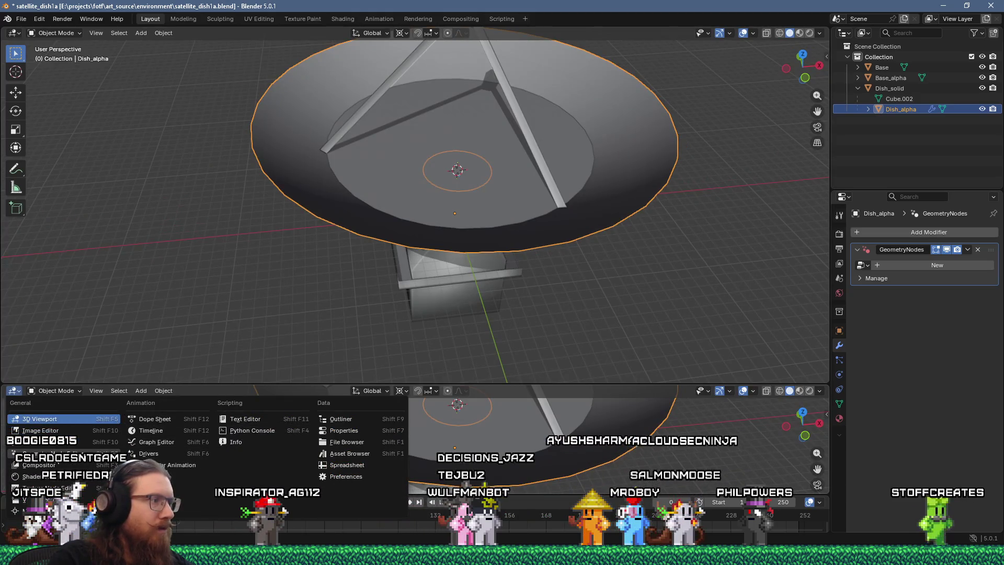
{"action": "left_click", "coordinate": [55, 454]}
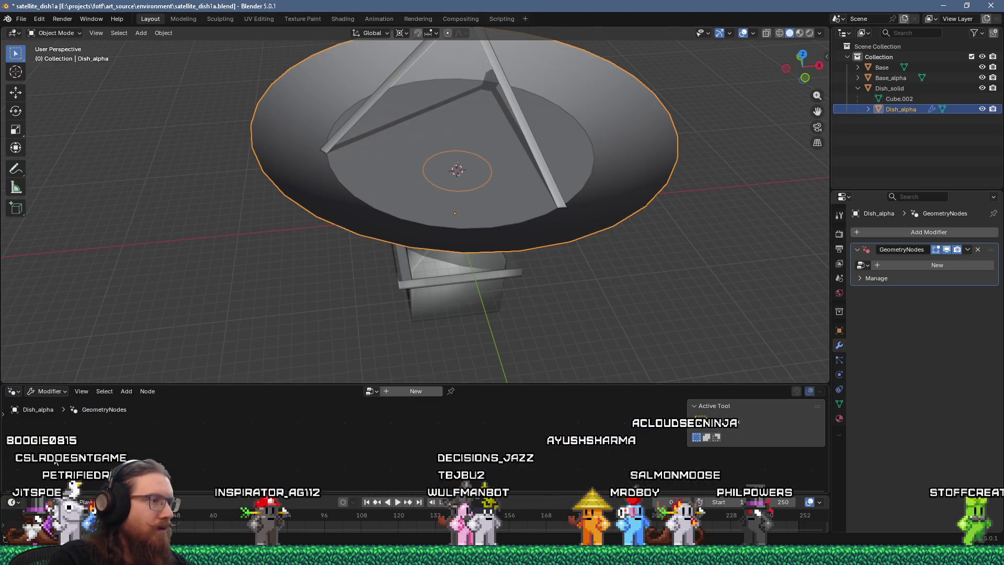
{"action": "left_click", "coordinate": [934, 265]}
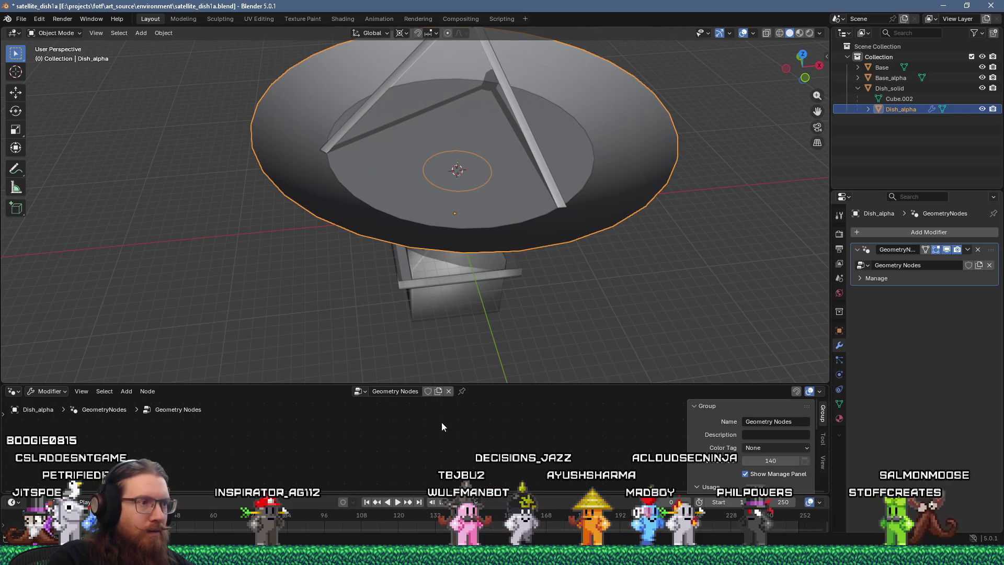
Step: Add a Viewer node and an Index node, linking Index into the Viewer
{"action": "scroll", "coordinate": [408, 426], "scroll_direction": "up", "scroll_amount": 3}
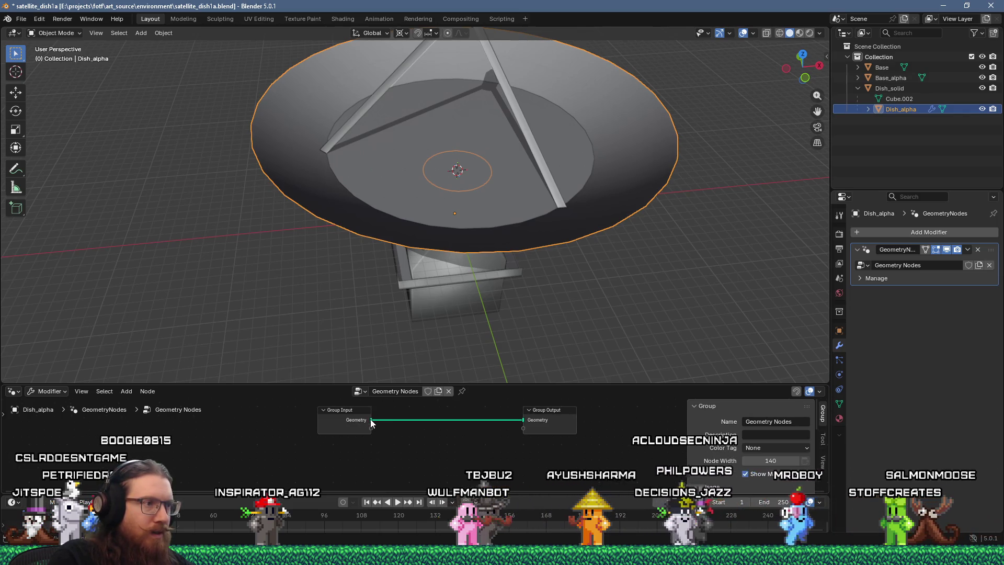
{"action": "key", "text": "shift+a"}
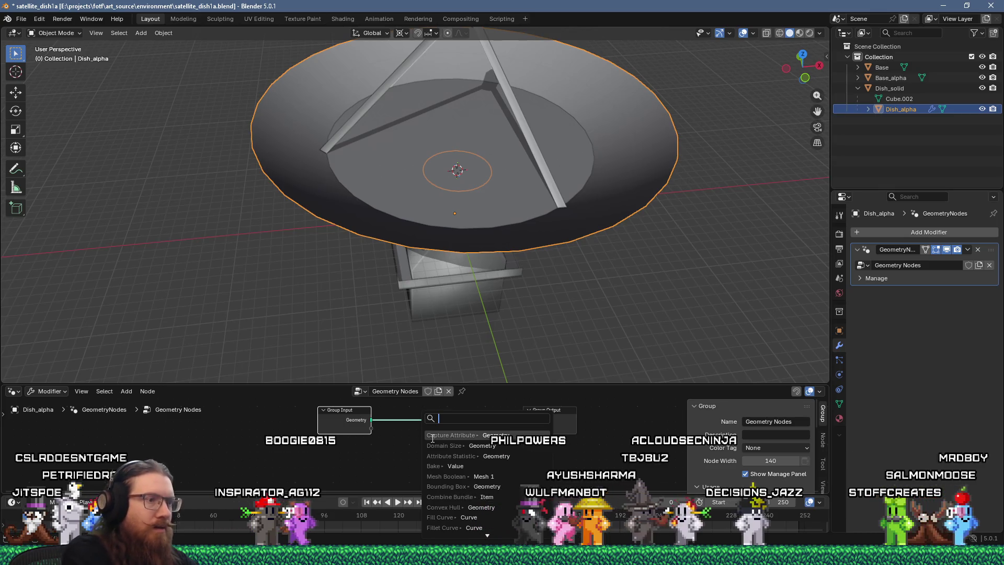
{"action": "type", "text": "viewer"}
{"action": "key", "text": "Return"}
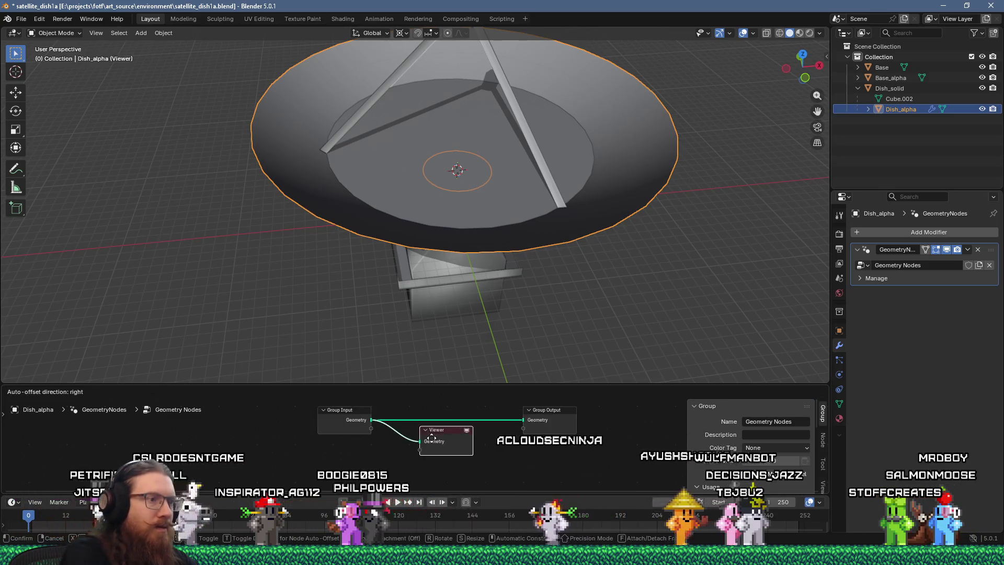
{"action": "left_click", "coordinate": [426, 460]}
{"action": "key", "text": "shift+a"}
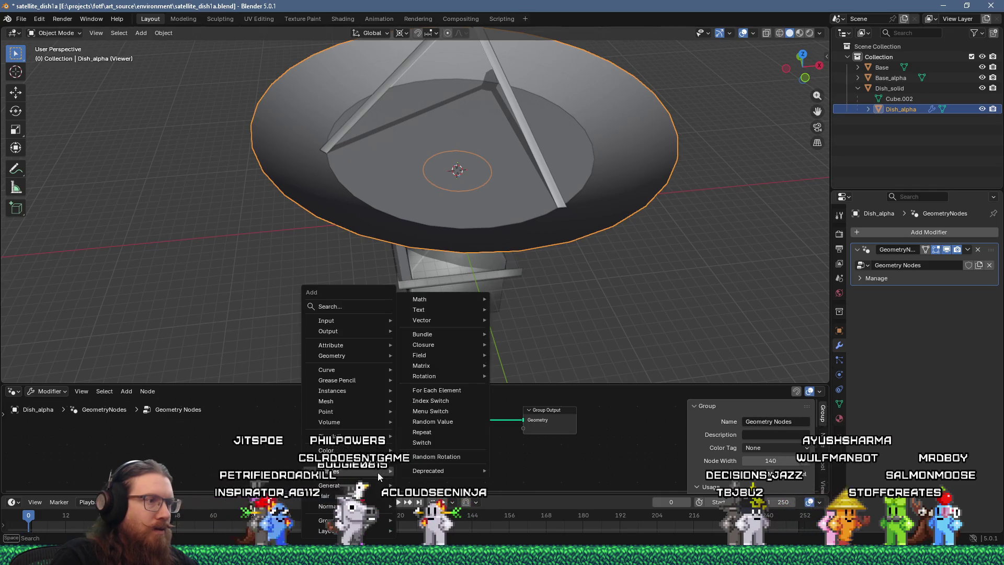
{"action": "left_click", "coordinate": [356, 306]}
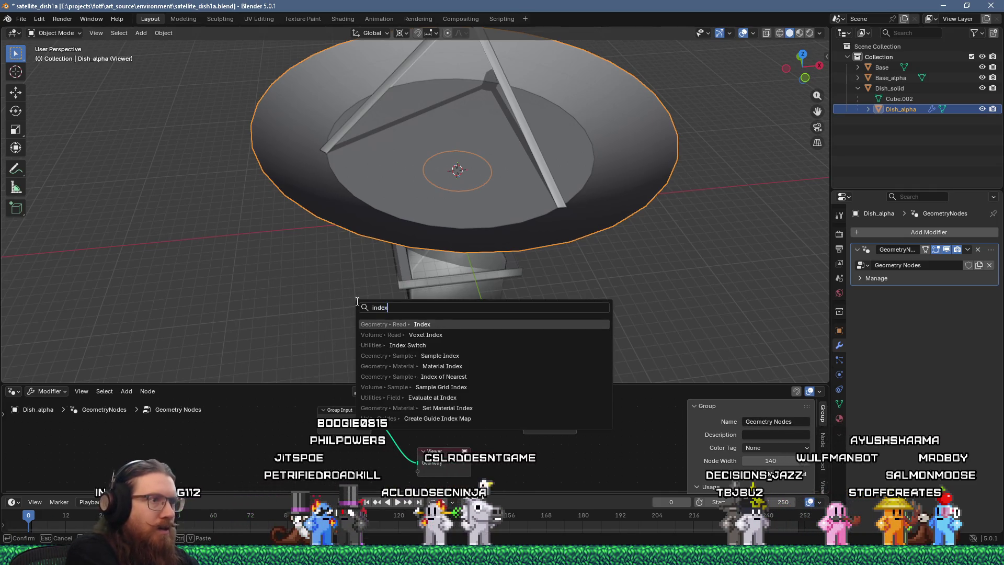
{"action": "key", "text": "Return"}
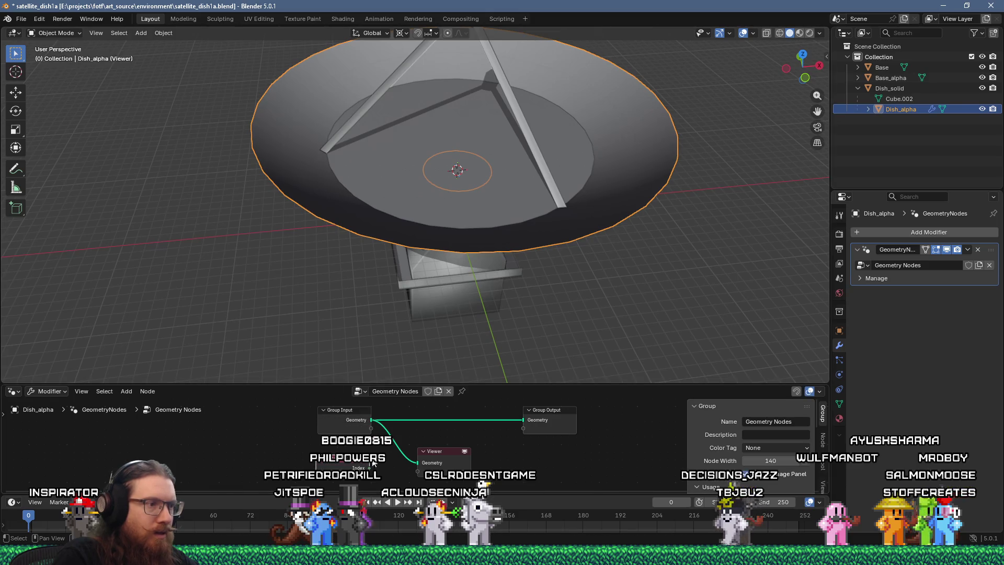
{"action": "left_click_drag", "start_coordinate": [413, 474], "coordinate": [452, 465]}
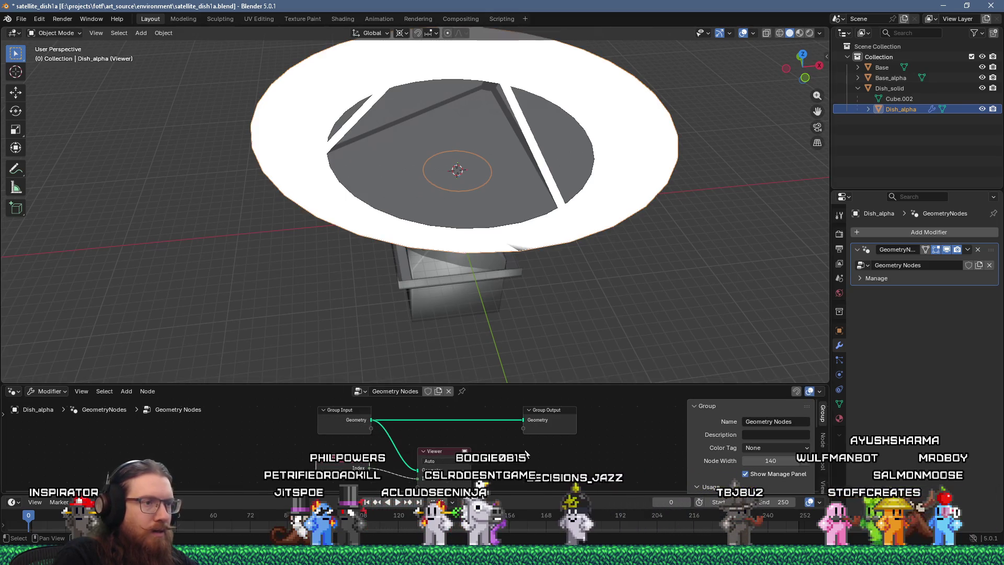
{"action": "left_click", "coordinate": [819, 33]}
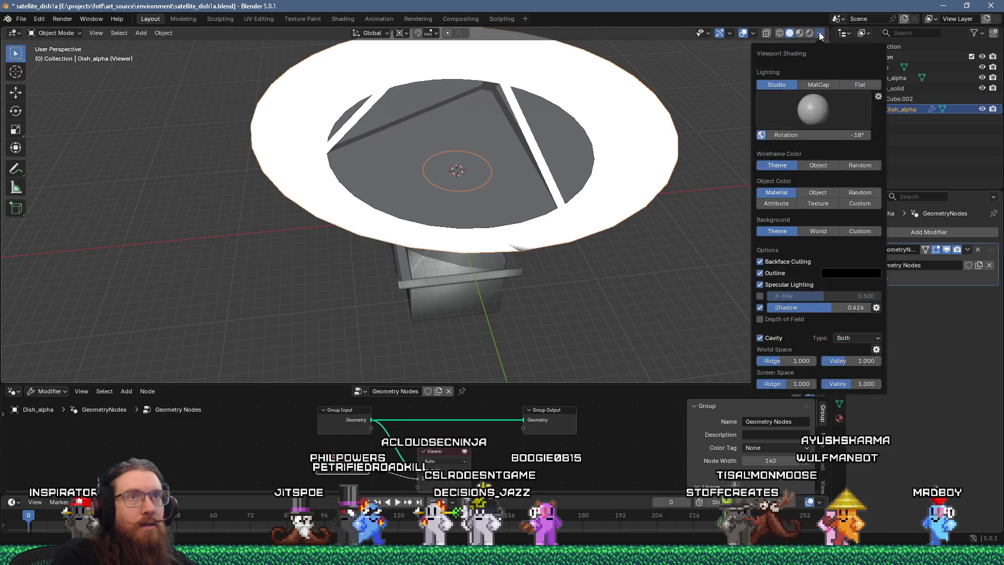
{"action": "left_click", "coordinate": [753, 33]}
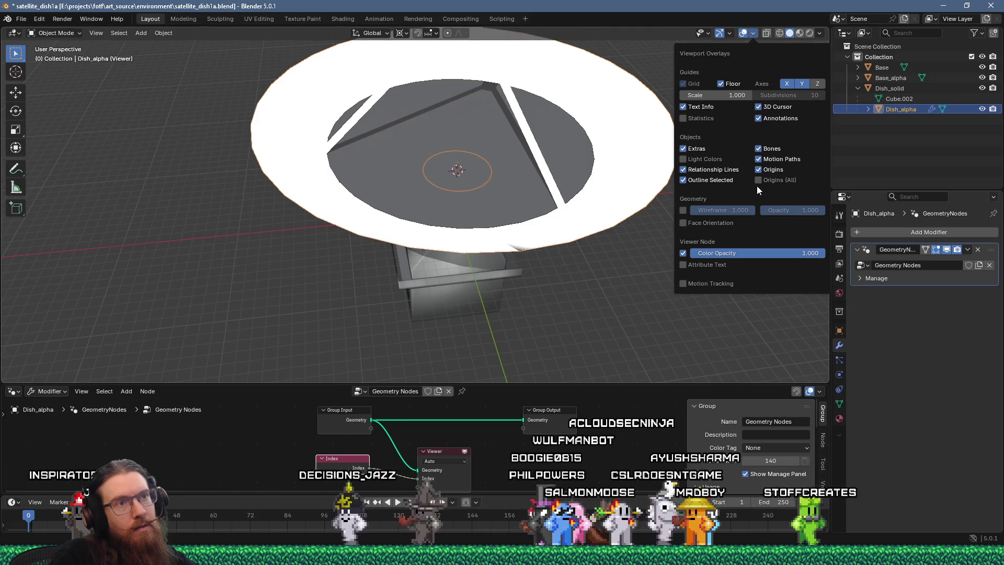
{"action": "left_click", "coordinate": [704, 264]}
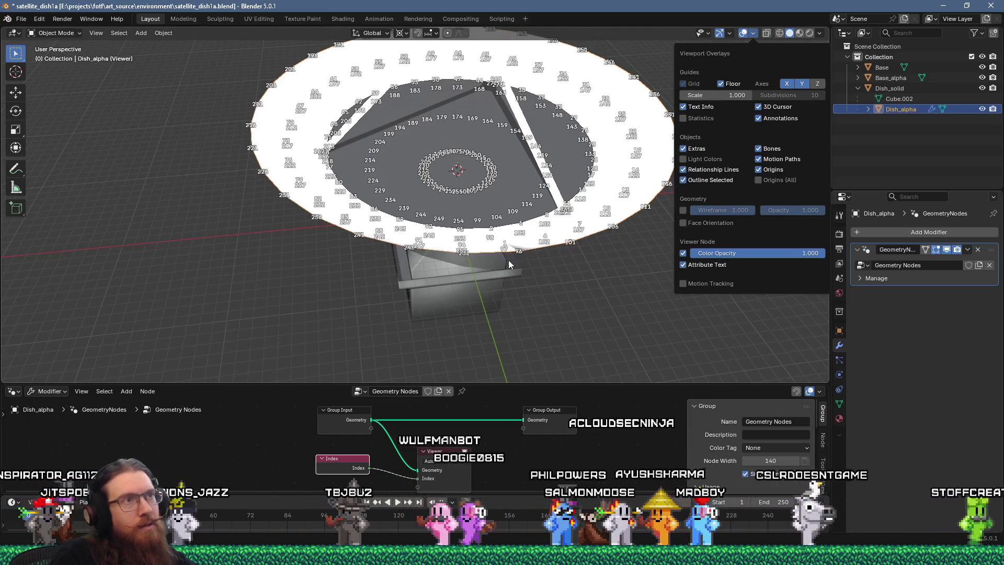
{"action": "mouse_move", "coordinate": [510, 265]}
{"action": "middle_mouse_down"}
{"action": "mouse_move", "coordinate": [484, 178]}
{"action": "mouse_move", "coordinate": [491, 271]}
{"action": "mouse_move", "coordinate": [539, 293]}
{"action": "mouse_move", "coordinate": [536, 274]}
{"action": "middle_mouse_up"}
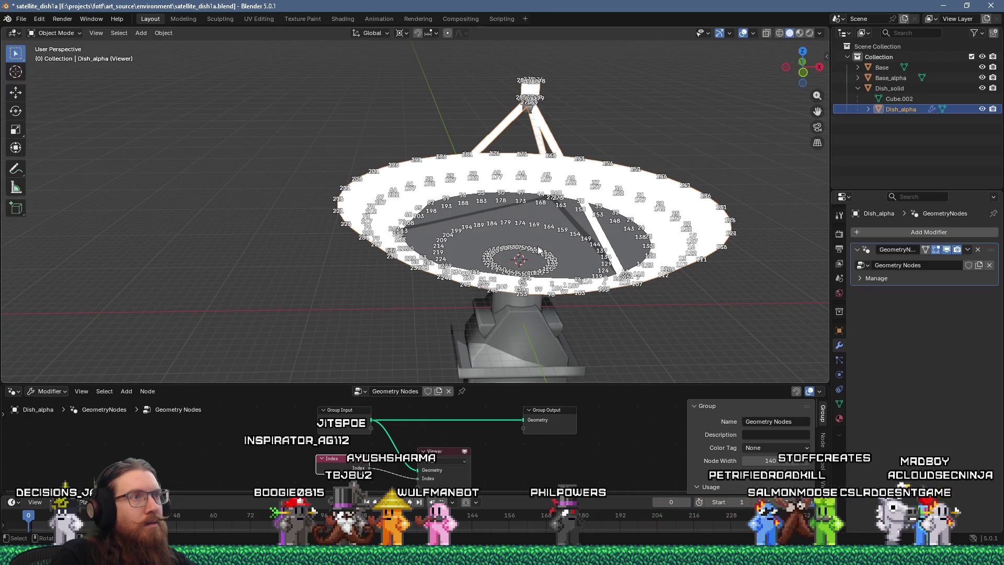
{"action": "scroll", "coordinate": [538, 247], "scroll_direction": "up", "scroll_amount": 2}
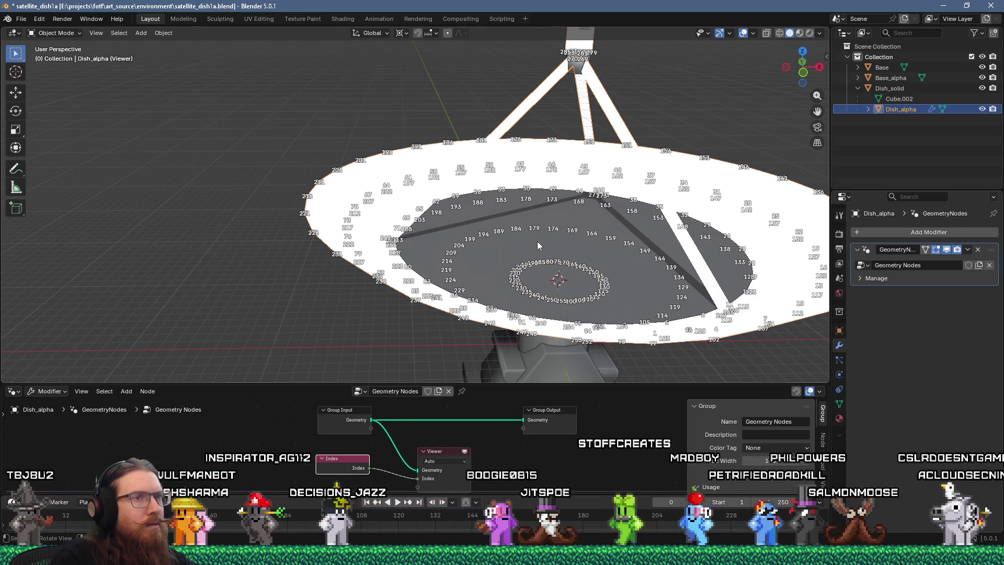
{"action": "mouse_move", "coordinate": [538, 241]}
{"action": "middle_mouse_down"}
{"action": "mouse_move", "coordinate": [444, 225]}
{"action": "mouse_move", "coordinate": [454, 251]}
{"action": "mouse_move", "coordinate": [548, 267]}
{"action": "middle_mouse_up"}
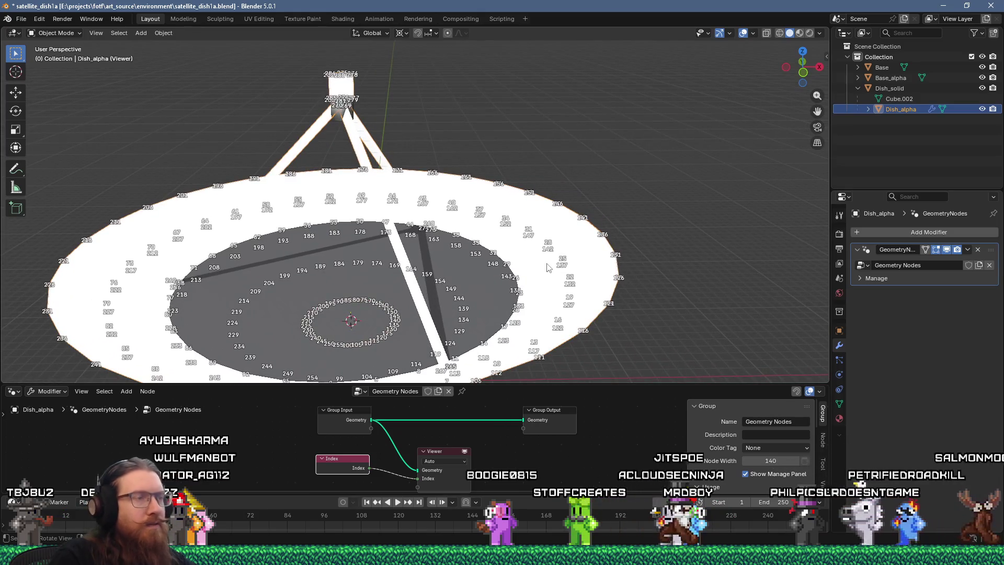
Step: Set the Viewer domain to Face and orbit to find face 0 on the rim below the tower
{"action": "left_click", "coordinate": [447, 461]}
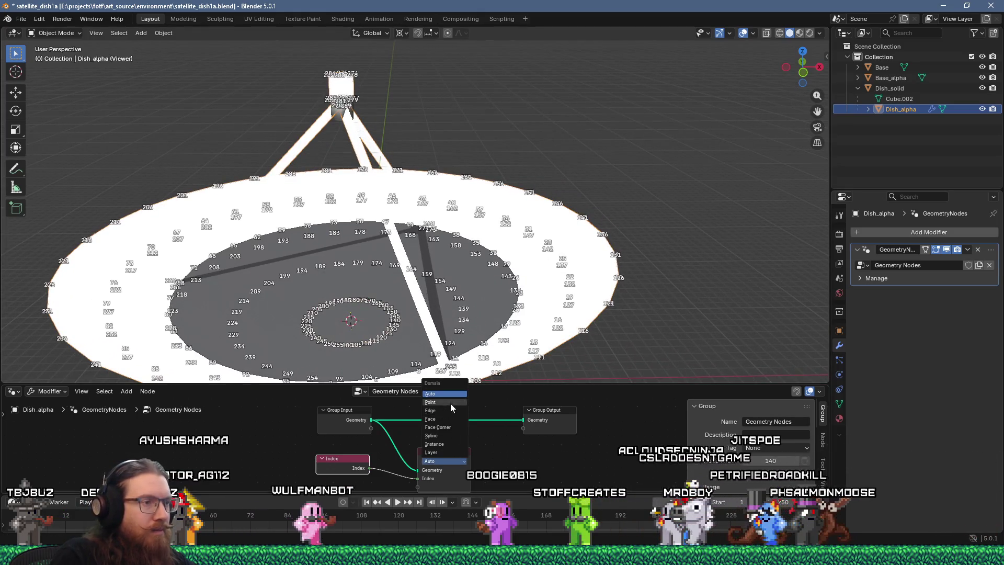
{"action": "left_click", "coordinate": [447, 419]}
{"action": "mouse_move", "coordinate": [410, 301]}
{"action": "middle_mouse_down"}
{"action": "mouse_move", "coordinate": [454, 288]}
{"action": "mouse_move", "coordinate": [453, 278]}
{"action": "mouse_move", "coordinate": [498, 287]}
{"action": "mouse_move", "coordinate": [505, 274]}
{"action": "mouse_move", "coordinate": [498, 270]}
{"action": "mouse_move", "coordinate": [476, 357]}
{"action": "middle_mouse_up"}
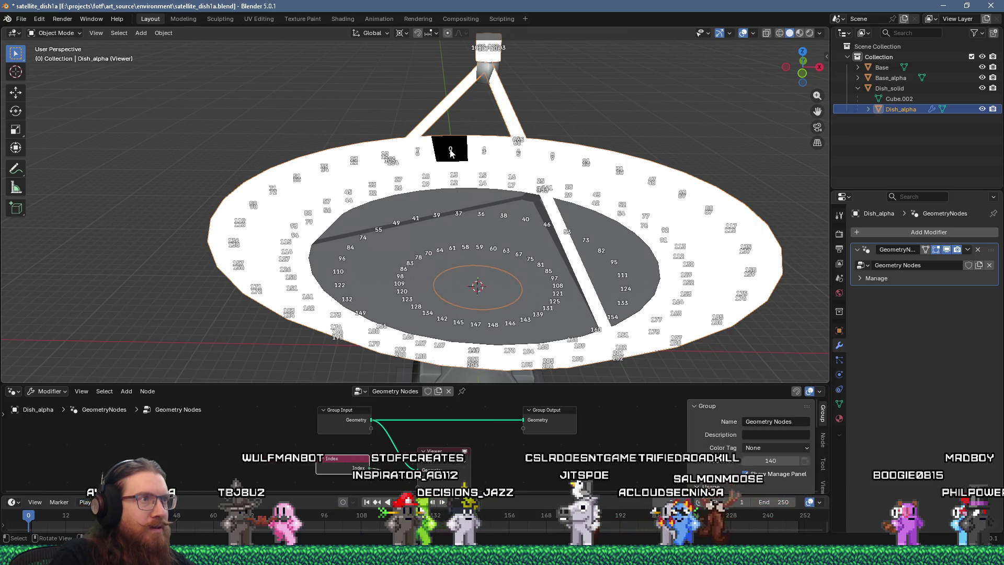
{"action": "middle_click_drag", "start_coordinate": [450, 152], "coordinate": [451, 124]}
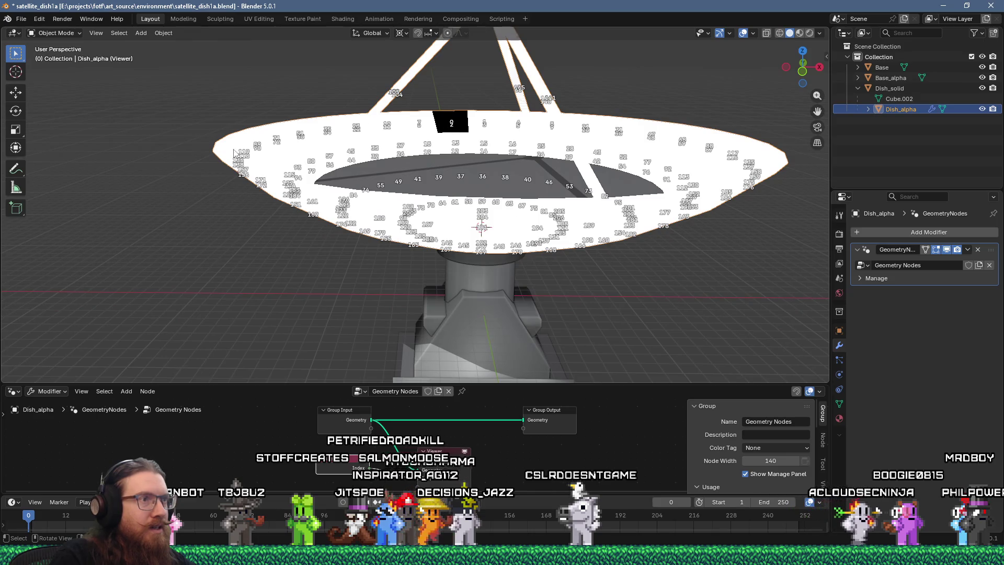
{"action": "mouse_move", "coordinate": [536, 240]}
{"action": "middle_mouse_down"}
{"action": "mouse_move", "coordinate": [539, 253]}
{"action": "mouse_move", "coordinate": [552, 242]}
{"action": "middle_mouse_up"}
{"action": "key", "text": "alt+Tab"}
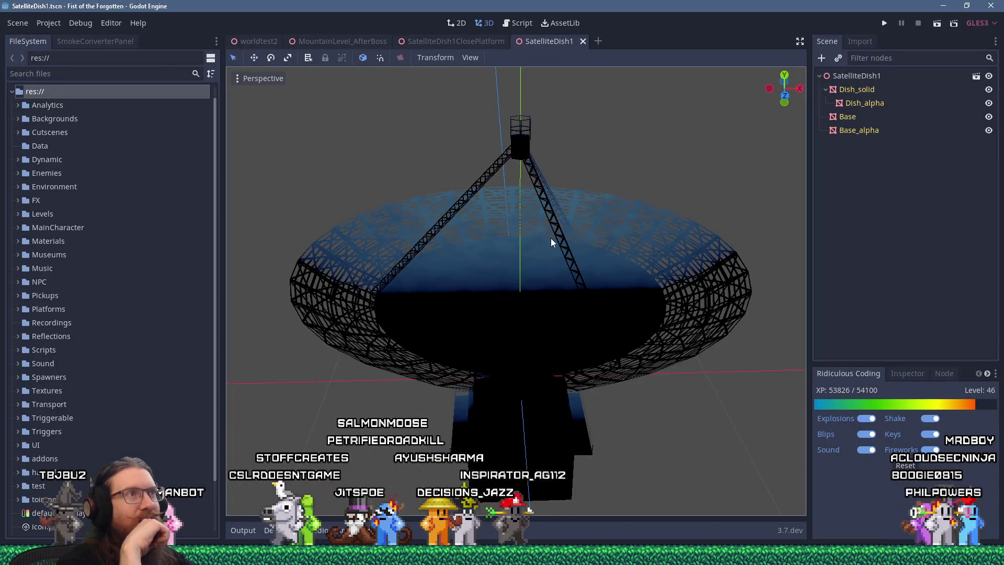
Step: Switch to the SatelliteDish1ClosePlatform scene and frame the whole dish
{"action": "left_click", "coordinate": [463, 37]}
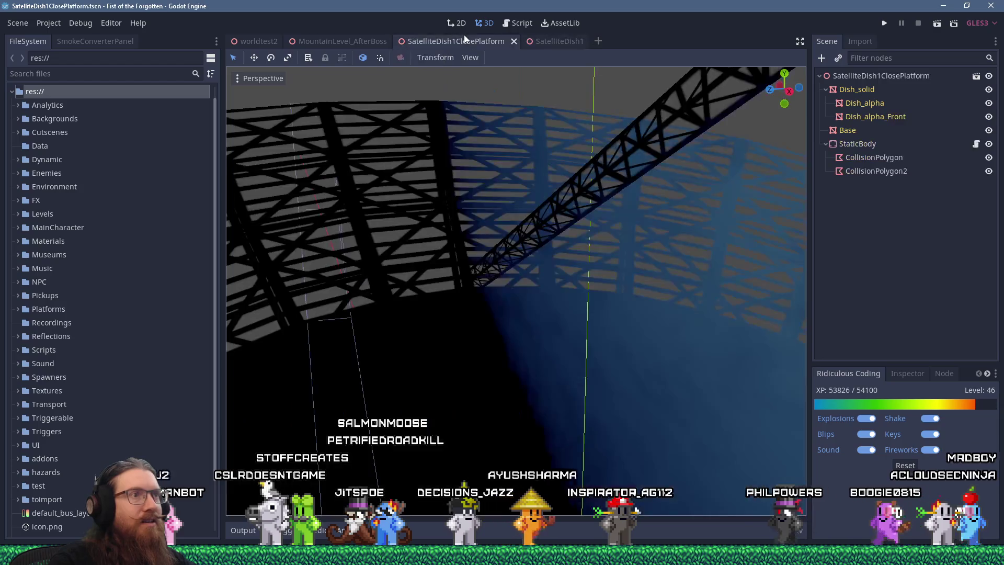
{"action": "scroll", "coordinate": [492, 331], "scroll_direction": "down", "scroll_amount": 5}
{"action": "middle_click_drag", "start_coordinate": [591, 319], "coordinate": [479, 315], "text": "shift"}
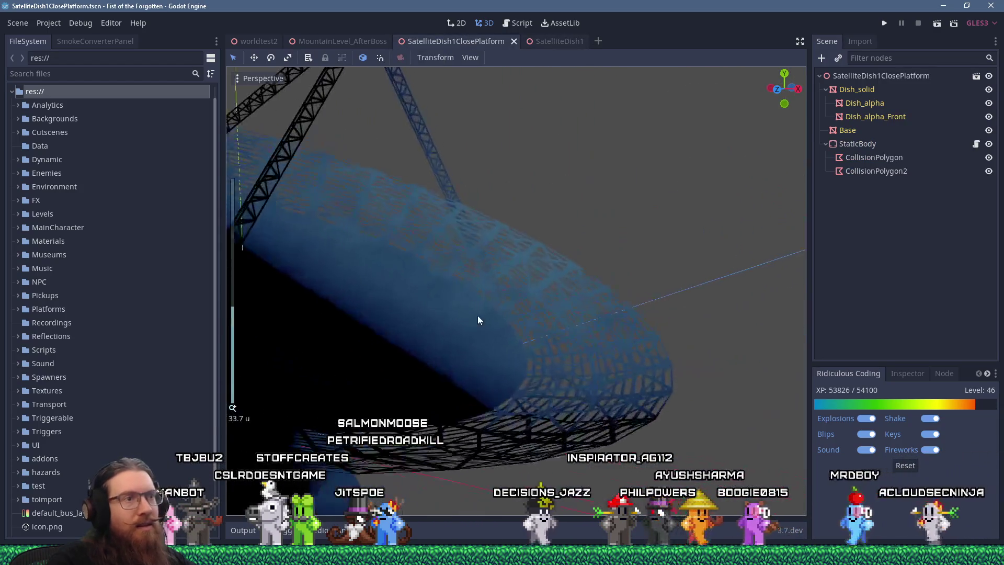
{"action": "scroll", "coordinate": [536, 293], "scroll_direction": "up", "scroll_amount": 3}
{"action": "middle_click_drag", "start_coordinate": [520, 202], "coordinate": [489, 296]}
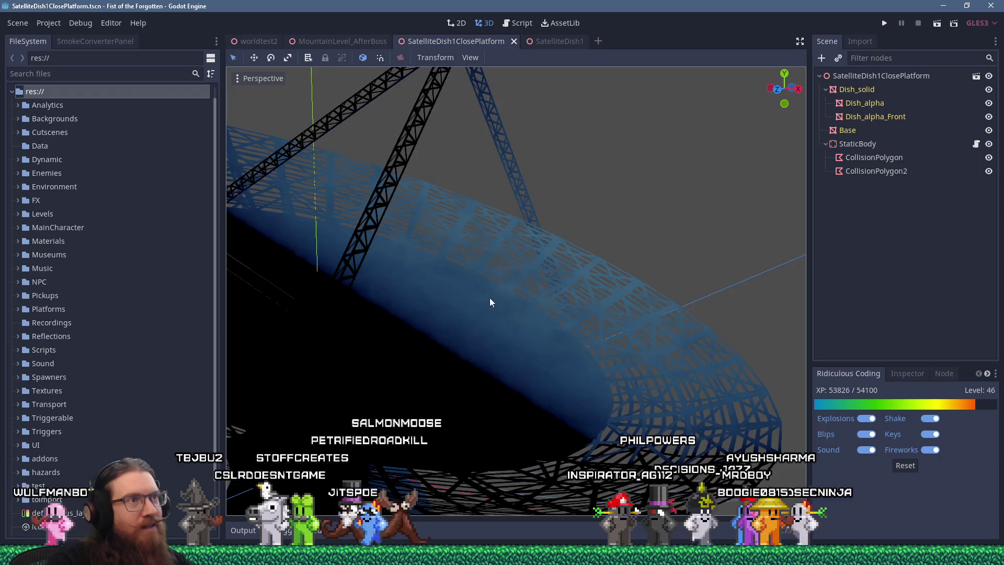
{"action": "scroll", "coordinate": [536, 327], "scroll_direction": "down", "scroll_amount": 5}
{"action": "scroll", "coordinate": [586, 340], "scroll_direction": "up", "scroll_amount": 5}
{"action": "mouse_move", "coordinate": [586, 336]}
{"action": "middle_mouse_down"}
{"action": "mouse_move", "coordinate": [459, 301]}
{"action": "mouse_move", "coordinate": [347, 306]}
{"action": "mouse_move", "coordinate": [253, 346]}
{"action": "mouse_move", "coordinate": [338, 363]}
{"action": "mouse_move", "coordinate": [494, 353]}
{"action": "mouse_move", "coordinate": [561, 331]}
{"action": "mouse_move", "coordinate": [596, 334]}
{"action": "mouse_move", "coordinate": [603, 348]}
{"action": "mouse_move", "coordinate": [533, 329]}
{"action": "mouse_move", "coordinate": [518, 239]}
{"action": "mouse_move", "coordinate": [272, 336]}
{"action": "mouse_move", "coordinate": [291, 386]}
{"action": "mouse_move", "coordinate": [487, 409]}
{"action": "mouse_move", "coordinate": [537, 365]}
{"action": "mouse_move", "coordinate": [583, 347]}
{"action": "middle_mouse_up"}
Step: Orbit and zoom around the transparent dish, including a view from below
{"action": "scroll", "coordinate": [584, 351], "scroll_direction": "up", "scroll_amount": 2}
{"action": "scroll", "coordinate": [584, 350], "scroll_direction": "down", "scroll_amount": 2}
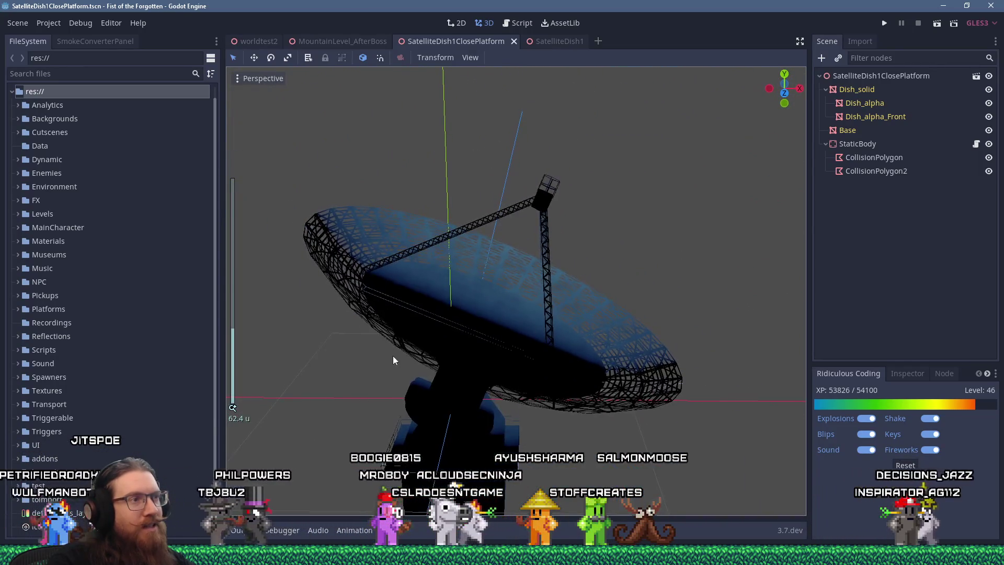
{"action": "scroll", "coordinate": [471, 341], "scroll_direction": "up", "scroll_amount": 3}
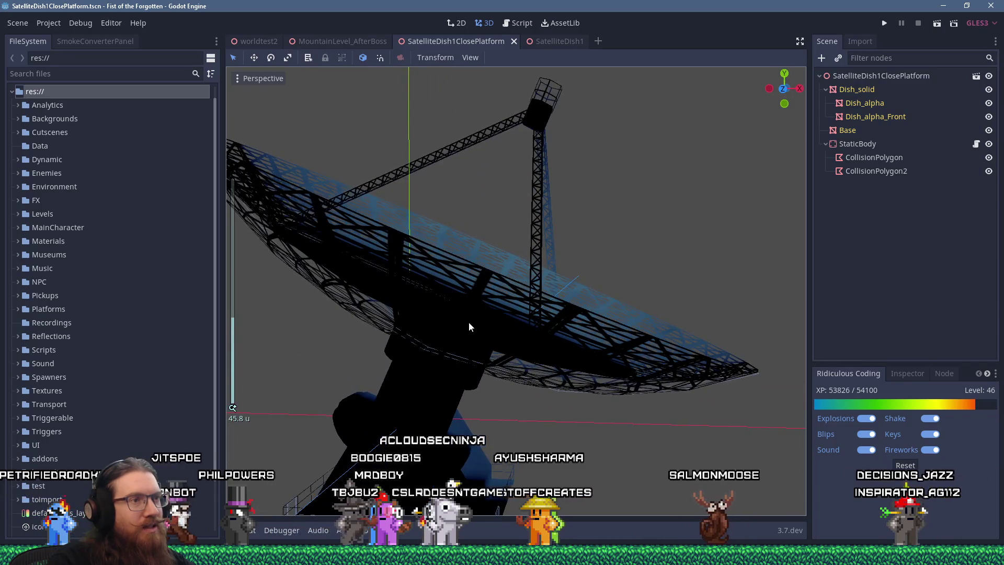
{"action": "middle_click_drag", "start_coordinate": [469, 322], "coordinate": [513, 338]}
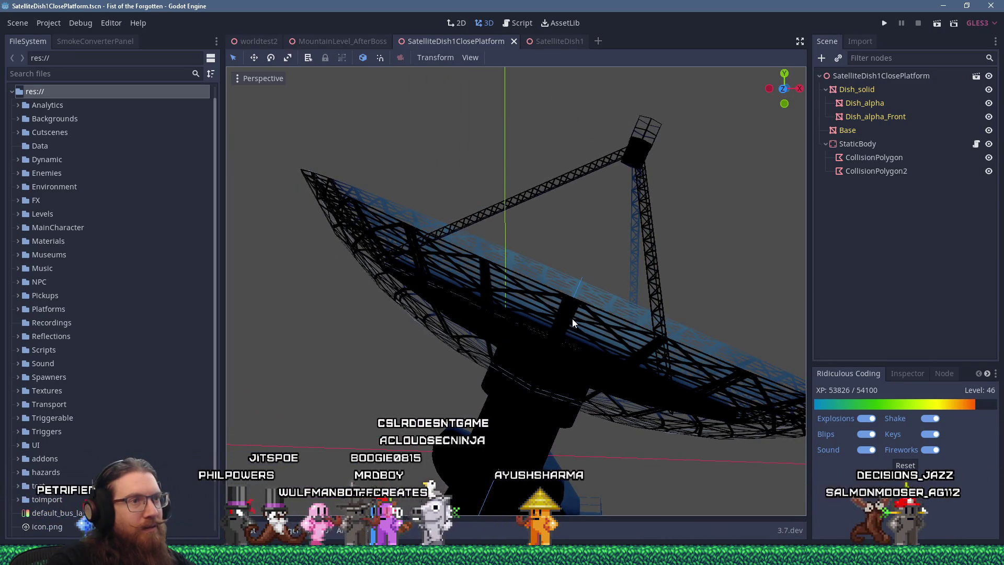
{"action": "scroll", "coordinate": [598, 341], "scroll_direction": "up", "scroll_amount": 5}
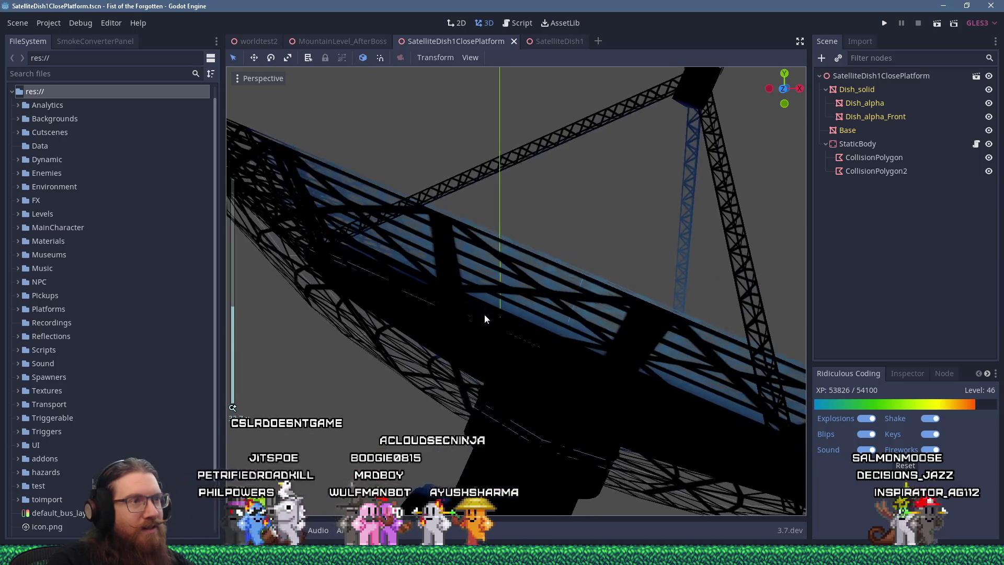
{"action": "mouse_move", "coordinate": [533, 314]}
{"action": "middle_mouse_down"}
{"action": "mouse_move", "coordinate": [545, 293]}
{"action": "mouse_move", "coordinate": [572, 297]}
{"action": "mouse_move", "coordinate": [582, 318]}
{"action": "mouse_move", "coordinate": [555, 324]}
{"action": "mouse_move", "coordinate": [374, 301]}
{"action": "mouse_move", "coordinate": [416, 337]}
{"action": "middle_mouse_up"}
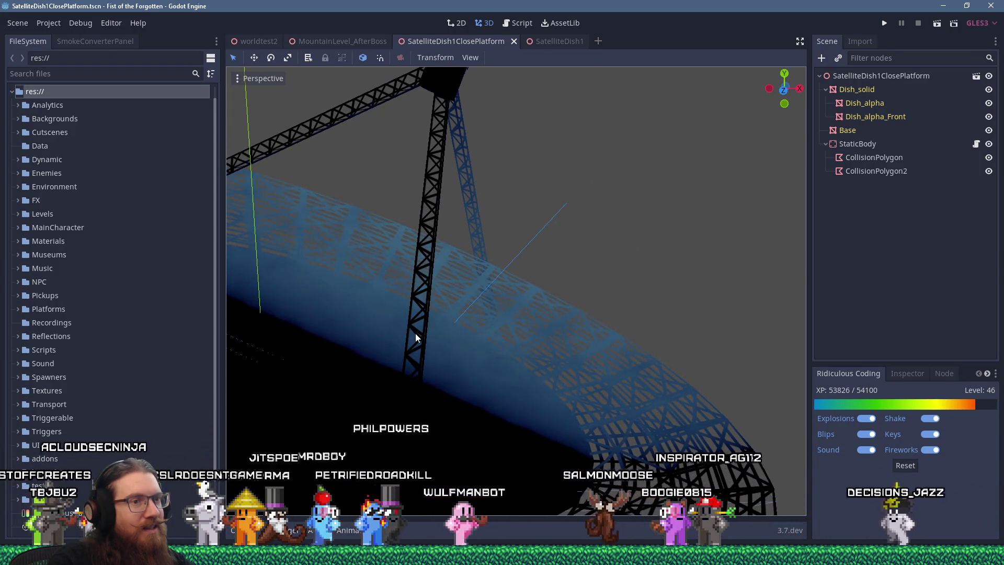
{"action": "scroll", "coordinate": [415, 333], "scroll_direction": "down", "scroll_amount": 5}
{"action": "mouse_move", "coordinate": [374, 335]}
{"action": "middle_mouse_down"}
{"action": "mouse_move", "coordinate": [516, 341]}
{"action": "mouse_move", "coordinate": [523, 325]}
{"action": "mouse_move", "coordinate": [548, 318]}
{"action": "mouse_move", "coordinate": [450, 321]}
{"action": "mouse_move", "coordinate": [561, 360]}
{"action": "middle_mouse_up"}
{"action": "scroll", "coordinate": [423, 318], "scroll_direction": "up", "scroll_amount": 5}
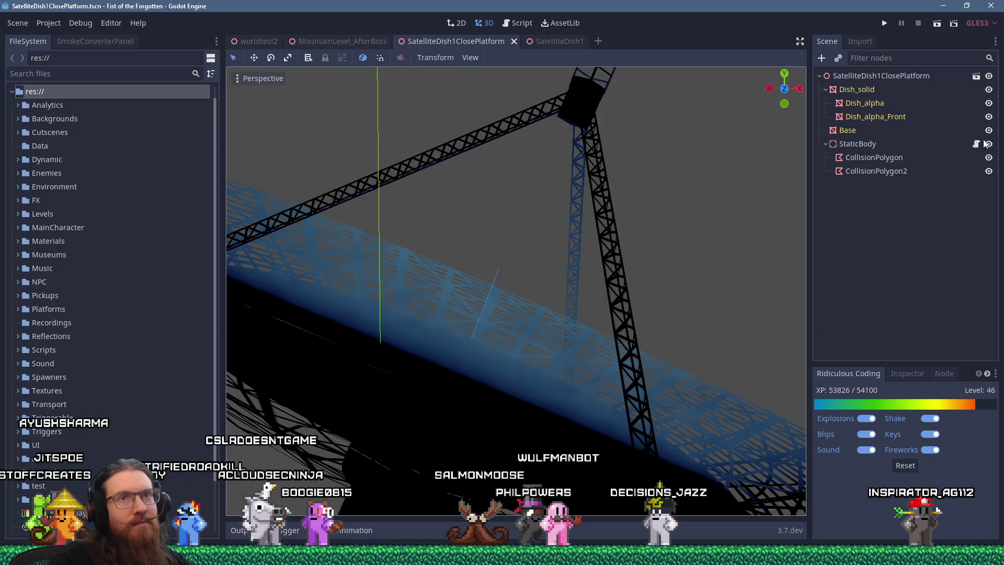
Step: Orbit and zoom to inspect the Dish_alpha transparency on the dish underside
{"action": "mouse_move", "coordinate": [638, 271]}
{"action": "middle_mouse_down"}
{"action": "mouse_move", "coordinate": [554, 330]}
{"action": "mouse_move", "coordinate": [545, 224]}
{"action": "mouse_move", "coordinate": [526, 185]}
{"action": "mouse_move", "coordinate": [491, 162]}
{"action": "mouse_move", "coordinate": [391, 186]}
{"action": "mouse_move", "coordinate": [388, 204]}
{"action": "mouse_move", "coordinate": [485, 212]}
{"action": "mouse_move", "coordinate": [497, 191]}
{"action": "mouse_move", "coordinate": [517, 181]}
{"action": "mouse_move", "coordinate": [507, 192]}
{"action": "mouse_move", "coordinate": [516, 196]}
{"action": "mouse_move", "coordinate": [525, 185]}
{"action": "mouse_move", "coordinate": [511, 167]}
{"action": "mouse_move", "coordinate": [462, 206]}
{"action": "mouse_move", "coordinate": [467, 232]}
{"action": "mouse_move", "coordinate": [708, 304]}
{"action": "mouse_move", "coordinate": [772, 289]}
{"action": "mouse_move", "coordinate": [781, 221]}
{"action": "mouse_move", "coordinate": [237, 224]}
{"action": "mouse_move", "coordinate": [727, 230]}
{"action": "mouse_move", "coordinate": [660, 241]}
{"action": "mouse_move", "coordinate": [655, 300]}
{"action": "mouse_move", "coordinate": [644, 253]}
{"action": "mouse_move", "coordinate": [652, 230]}
{"action": "mouse_move", "coordinate": [627, 226]}
{"action": "mouse_move", "coordinate": [559, 237]}
{"action": "mouse_move", "coordinate": [497, 274]}
{"action": "mouse_move", "coordinate": [521, 284]}
{"action": "mouse_move", "coordinate": [605, 261]}
{"action": "mouse_move", "coordinate": [616, 233]}
{"action": "mouse_move", "coordinate": [648, 241]}
{"action": "middle_mouse_up"}
{"action": "mouse_move", "coordinate": [676, 242]}
{"action": "middle_mouse_down"}
{"action": "mouse_move", "coordinate": [645, 256]}
{"action": "mouse_move", "coordinate": [447, 252]}
{"action": "mouse_move", "coordinate": [565, 272]}
{"action": "mouse_move", "coordinate": [647, 263]}
{"action": "mouse_move", "coordinate": [644, 284]}
{"action": "middle_mouse_up"}
{"action": "mouse_move", "coordinate": [547, 294]}
{"action": "middle_mouse_down"}
{"action": "mouse_move", "coordinate": [602, 284]}
{"action": "mouse_move", "coordinate": [520, 274]}
{"action": "mouse_move", "coordinate": [565, 289]}
{"action": "mouse_move", "coordinate": [567, 253]}
{"action": "mouse_move", "coordinate": [580, 252]}
{"action": "mouse_move", "coordinate": [648, 300]}
{"action": "mouse_move", "coordinate": [504, 309]}
{"action": "mouse_move", "coordinate": [542, 269]}
{"action": "mouse_move", "coordinate": [416, 262]}
{"action": "mouse_move", "coordinate": [486, 270]}
{"action": "mouse_move", "coordinate": [462, 287]}
{"action": "mouse_move", "coordinate": [433, 287]}
{"action": "mouse_move", "coordinate": [435, 300]}
{"action": "mouse_move", "coordinate": [464, 308]}
{"action": "mouse_move", "coordinate": [518, 300]}
{"action": "mouse_move", "coordinate": [531, 287]}
{"action": "mouse_move", "coordinate": [555, 319]}
{"action": "mouse_move", "coordinate": [493, 317]}
{"action": "middle_mouse_up"}
{"action": "scroll", "coordinate": [556, 281], "scroll_direction": "up", "scroll_amount": 5}
{"action": "scroll", "coordinate": [543, 277], "scroll_direction": "up", "scroll_amount": 2}
{"action": "scroll", "coordinate": [528, 285], "scroll_direction": "down", "scroll_amount": 5}
{"action": "scroll", "coordinate": [491, 317], "scroll_direction": "up", "scroll_amount": 10}
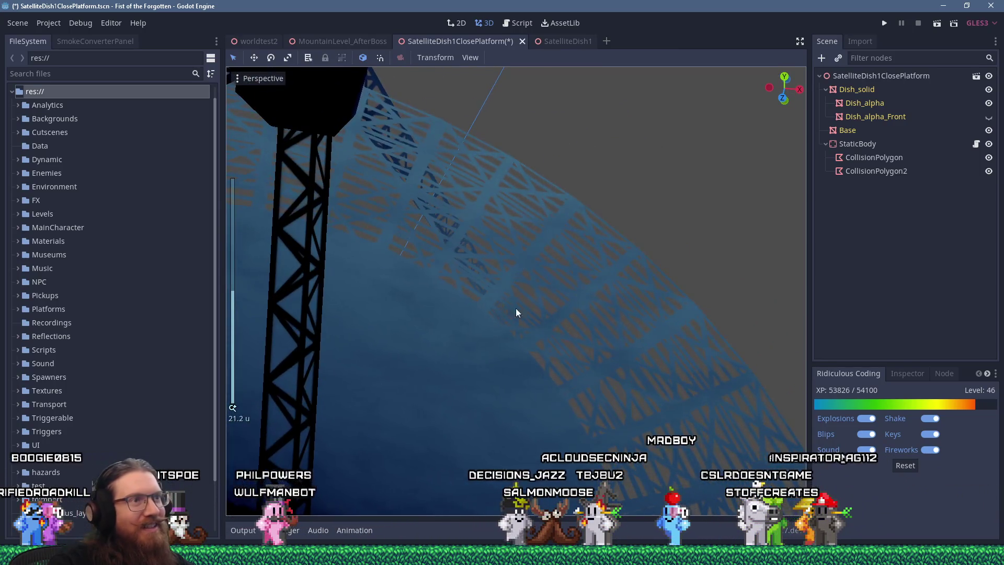
Step: Check the transparency sorting across the dish mesh and towers from further angles
{"action": "middle_click_drag", "start_coordinate": [536, 303], "coordinate": [568, 312]}
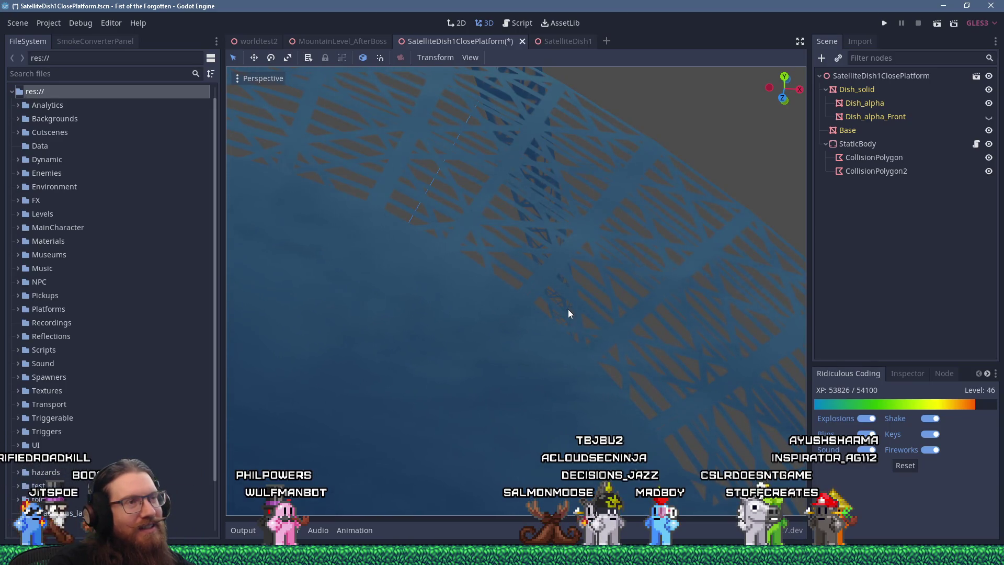
{"action": "scroll", "coordinate": [568, 310], "scroll_direction": "down", "scroll_amount": 15}
{"action": "mouse_move", "coordinate": [574, 335]}
{"action": "middle_mouse_down"}
{"action": "mouse_move", "coordinate": [640, 312]}
{"action": "mouse_move", "coordinate": [522, 240]}
{"action": "mouse_move", "coordinate": [554, 271]}
{"action": "mouse_move", "coordinate": [594, 278]}
{"action": "middle_mouse_up"}
{"action": "scroll", "coordinate": [594, 279], "scroll_direction": "up", "scroll_amount": 10}
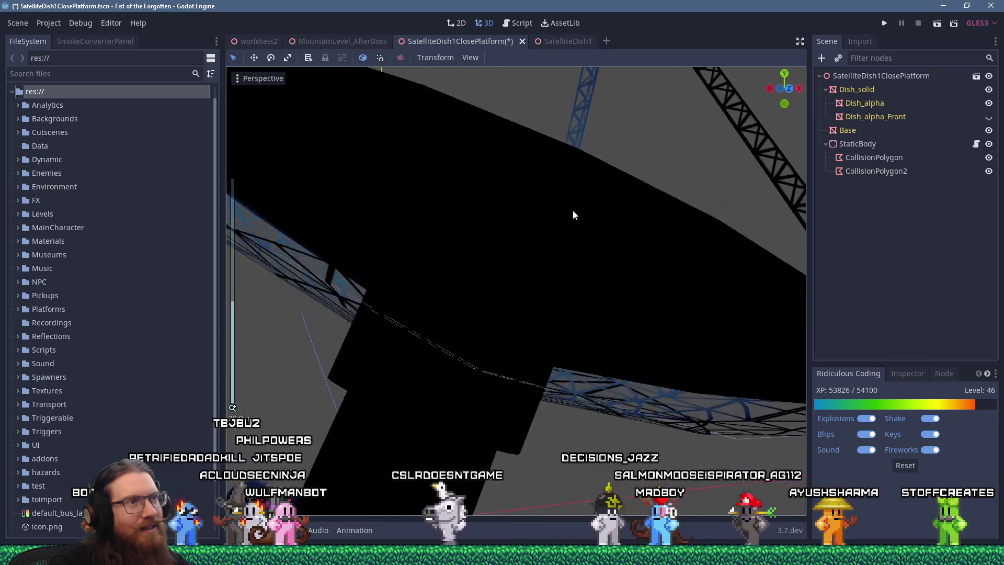
{"action": "scroll", "coordinate": [574, 215], "scroll_direction": "down", "scroll_amount": 3}
{"action": "mouse_move", "coordinate": [533, 219]}
{"action": "middle_mouse_down"}
{"action": "mouse_move", "coordinate": [514, 215]}
{"action": "mouse_move", "coordinate": [495, 247]}
{"action": "middle_mouse_up"}
{"action": "key", "text": "alt+Tab"}
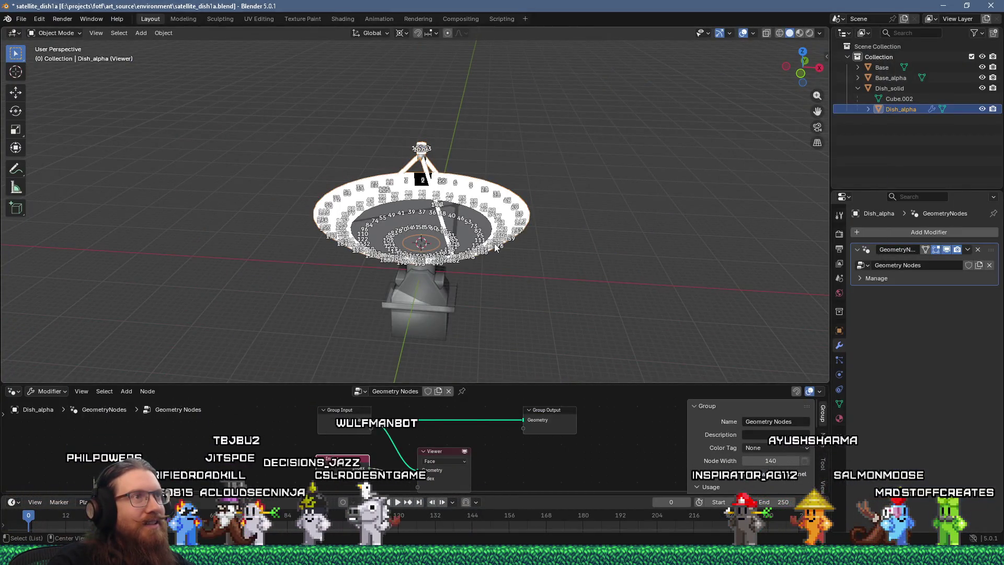
{"action": "key", "text": "alt+Tab"}
{"action": "mouse_move", "coordinate": [505, 152]}
{"action": "middle_mouse_down"}
{"action": "mouse_move", "coordinate": [459, 146]}
{"action": "mouse_move", "coordinate": [577, 272]}
{"action": "mouse_move", "coordinate": [455, 138]}
{"action": "middle_mouse_up"}
{"action": "mouse_move", "coordinate": [422, 84]}
{"action": "middle_mouse_down"}
{"action": "mouse_move", "coordinate": [424, 121]}
{"action": "mouse_move", "coordinate": [426, 112]}
{"action": "middle_mouse_up"}
{"action": "key", "text": "alt+Tab"}
{"action": "key", "text": "alt+Tab"}
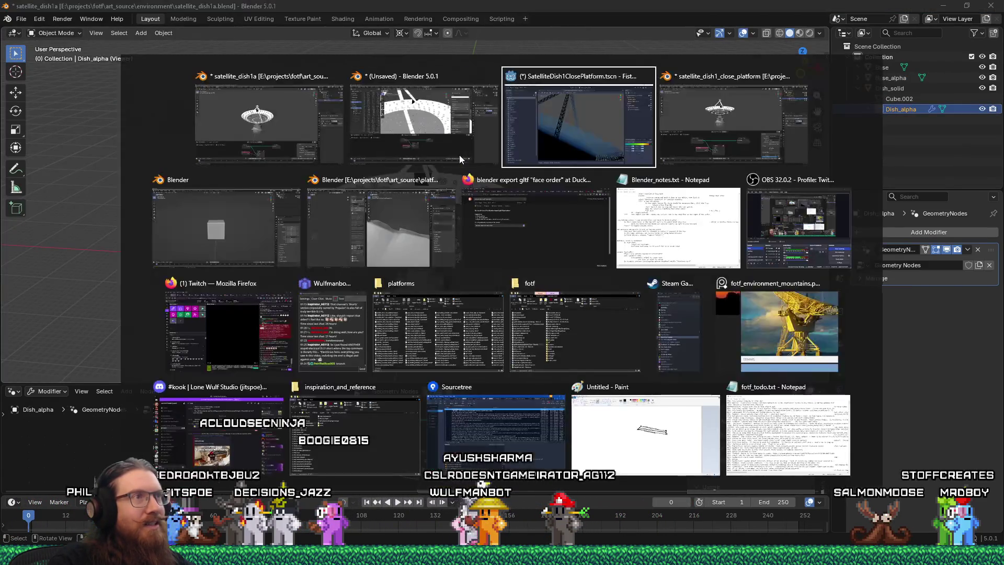
{"action": "mouse_move", "coordinate": [472, 167]}
{"action": "middle_mouse_down"}
{"action": "mouse_move", "coordinate": [484, 188]}
{"action": "mouse_move", "coordinate": [468, 207]}
{"action": "middle_mouse_up"}
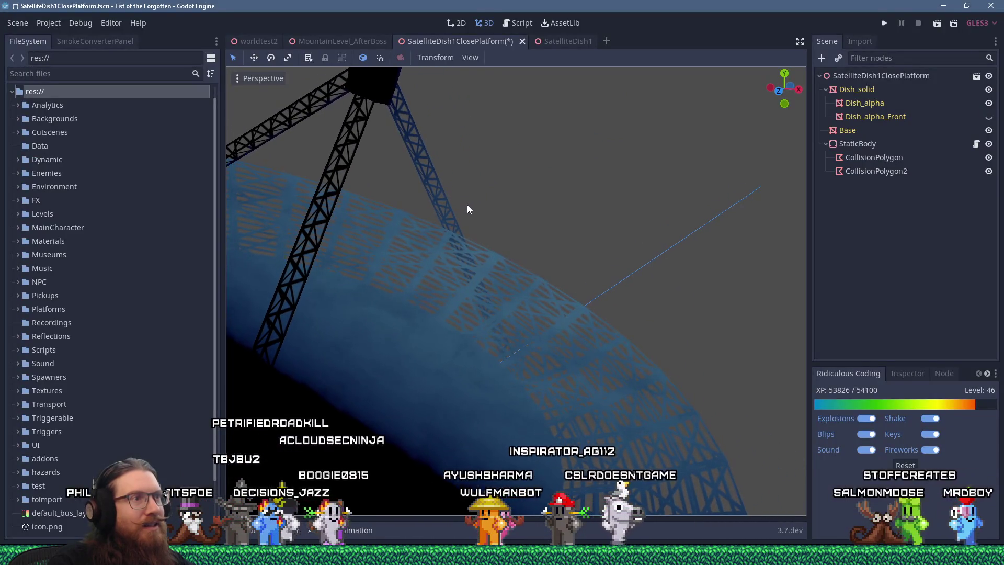
Step: Orbit to compare the dish with Dish_alpha_Front visible, then select Dish_alpha
{"action": "mouse_move", "coordinate": [454, 257]}
{"action": "middle_mouse_down"}
{"action": "mouse_move", "coordinate": [420, 256]}
{"action": "mouse_move", "coordinate": [448, 275]}
{"action": "mouse_move", "coordinate": [470, 271]}
{"action": "mouse_move", "coordinate": [337, 250]}
{"action": "mouse_move", "coordinate": [454, 248]}
{"action": "mouse_move", "coordinate": [577, 273]}
{"action": "mouse_move", "coordinate": [623, 264]}
{"action": "mouse_move", "coordinate": [534, 257]}
{"action": "middle_mouse_up"}
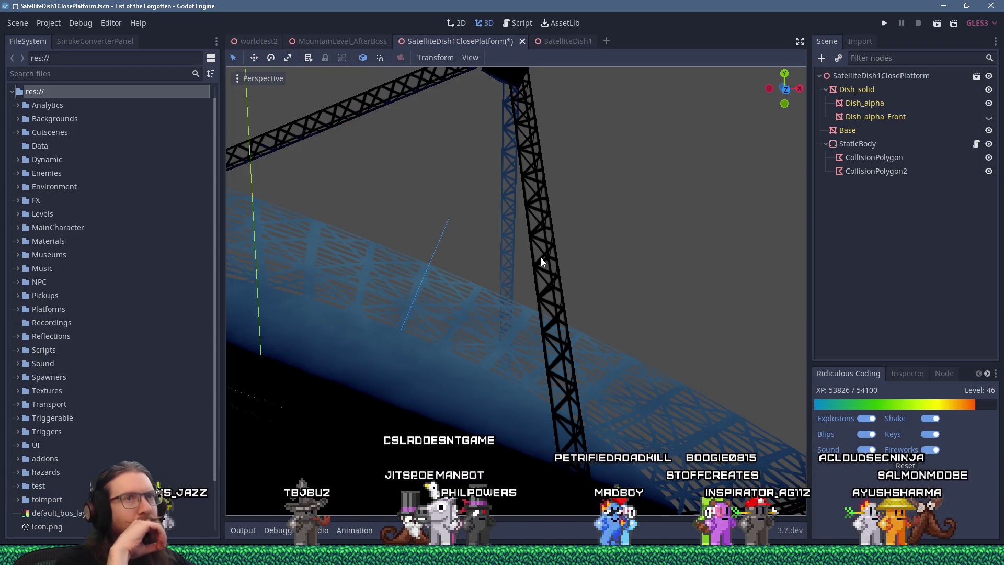
{"action": "left_click", "coordinate": [864, 103]}
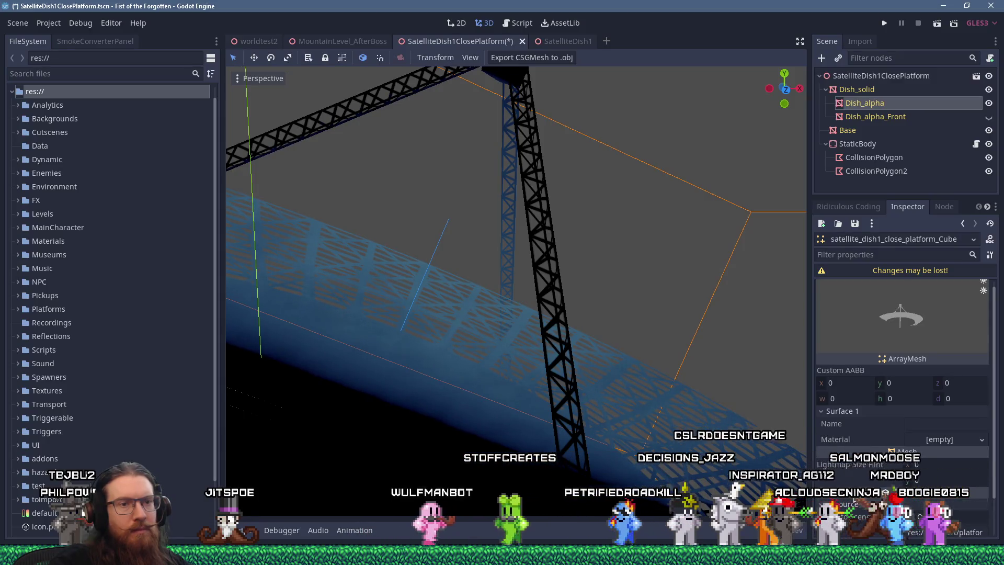
Step: Scroll Dish_alpha's ArrayMesh properties to its empty Surface 1 material, then orbit the dish
{"action": "scroll", "coordinate": [903, 441], "scroll_direction": "down", "scroll_amount": 2}
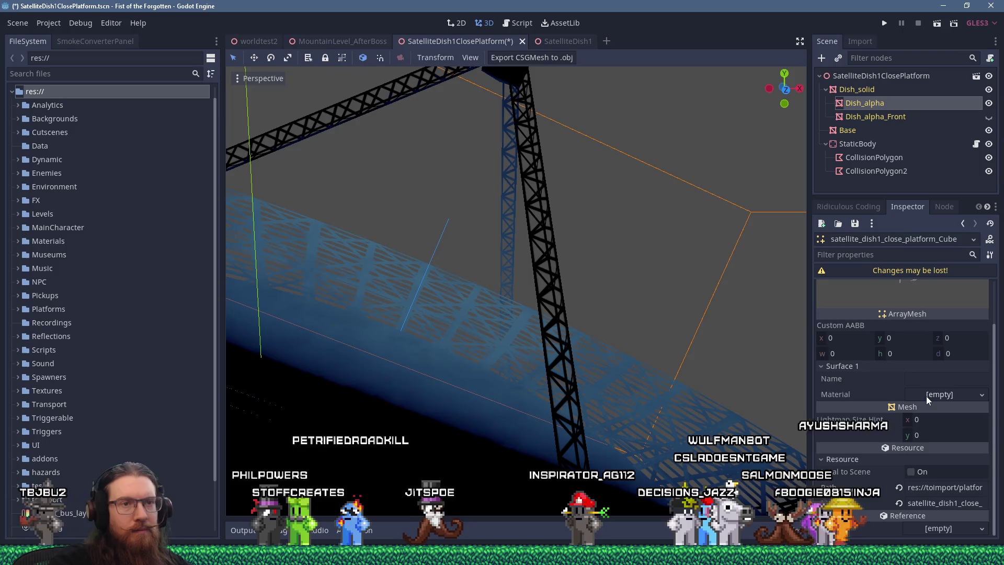
{"action": "scroll", "coordinate": [927, 396], "scroll_direction": "up", "scroll_amount": 2}
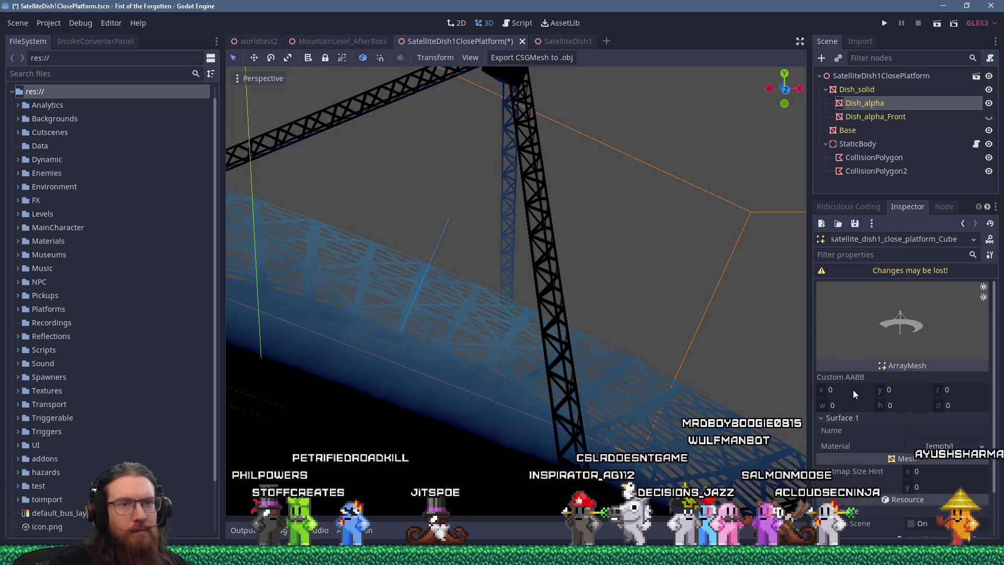
{"action": "scroll", "coordinate": [868, 429], "scroll_direction": "down", "scroll_amount": 2}
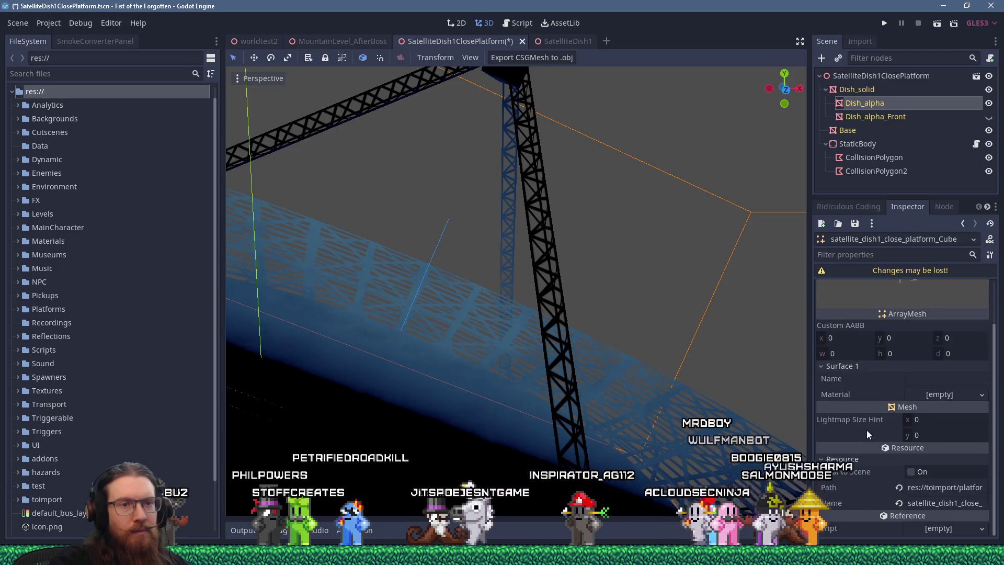
{"action": "scroll", "coordinate": [867, 430], "scroll_direction": "up", "scroll_amount": 2}
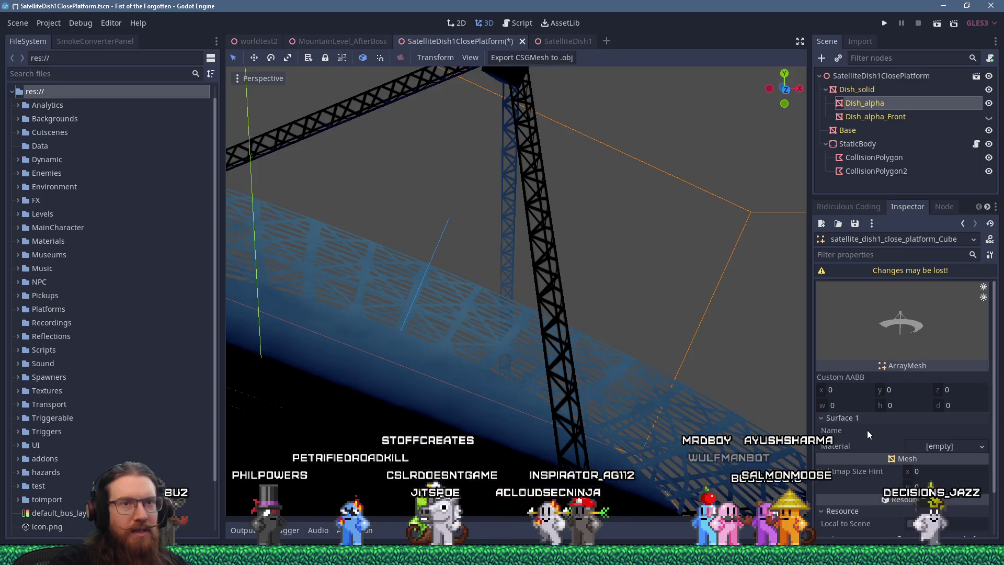
{"action": "mouse_move", "coordinate": [706, 327]}
{"action": "middle_mouse_down"}
{"action": "mouse_move", "coordinate": [554, 324]}
{"action": "mouse_move", "coordinate": [582, 335]}
{"action": "mouse_move", "coordinate": [601, 332]}
{"action": "mouse_move", "coordinate": [572, 301]}
{"action": "mouse_move", "coordinate": [366, 315]}
{"action": "mouse_move", "coordinate": [521, 318]}
{"action": "mouse_move", "coordinate": [513, 280]}
{"action": "mouse_move", "coordinate": [535, 330]}
{"action": "mouse_move", "coordinate": [601, 348]}
{"action": "mouse_move", "coordinate": [492, 317]}
{"action": "mouse_move", "coordinate": [458, 325]}
{"action": "mouse_move", "coordinate": [523, 356]}
{"action": "mouse_move", "coordinate": [563, 327]}
{"action": "mouse_move", "coordinate": [614, 330]}
{"action": "middle_mouse_up"}
{"action": "scroll", "coordinate": [522, 315], "scroll_direction": "down", "scroll_amount": 3}
{"action": "scroll", "coordinate": [561, 330], "scroll_direction": "up", "scroll_amount": 6}
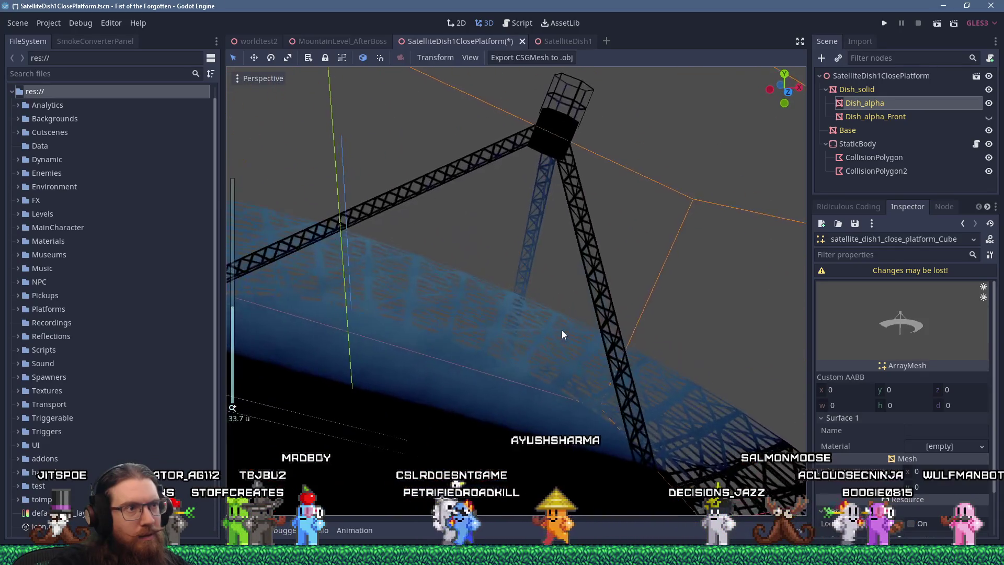
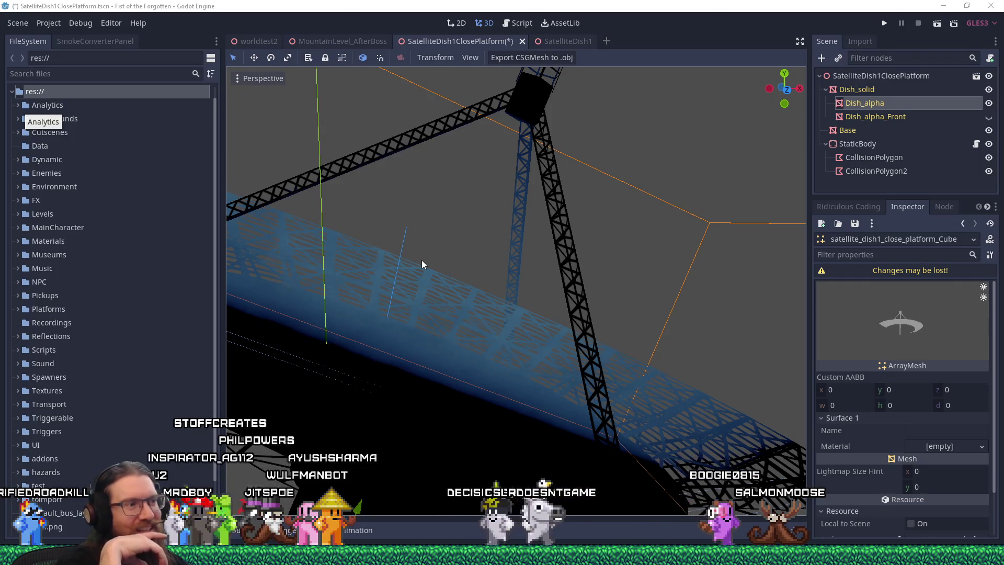
Step: Orbit and zoom around the satellite dish platform to view it from several angles
{"action": "scroll", "coordinate": [496, 319], "scroll_direction": "down", "scroll_amount": 10}
{"action": "scroll", "coordinate": [542, 255], "scroll_direction": "up", "scroll_amount": 4}
{"action": "mouse_move", "coordinate": [542, 255]}
{"action": "middle_mouse_down"}
{"action": "mouse_move", "coordinate": [573, 260]}
{"action": "mouse_move", "coordinate": [517, 278]}
{"action": "mouse_move", "coordinate": [491, 270]}
{"action": "mouse_move", "coordinate": [491, 251]}
{"action": "mouse_move", "coordinate": [493, 340]}
{"action": "middle_mouse_up"}
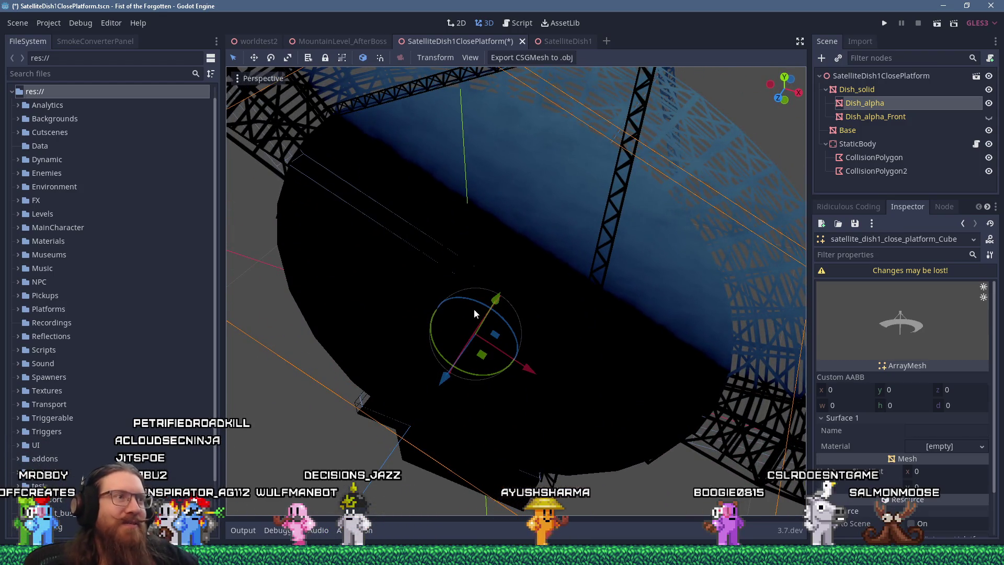
{"action": "mouse_move", "coordinate": [460, 313]}
{"action": "middle_mouse_down"}
{"action": "mouse_move", "coordinate": [402, 257]}
{"action": "mouse_move", "coordinate": [498, 223]}
{"action": "mouse_move", "coordinate": [490, 243]}
{"action": "mouse_move", "coordinate": [526, 249]}
{"action": "middle_mouse_up"}
{"action": "scroll", "coordinate": [412, 236], "scroll_direction": "up", "scroll_amount": 5}
{"action": "scroll", "coordinate": [526, 249], "scroll_direction": "down", "scroll_amount": 5}
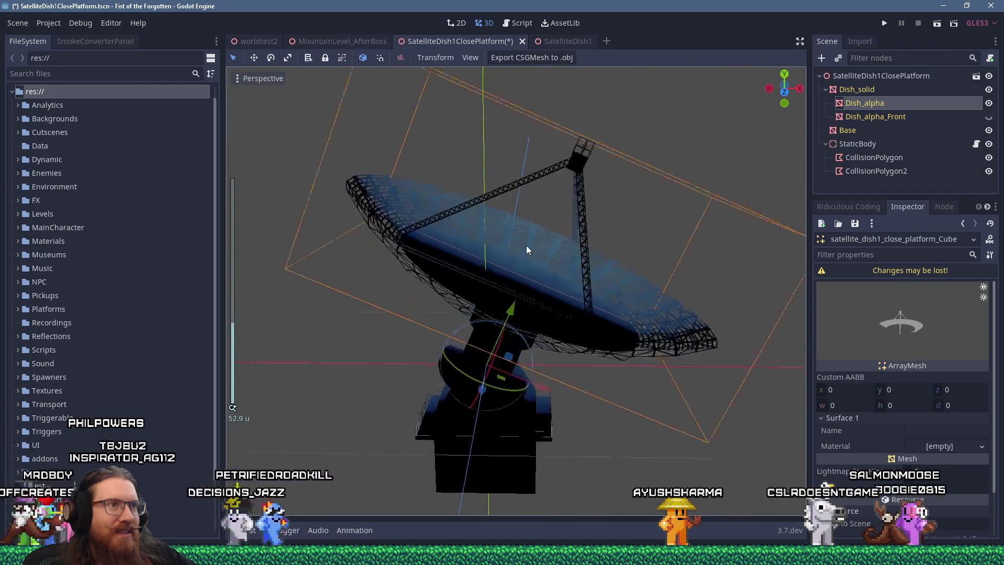
{"action": "scroll", "coordinate": [526, 246], "scroll_direction": "up", "scroll_amount": 4}
{"action": "mouse_move", "coordinate": [526, 246]}
{"action": "middle_mouse_down"}
{"action": "mouse_move", "coordinate": [527, 228]}
{"action": "mouse_move", "coordinate": [585, 277]}
{"action": "mouse_move", "coordinate": [572, 307]}
{"action": "mouse_move", "coordinate": [491, 275]}
{"action": "mouse_move", "coordinate": [381, 252]}
{"action": "mouse_move", "coordinate": [526, 253]}
{"action": "middle_mouse_up"}
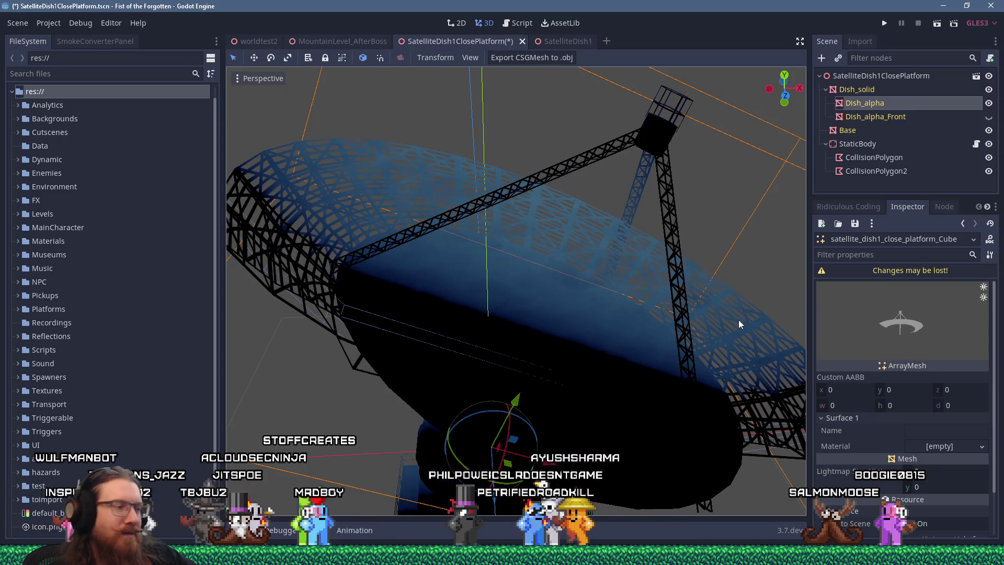
Step: Open e:\programs\godot via Win+R and launch Godot_v4.6-stable_win64.exe
{"action": "key", "text": "super+r"}
{"action": "type", "text": "e:\\p"}
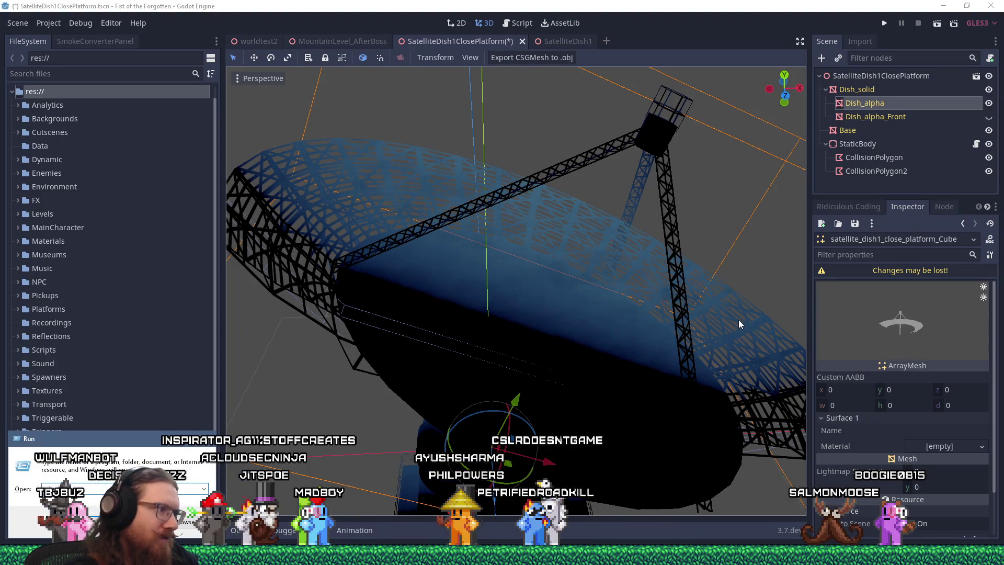
{"action": "type", "text": "rograms\\godot\\"}
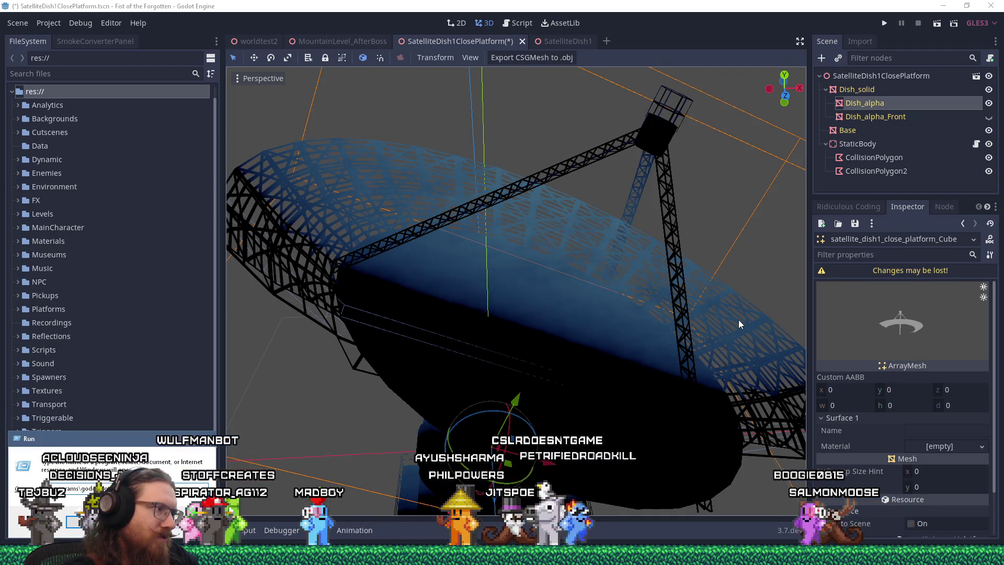
{"action": "type", "text": "g"}
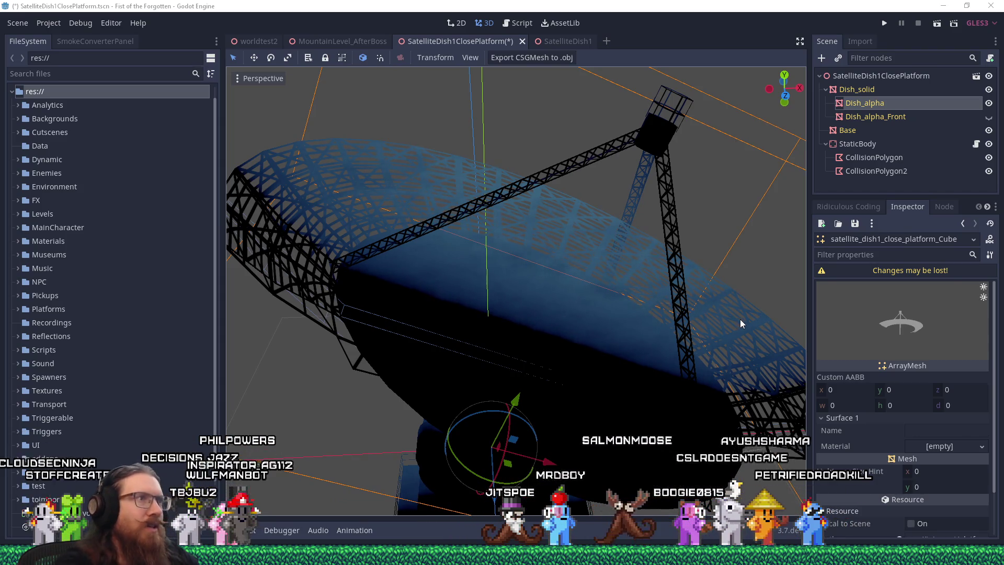
{"action": "key", "text": "Return"}
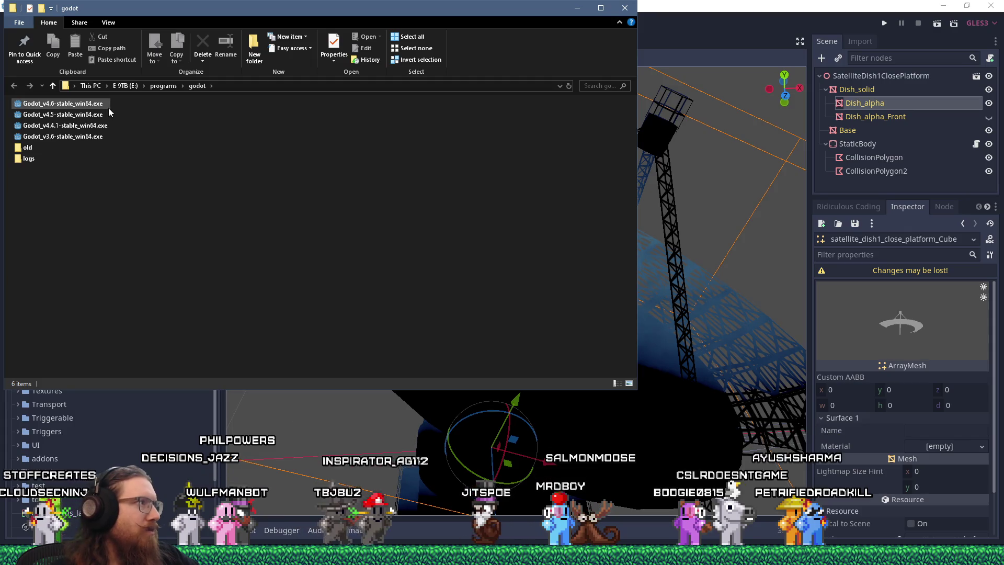
{"action": "double_click", "coordinate": [78, 104]}
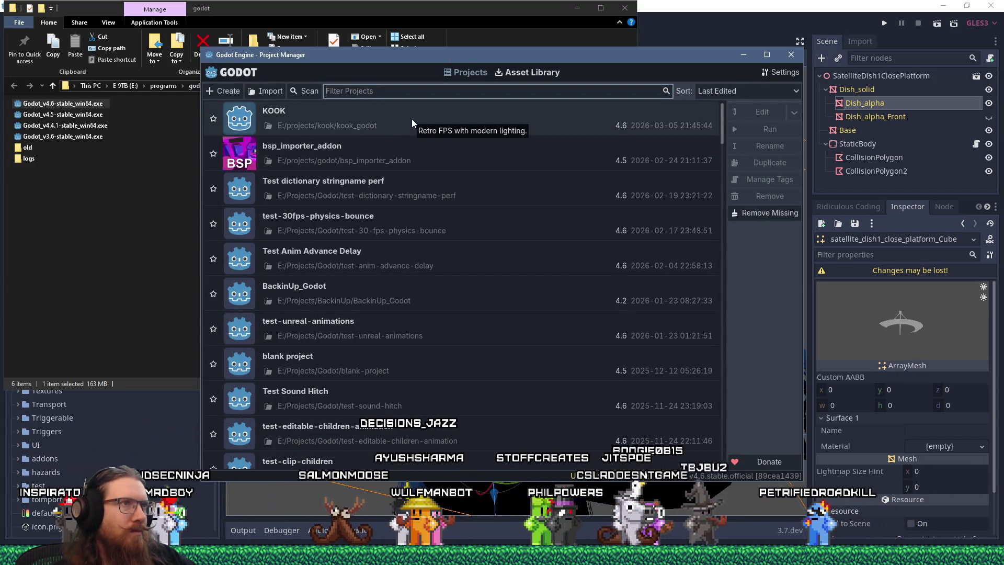
Step: Create a new project named 'Test GLTF Face order' and open it in the editor
{"action": "left_click", "coordinate": [231, 92]}
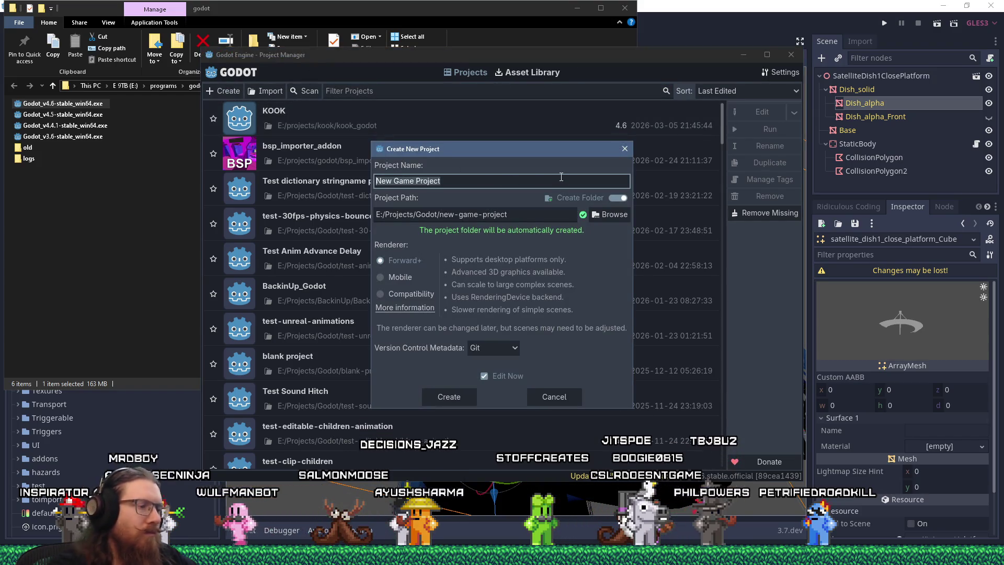
{"action": "type", "text": "Test GLTF al"}
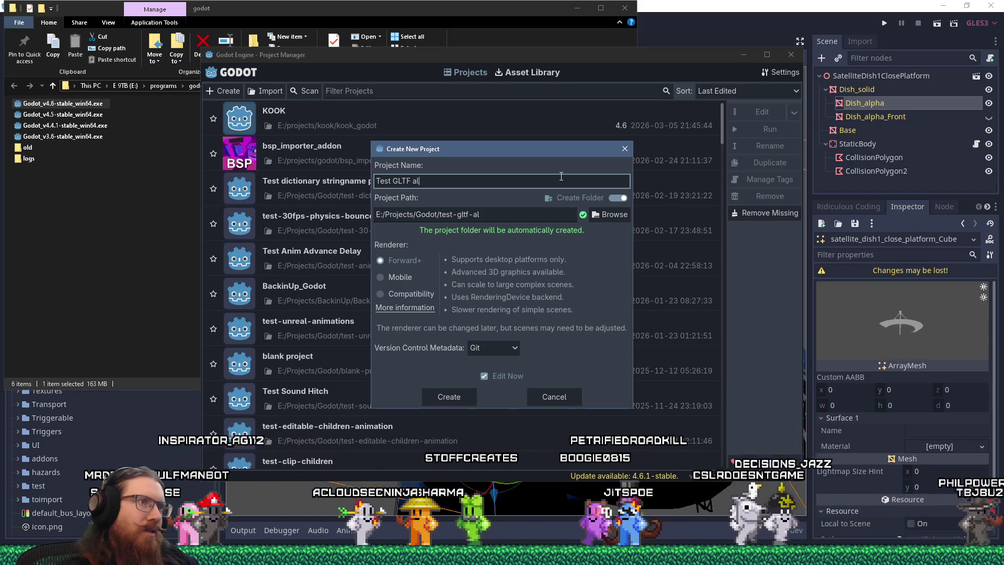
{"action": "key", "text": "BackSpace"}
{"action": "key", "text": "BackSpace"}
{"action": "type", "text": "Face order"}
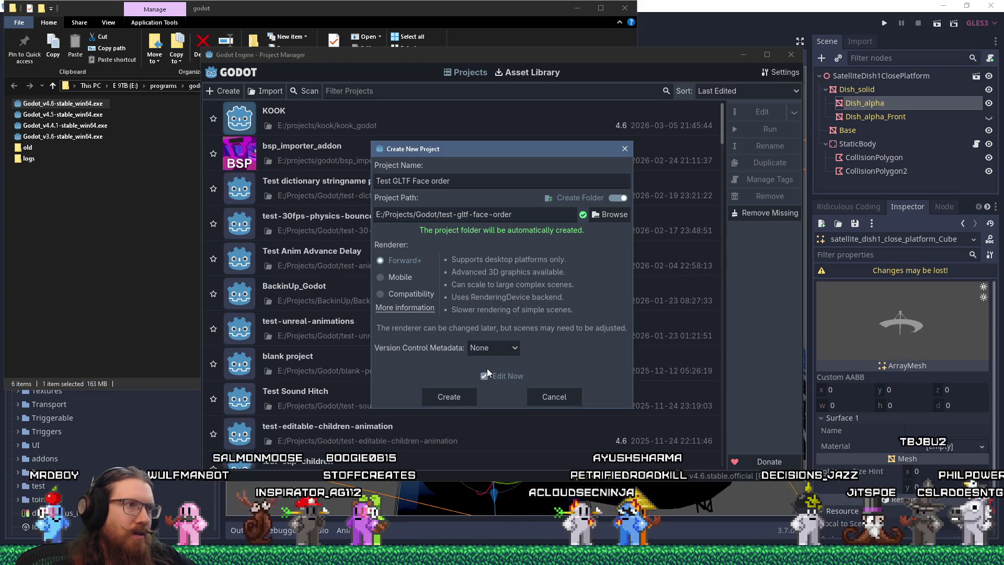
{"action": "left_click", "coordinate": [453, 403]}
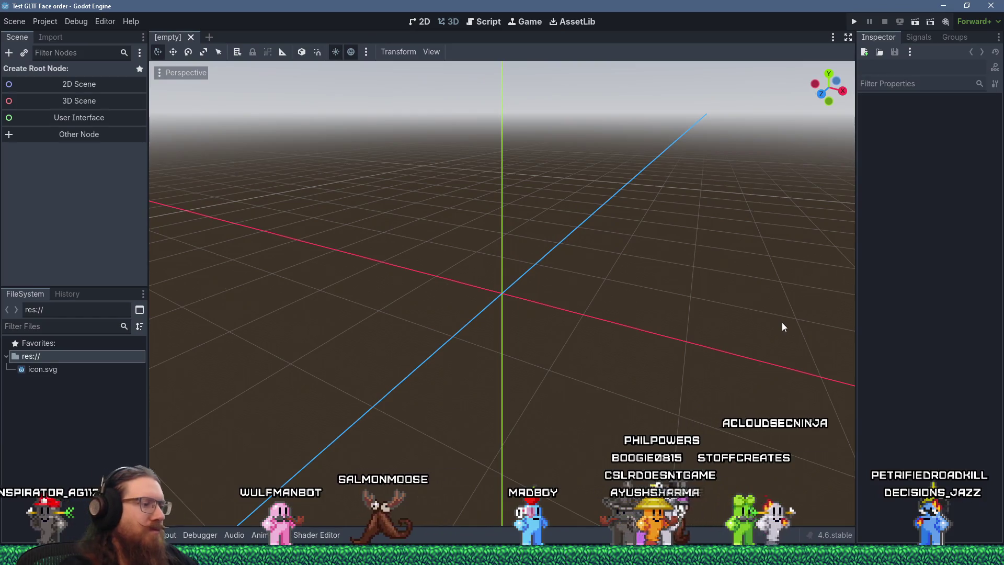
Step: Open the platforms import folder via Win+R and move its window beside Godot
{"action": "key", "text": "super+r"}
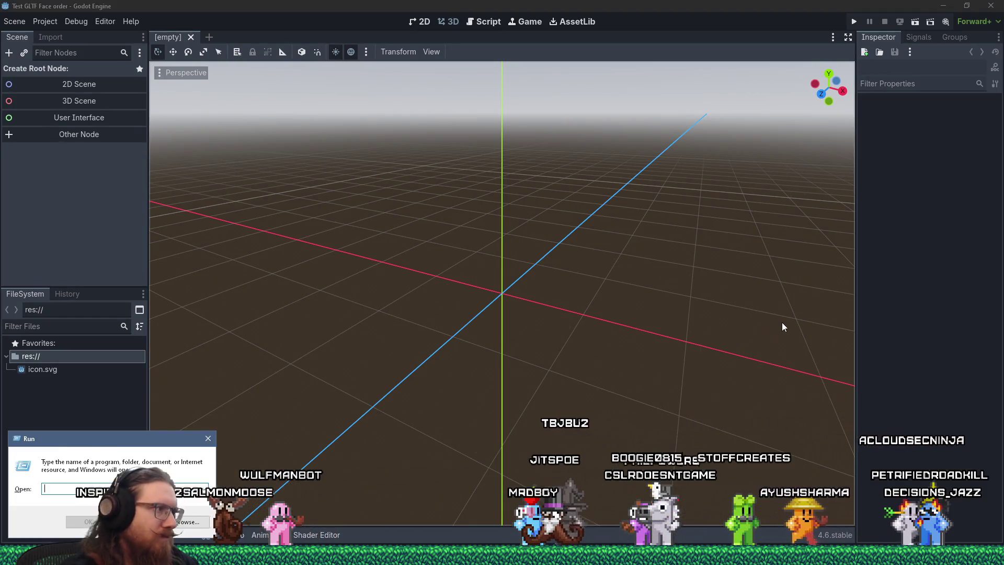
{"action": "type", "text": "e:\\project"}
{"action": "type", "text": "s\fotf\fo"}
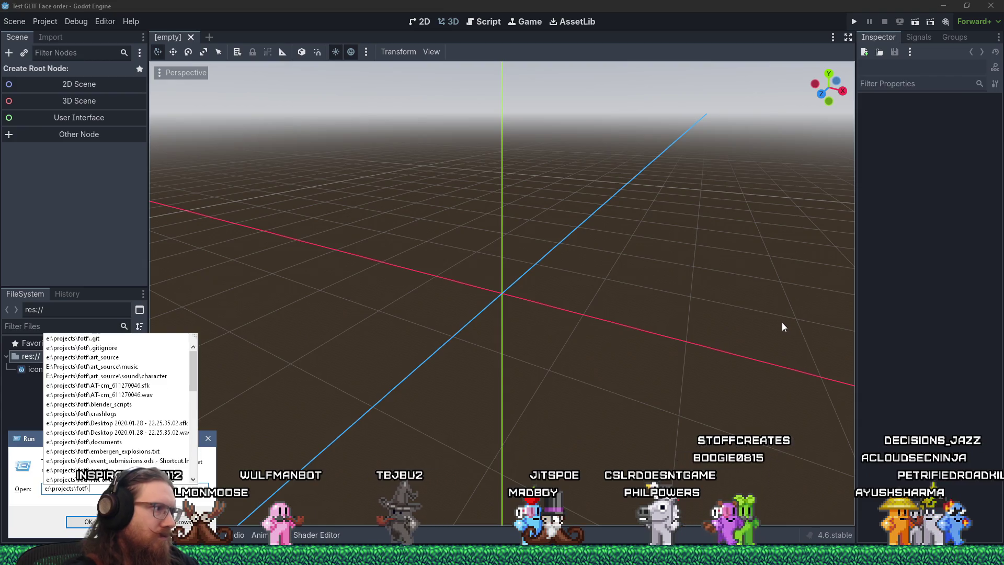
{"action": "type", "text": "tf_g"}
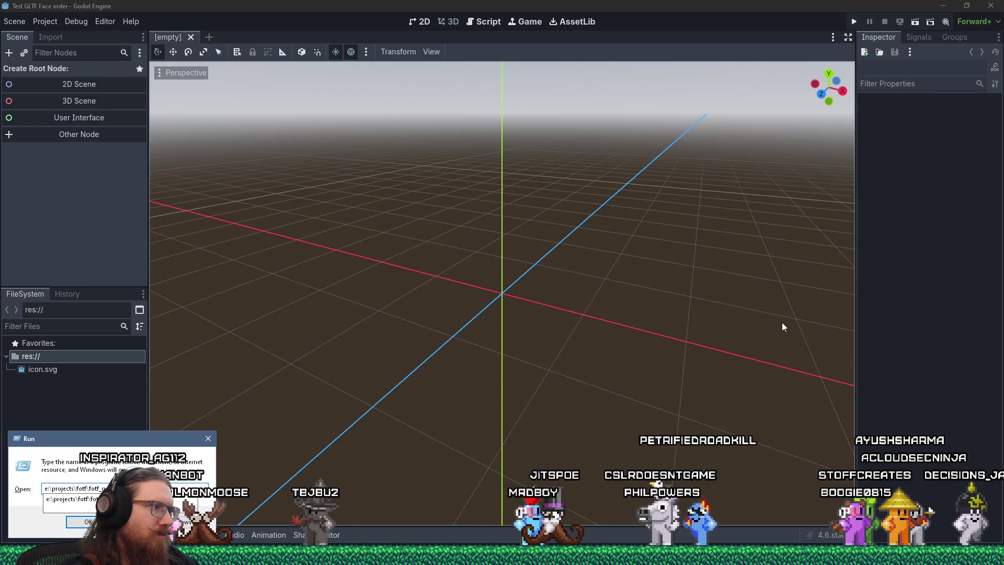
{"action": "key", "text": "Down"}
{"action": "key", "text": "Return"}
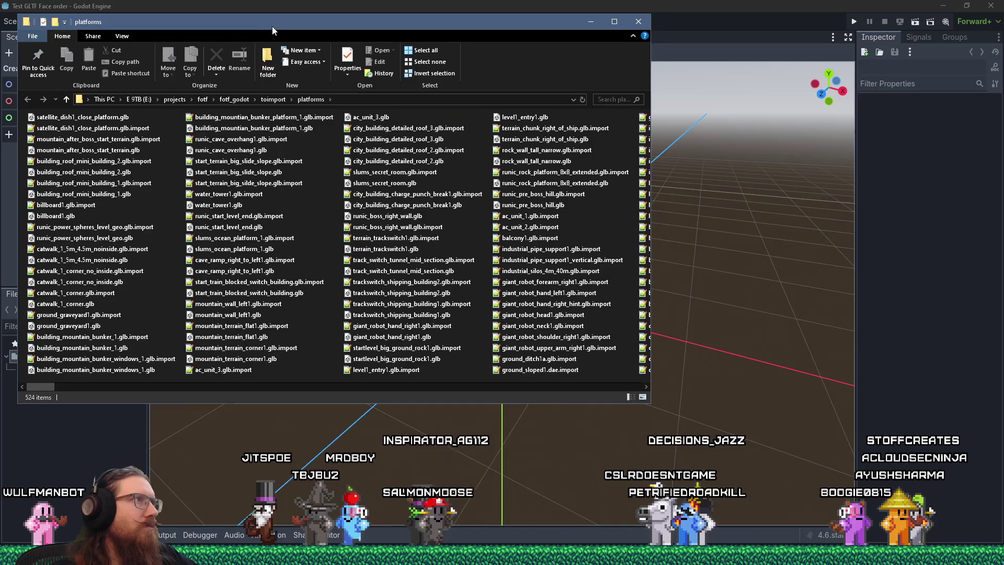
{"action": "left_click_drag", "start_coordinate": [272, 30], "coordinate": [534, 61]}
Step: Drag satellite_dish1_close_platform.glb into Godot's res:// folder and select it
{"action": "left_click", "coordinate": [352, 148]}
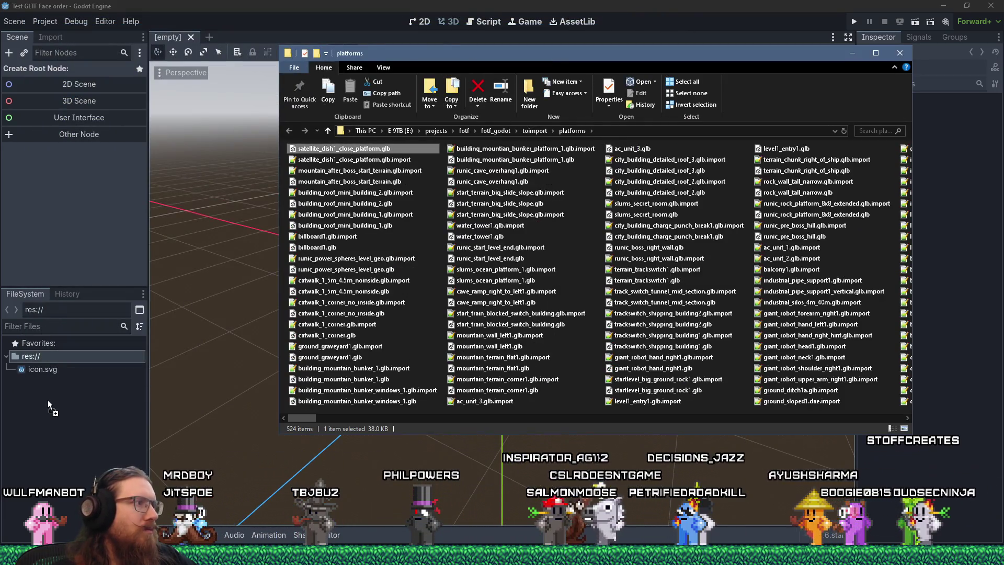
{"action": "left_click_drag", "start_coordinate": [48, 401], "coordinate": [49, 401]}
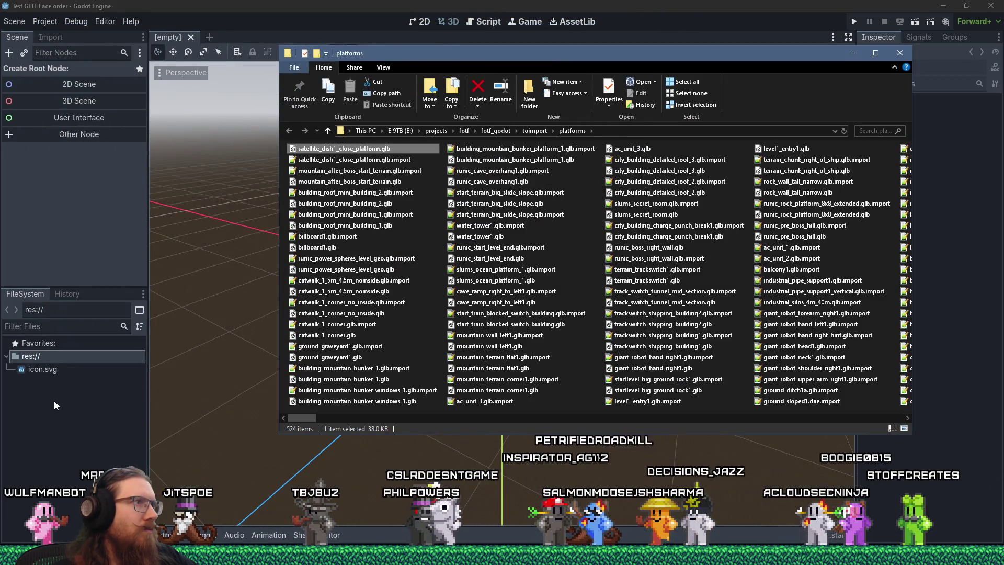
{"action": "left_click", "coordinate": [74, 383]}
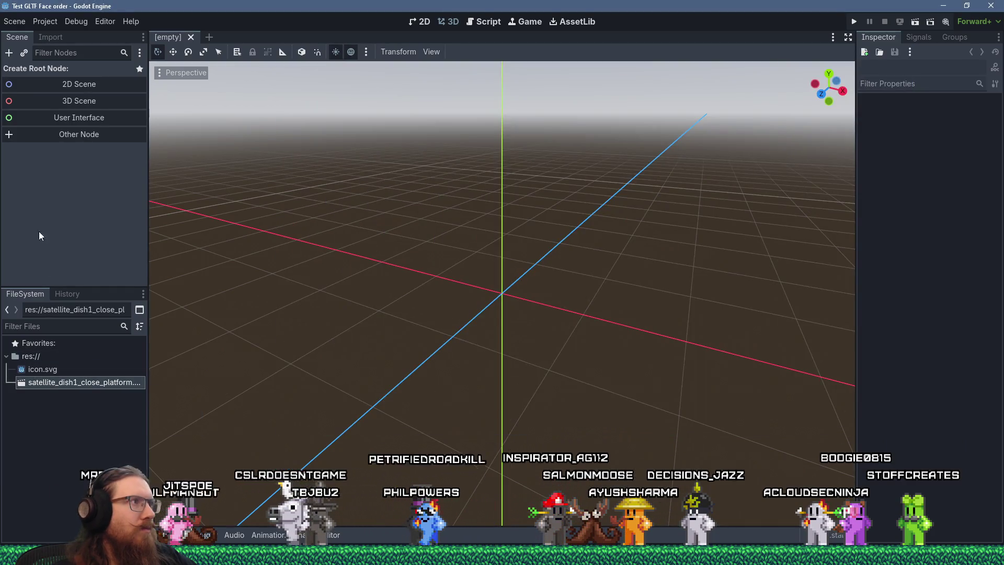
Step: Create a new inherited scene from the satellite dish glb
{"action": "right_click", "coordinate": [90, 385]}
{"action": "left_click", "coordinate": [152, 263]}
{"action": "scroll", "coordinate": [315, 309], "scroll_direction": "down", "scroll_amount": 10}
{"action": "scroll", "coordinate": [441, 330], "scroll_direction": "down", "scroll_amount": 10}
{"action": "scroll", "coordinate": [443, 314], "scroll_direction": "up", "scroll_amount": 6}
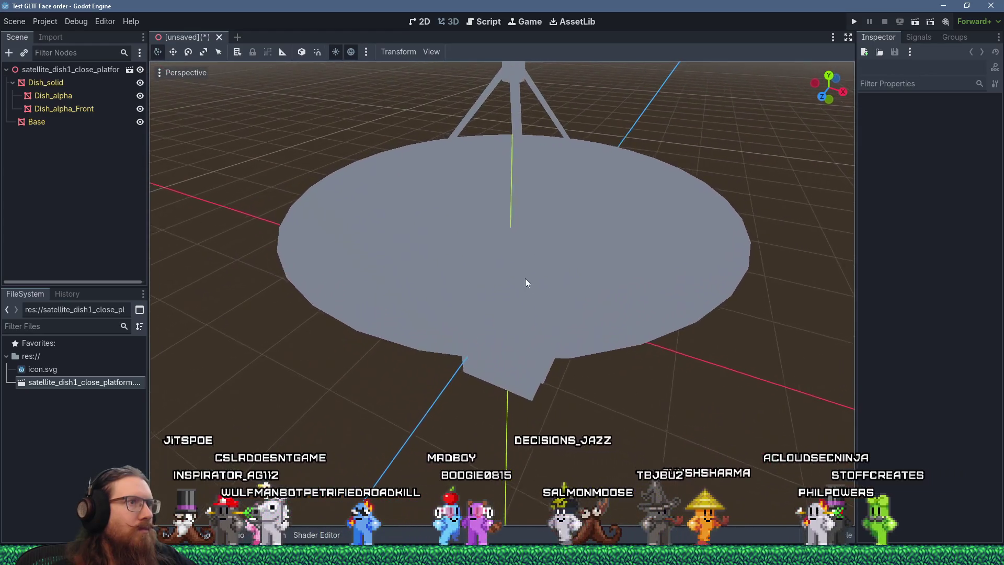
{"action": "scroll", "coordinate": [525, 279], "scroll_direction": "up", "scroll_amount": 4}
Step: Select Dish_solid and expand its surface material override, mesh and skeleton properties
{"action": "left_click", "coordinate": [572, 302]}
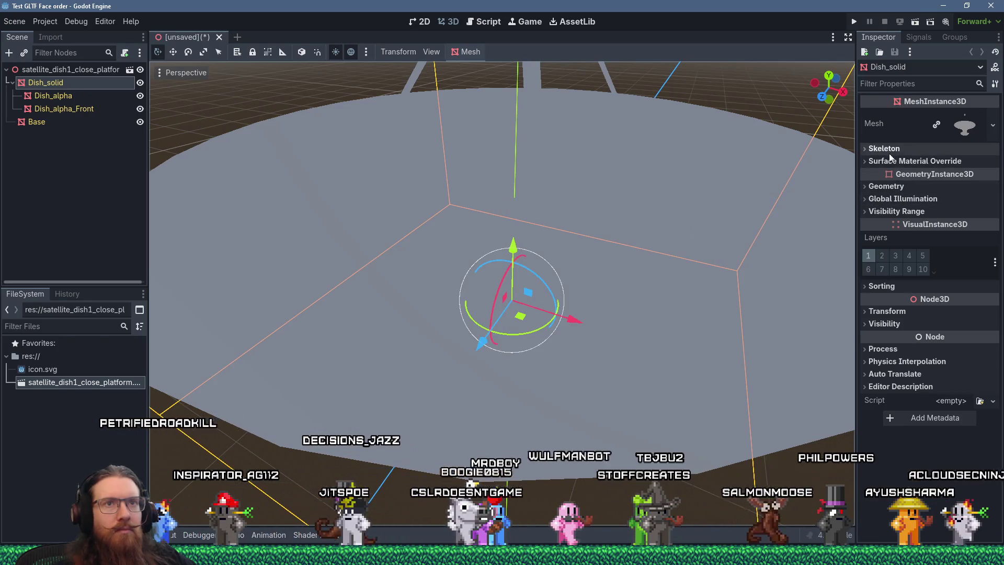
{"action": "left_click", "coordinate": [865, 162]}
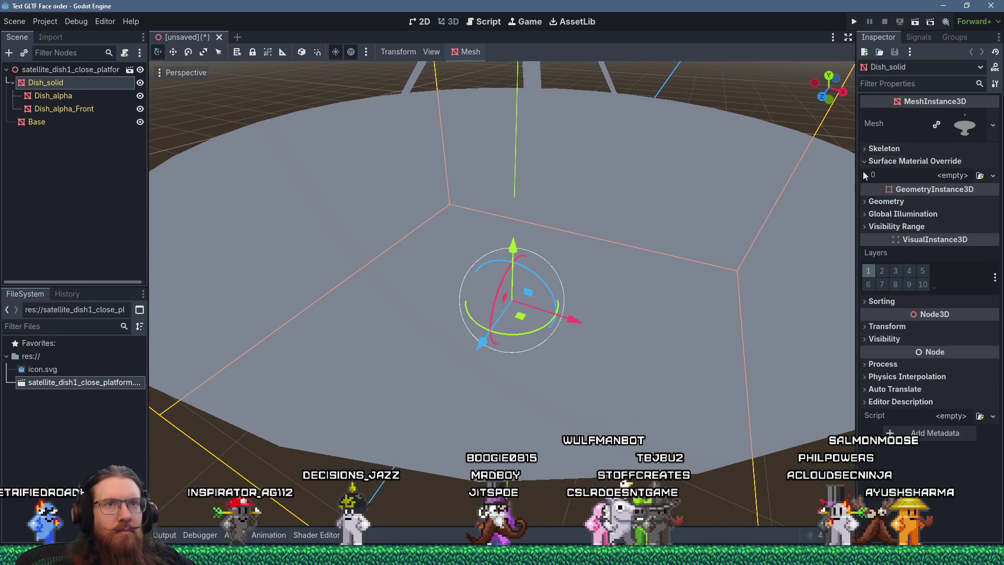
{"action": "left_click", "coordinate": [955, 126]}
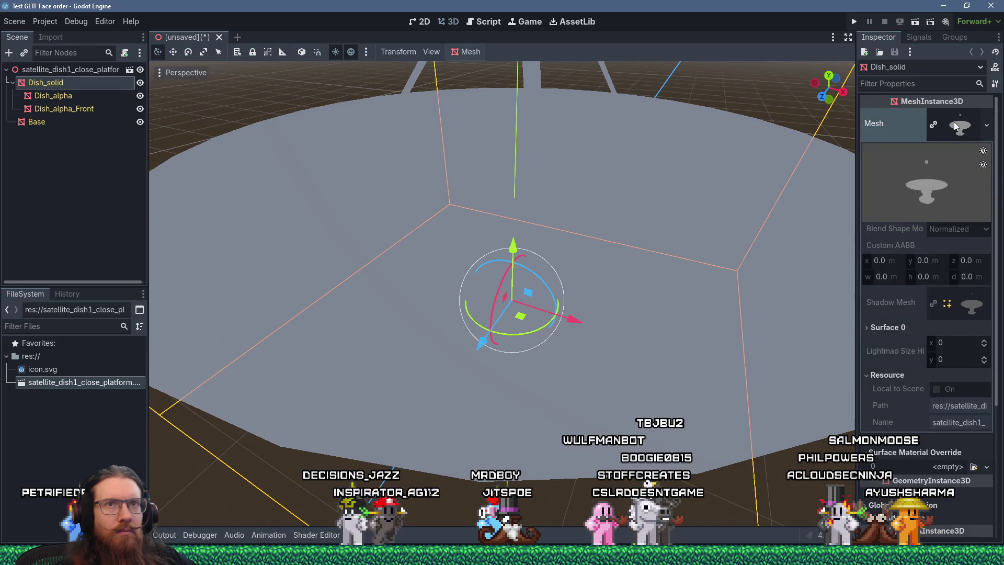
{"action": "scroll", "coordinate": [894, 321], "scroll_direction": "down", "scroll_amount": 5}
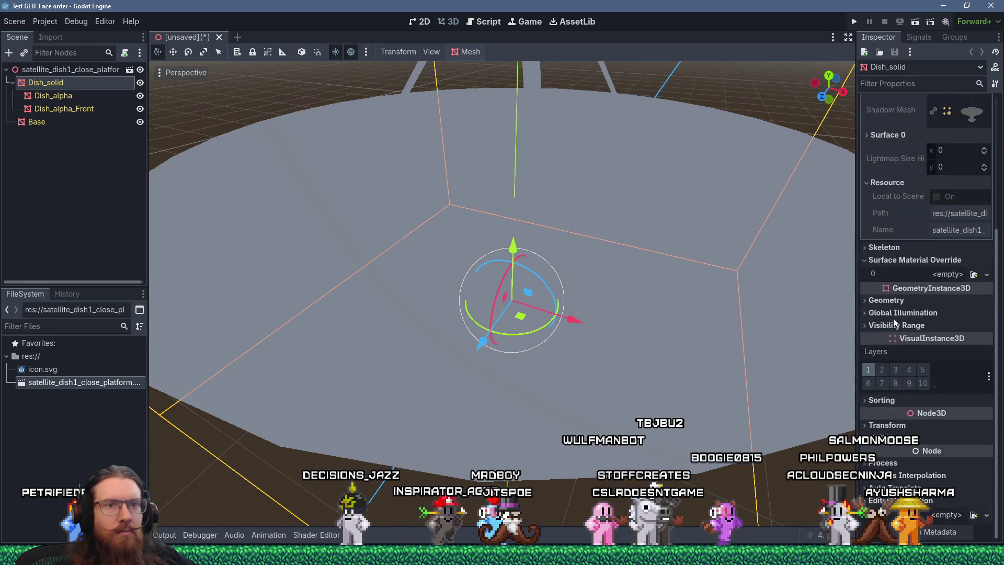
{"action": "scroll", "coordinate": [865, 262], "scroll_direction": "up", "scroll_amount": 1}
{"action": "left_click", "coordinate": [865, 265]}
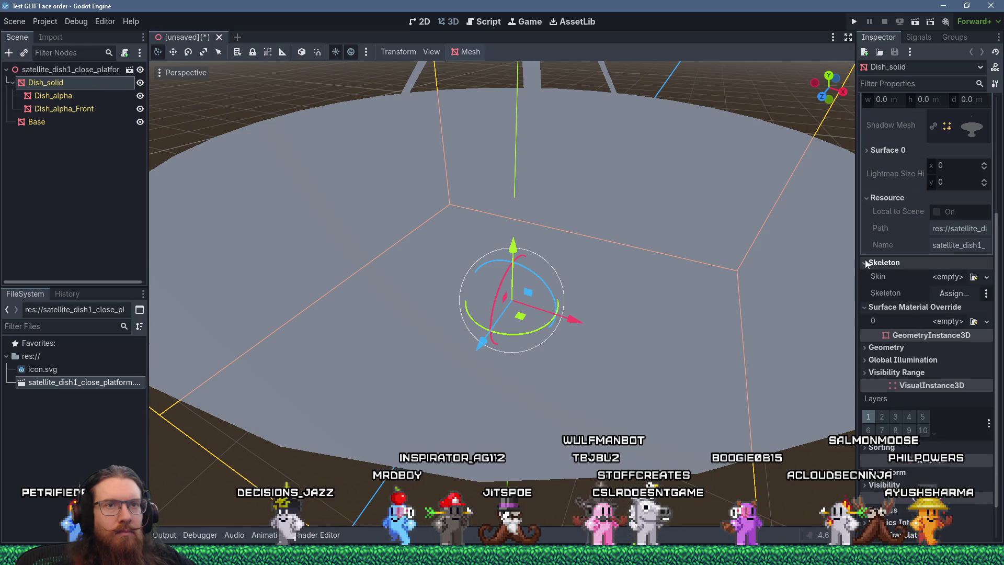
Step: Select Dish_alpha and expand its geometry properties
{"action": "left_click", "coordinate": [68, 96]}
{"action": "scroll", "coordinate": [785, 278], "scroll_direction": "down", "scroll_amount": 4}
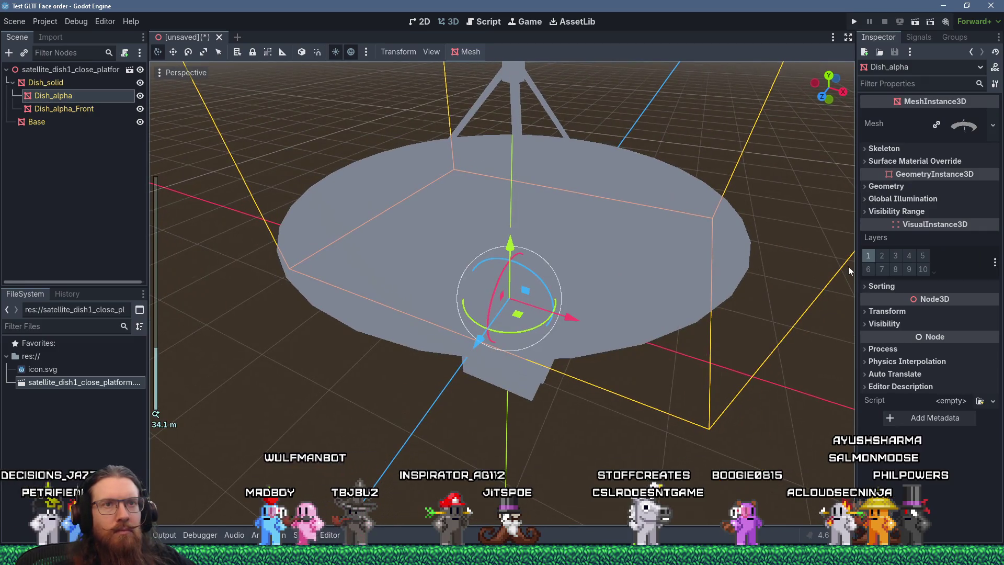
{"action": "scroll", "coordinate": [848, 268], "scroll_direction": "up", "scroll_amount": 4}
{"action": "left_click", "coordinate": [865, 187]}
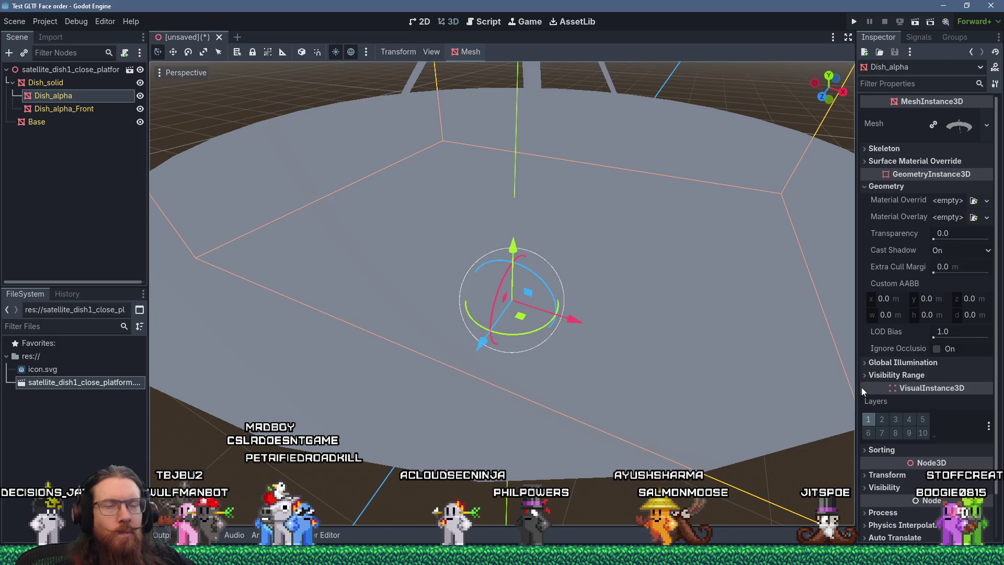
Step: Assign a new StandardMaterial3D to Dish_alpha's surface material override slot 0
{"action": "left_click", "coordinate": [864, 149]}
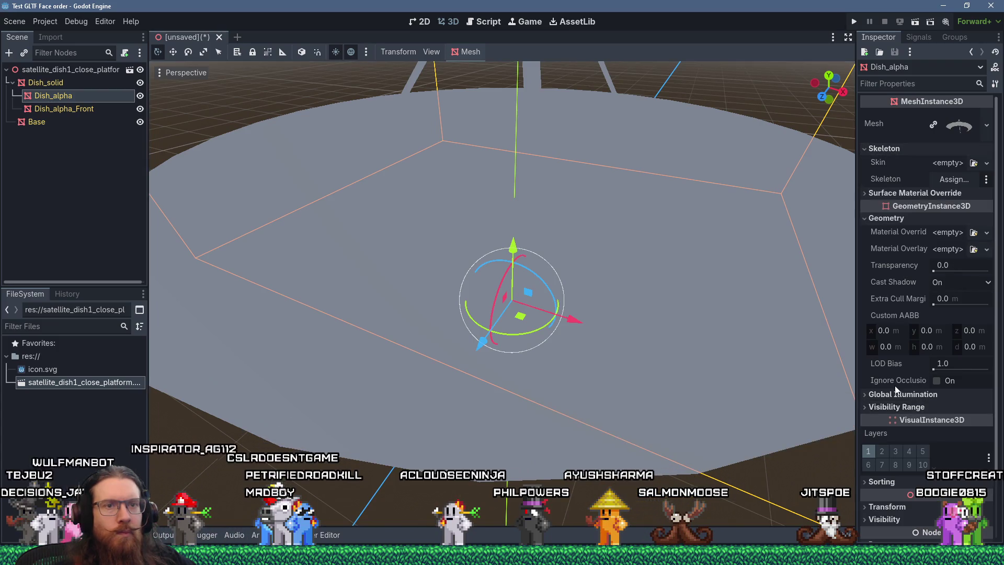
{"action": "left_click", "coordinate": [934, 195]}
{"action": "left_click", "coordinate": [954, 208]}
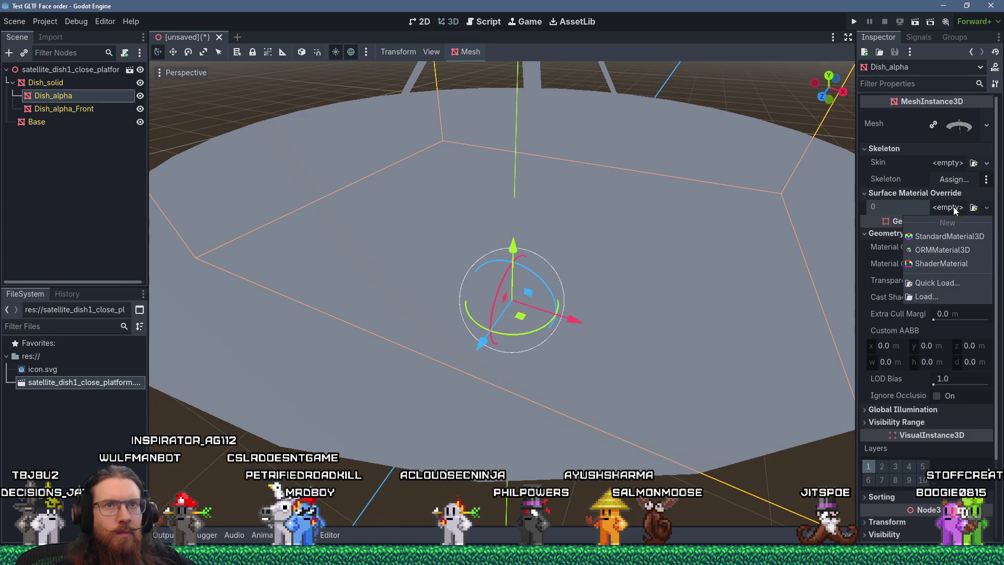
{"action": "left_click", "coordinate": [966, 237]}
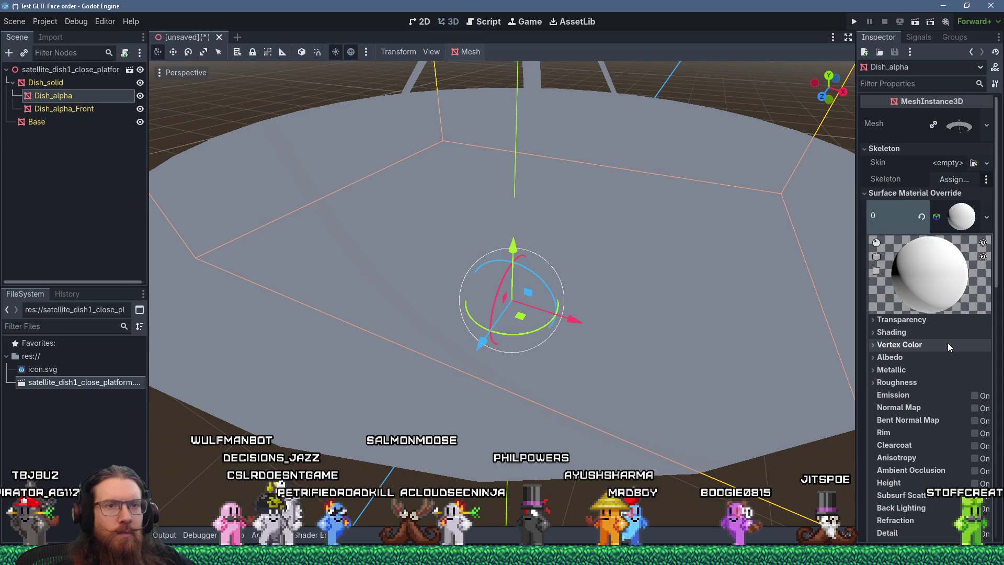
Step: Tint the material's albedo colour magenta (ff4dff) by lowering green to 77
{"action": "left_click", "coordinate": [902, 357]}
{"action": "left_click", "coordinate": [962, 371]}
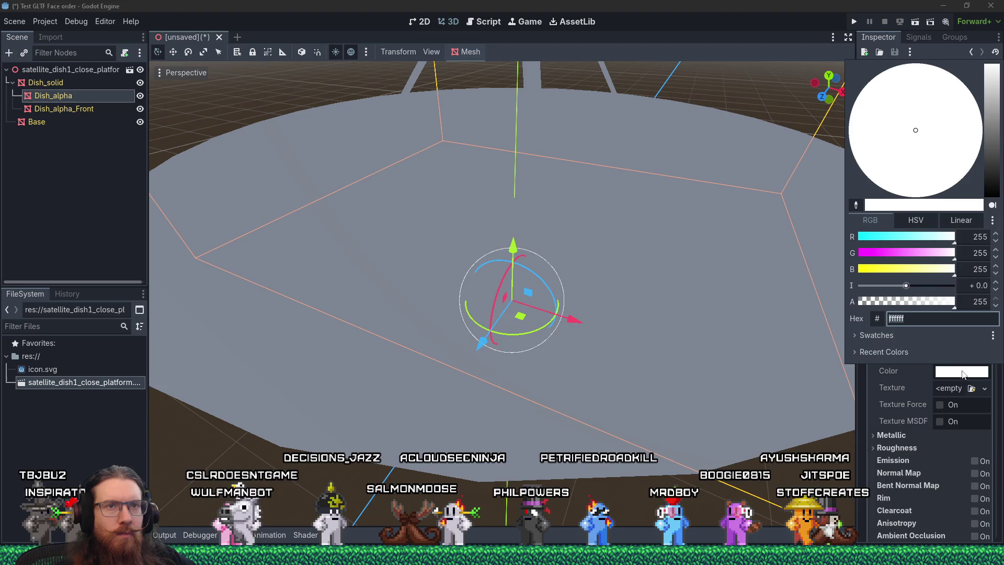
{"action": "left_click_drag", "start_coordinate": [913, 257], "coordinate": [889, 253]}
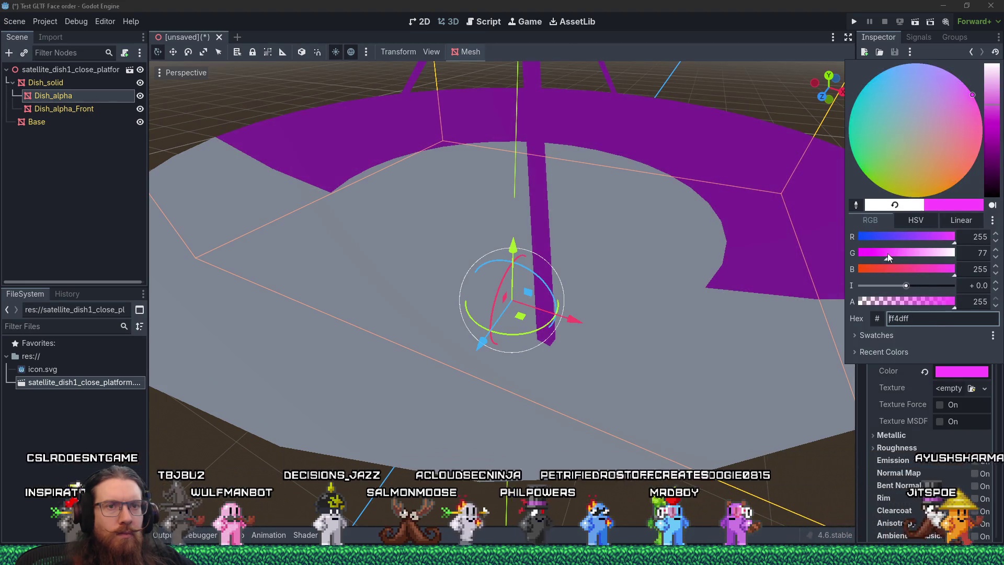
{"action": "left_click", "coordinate": [890, 391]}
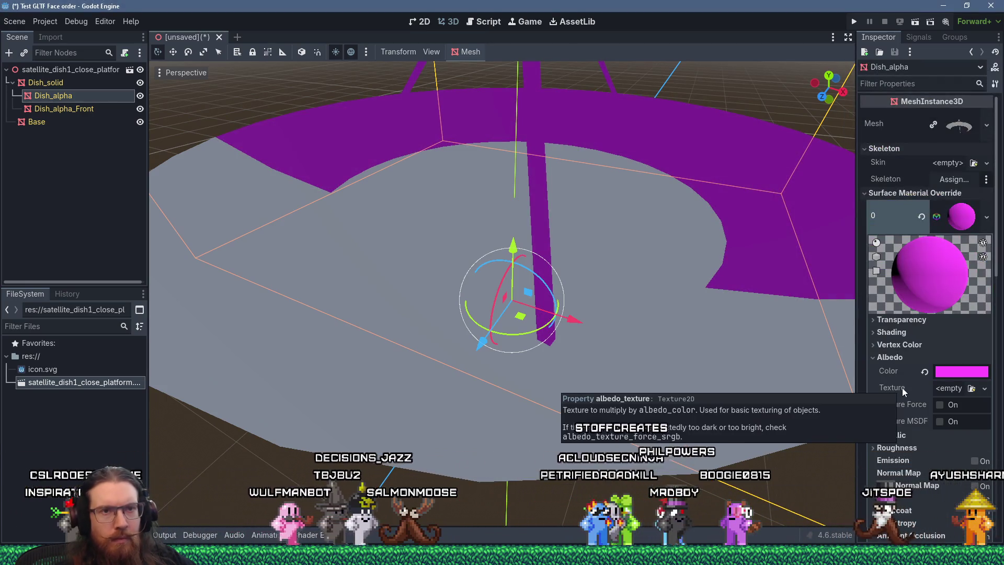
Step: Set the material's transparency mode to Alpha and orbit to view the dish
{"action": "left_click", "coordinate": [902, 320]}
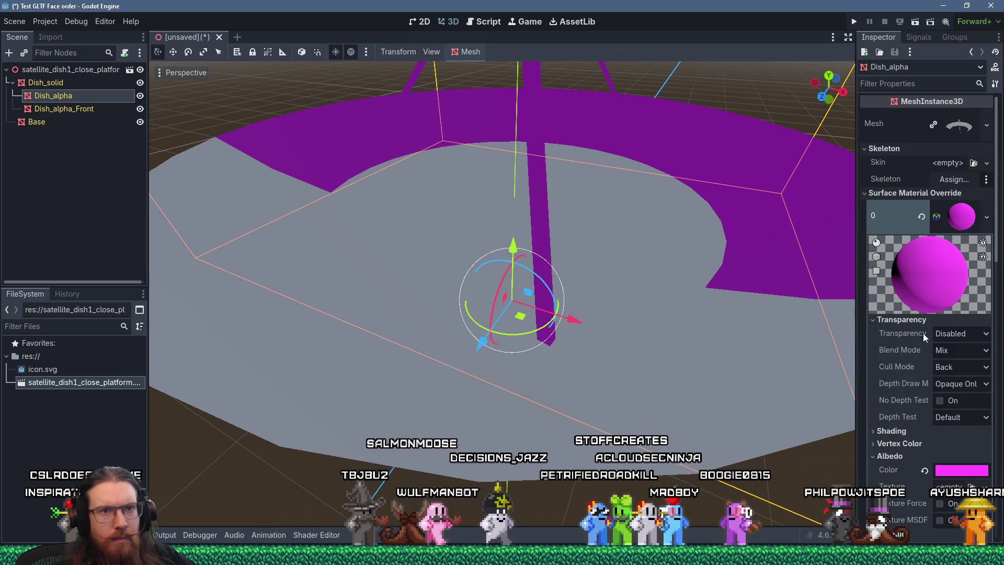
{"action": "left_click", "coordinate": [950, 334]}
{"action": "left_click", "coordinate": [950, 363]}
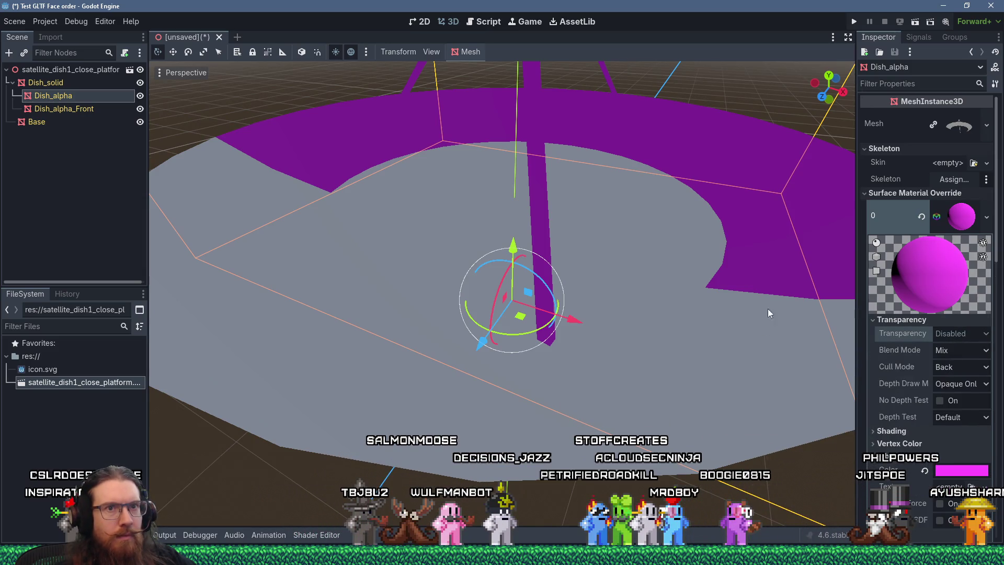
{"action": "mouse_move", "coordinate": [723, 250]}
{"action": "middle_mouse_down"}
{"action": "mouse_move", "coordinate": [677, 258]}
{"action": "mouse_move", "coordinate": [646, 287]}
{"action": "mouse_move", "coordinate": [674, 278]}
{"action": "middle_mouse_up"}
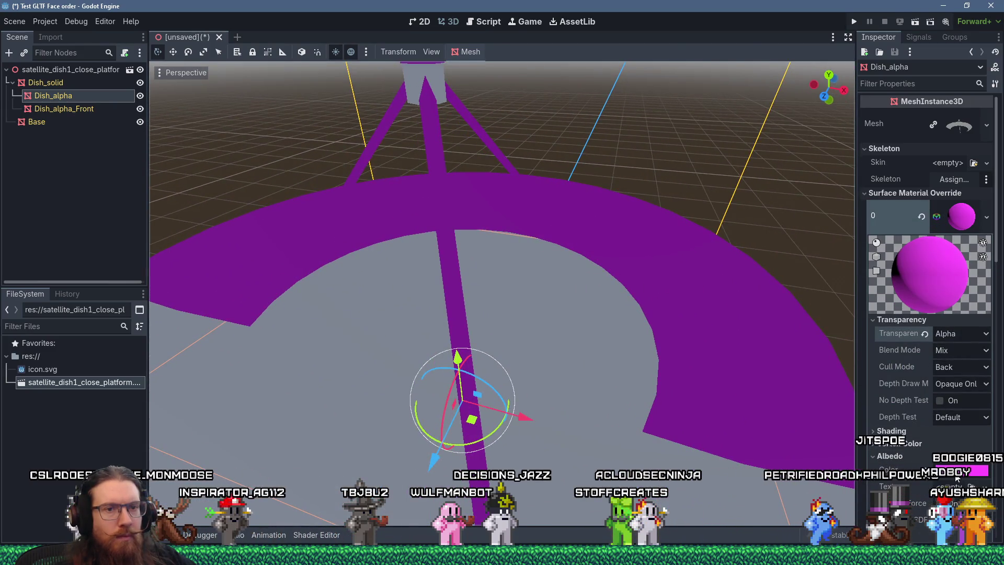
Step: Lower the dish albedo colour's alpha to about 66 to make it translucent
{"action": "left_click", "coordinate": [954, 470]}
{"action": "left_click", "coordinate": [886, 400]}
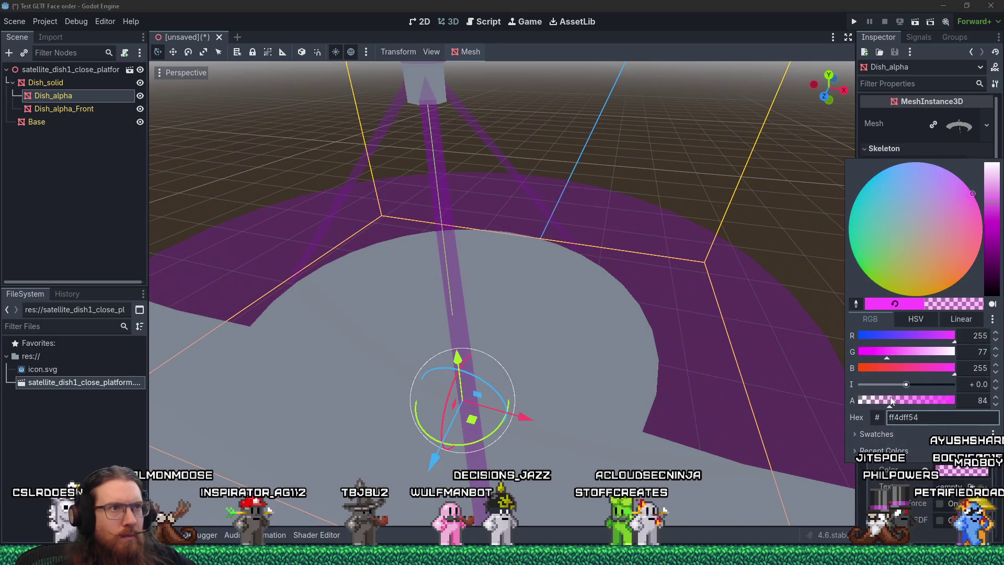
{"action": "left_click_drag", "start_coordinate": [889, 399], "coordinate": [884, 399]}
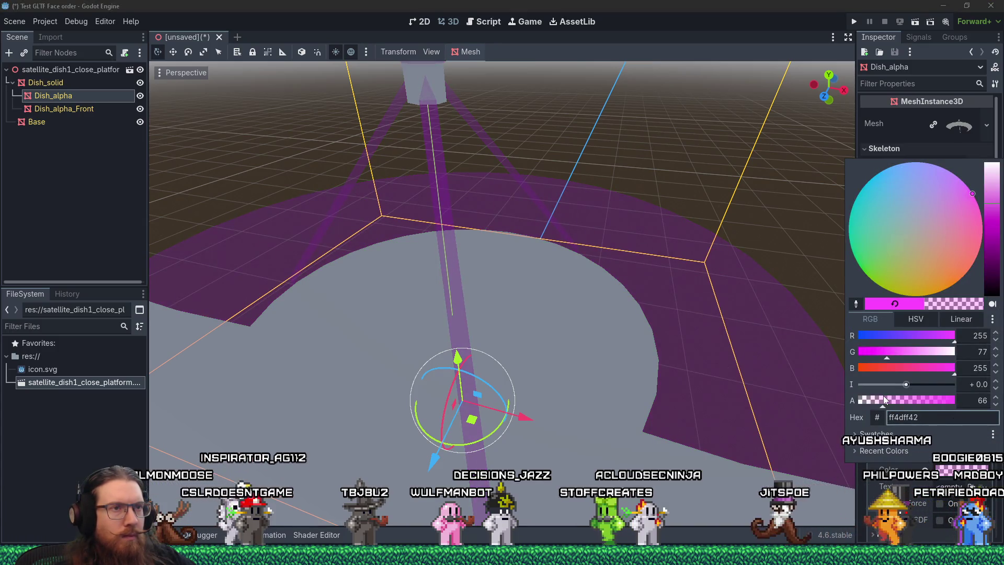
Step: Orbit to inspect the translucent dish, then enter the fotf project path in Run
{"action": "mouse_move", "coordinate": [810, 392]}
{"action": "middle_mouse_down"}
{"action": "mouse_move", "coordinate": [650, 324]}
{"action": "mouse_move", "coordinate": [635, 327]}
{"action": "mouse_move", "coordinate": [630, 356]}
{"action": "mouse_move", "coordinate": [652, 310]}
{"action": "mouse_move", "coordinate": [705, 313]}
{"action": "mouse_move", "coordinate": [768, 343]}
{"action": "mouse_move", "coordinate": [769, 402]}
{"action": "mouse_move", "coordinate": [683, 396]}
{"action": "mouse_move", "coordinate": [576, 343]}
{"action": "mouse_move", "coordinate": [542, 293]}
{"action": "mouse_move", "coordinate": [570, 304]}
{"action": "mouse_move", "coordinate": [619, 297]}
{"action": "mouse_move", "coordinate": [646, 318]}
{"action": "mouse_move", "coordinate": [658, 378]}
{"action": "mouse_move", "coordinate": [673, 370]}
{"action": "mouse_move", "coordinate": [721, 386]}
{"action": "mouse_move", "coordinate": [670, 394]}
{"action": "mouse_move", "coordinate": [723, 381]}
{"action": "middle_mouse_up"}
{"action": "scroll", "coordinate": [629, 356], "scroll_direction": "up", "scroll_amount": 3}
{"action": "scroll", "coordinate": [542, 293], "scroll_direction": "down", "scroll_amount": 3}
{"action": "scroll", "coordinate": [620, 297], "scroll_direction": "up", "scroll_amount": 5}
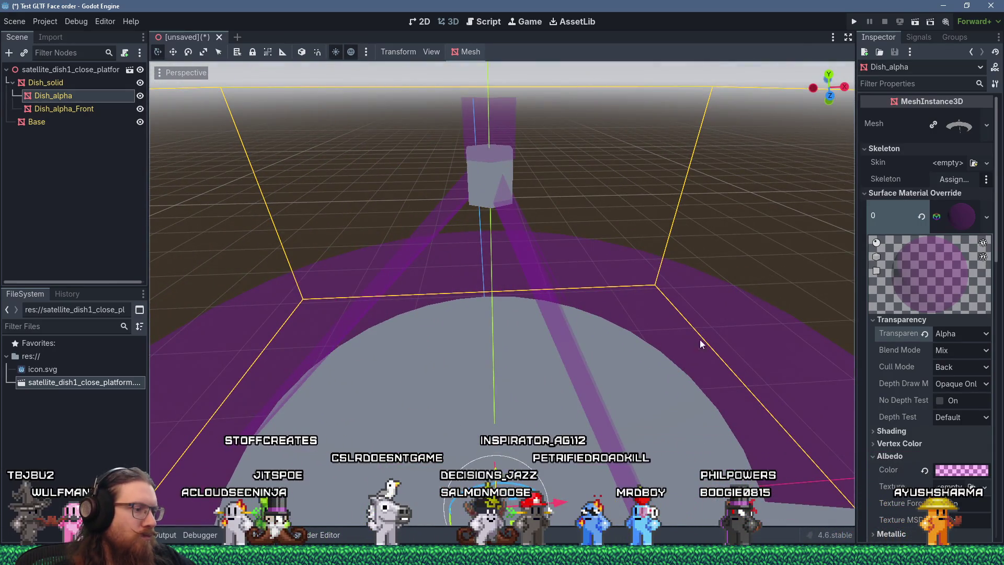
{"action": "middle_click_drag", "start_coordinate": [650, 316], "coordinate": [602, 315]}
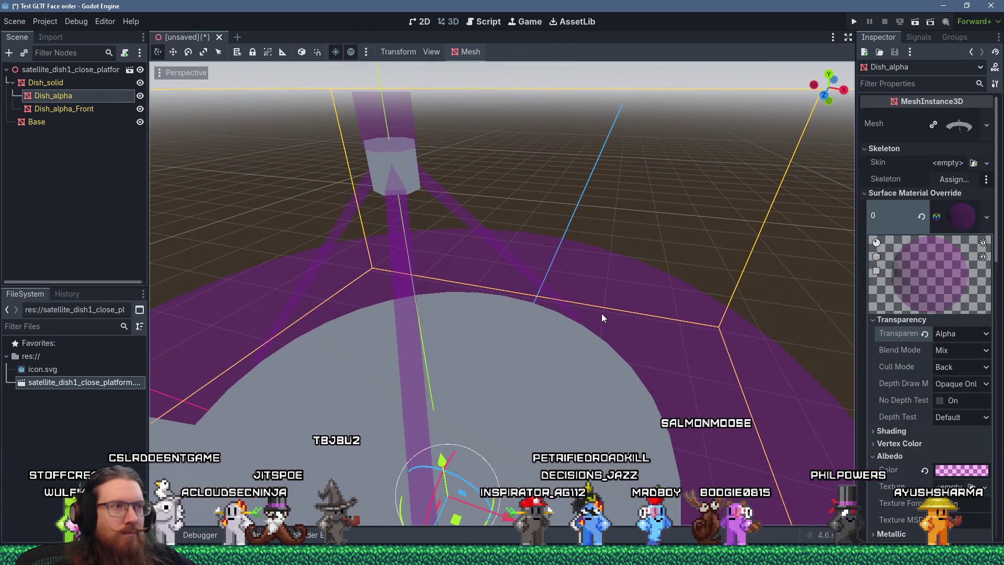
{"action": "scroll", "coordinate": [602, 314], "scroll_direction": "down", "scroll_amount": 3}
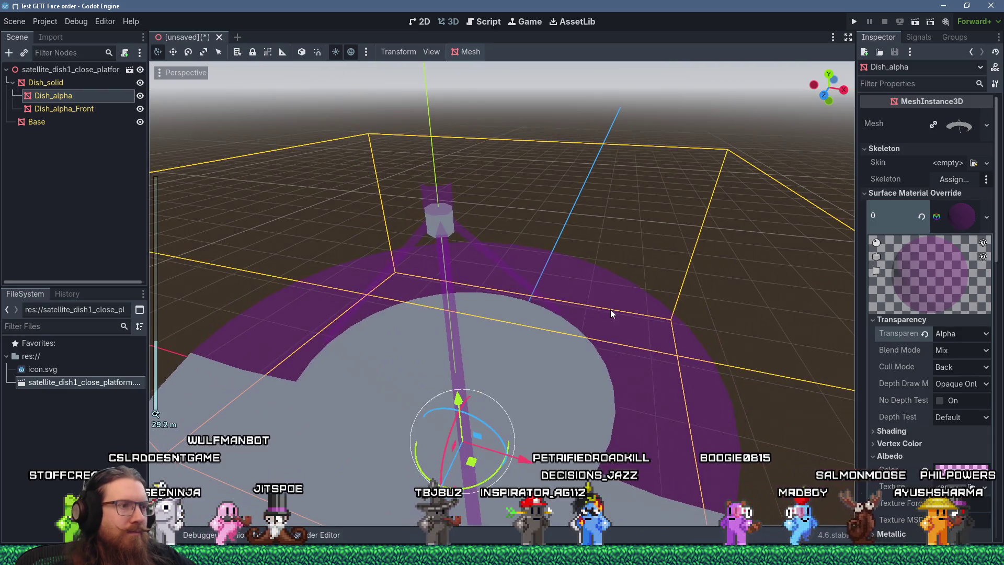
{"action": "key", "text": "super+r"}
{"action": "type", "text": "e:\\"}
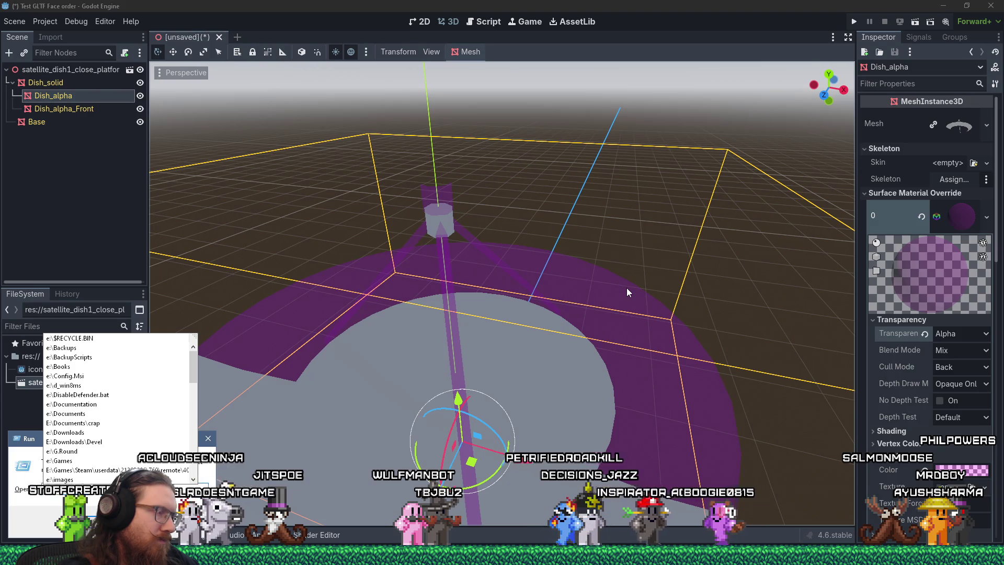
{"action": "type", "text": "Projects\fotf"}
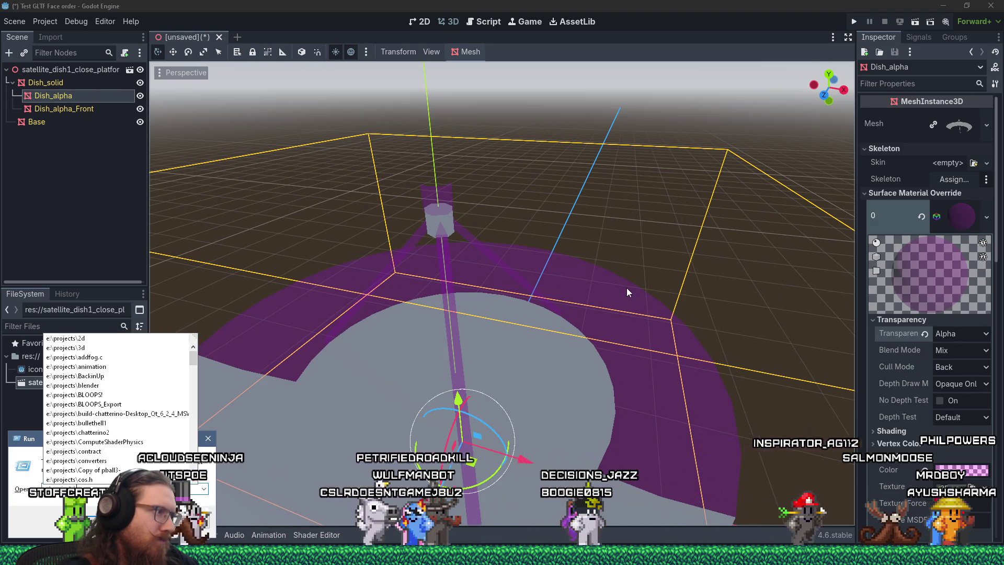
{"action": "type", "text": "\\"}
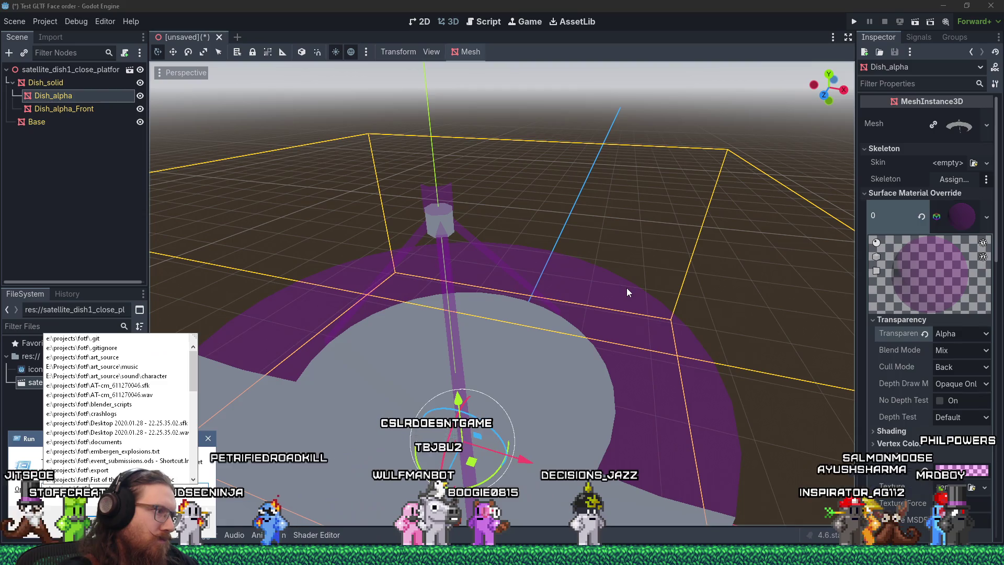
{"action": "type", "text": "Fist"}
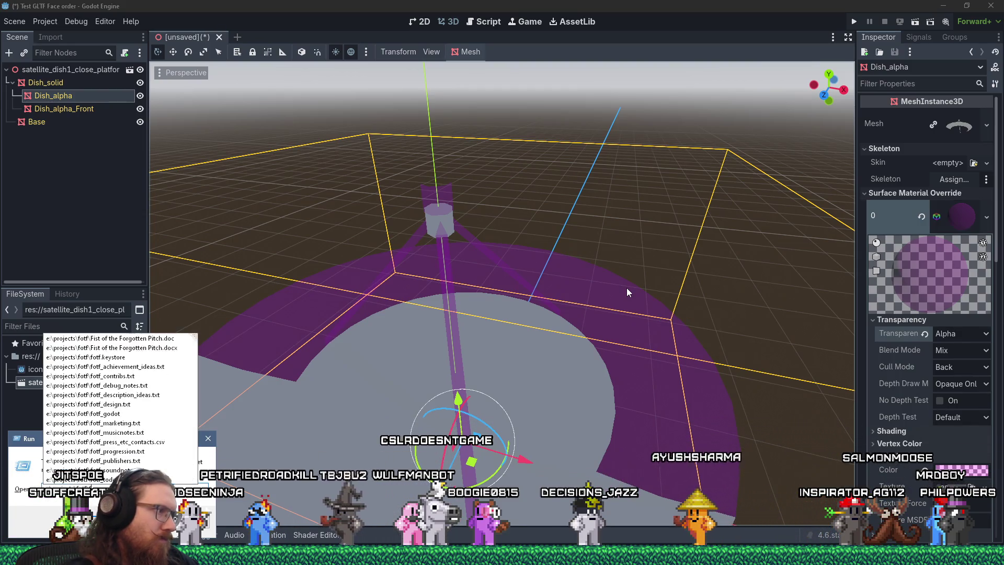
{"action": "type", "text": "\\"}
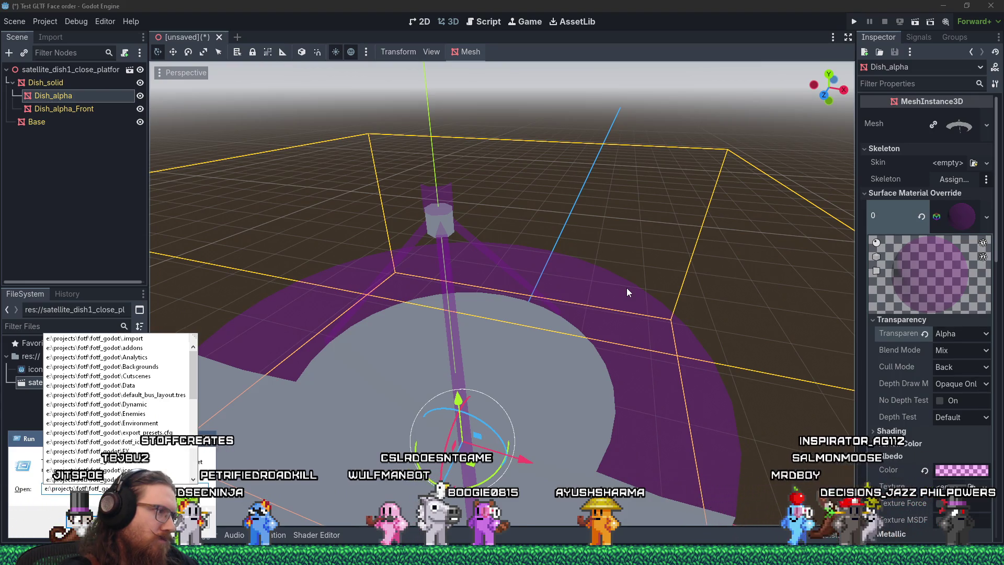
{"action": "type", "text": "Fist"}
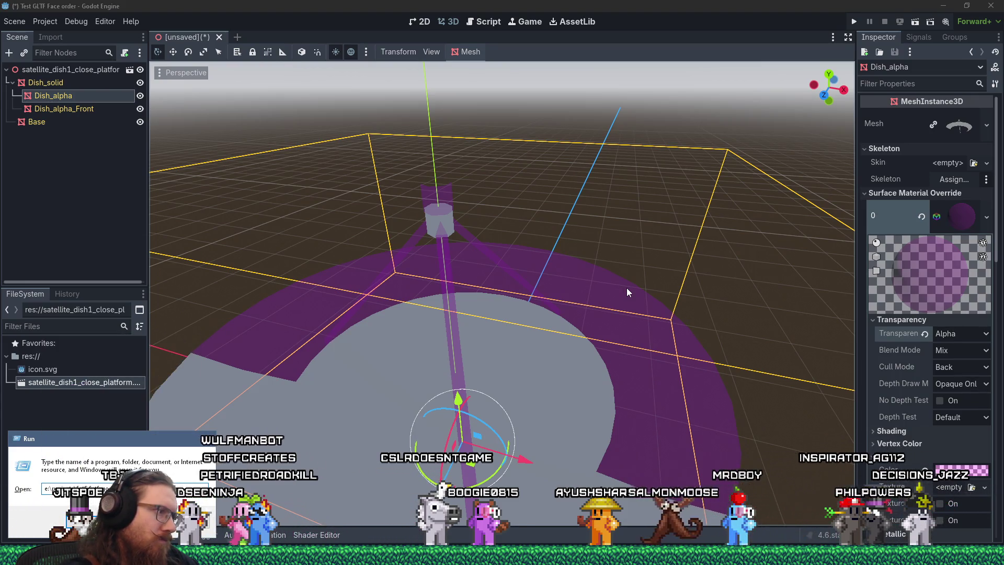
Step: Open the e:\projects\fotf\fotf_godot\textures\buildings folder in Explorer
{"action": "key", "text": "Return"}
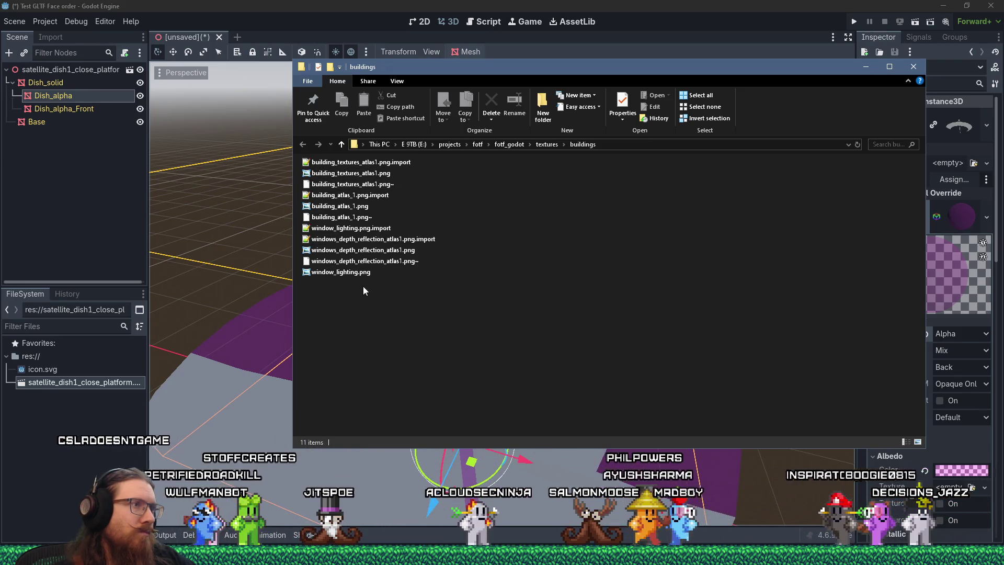
Step: Preview building_textures_atlas1.png and the other building atlas image in Photo Viewer
{"action": "left_click", "coordinate": [369, 176]}
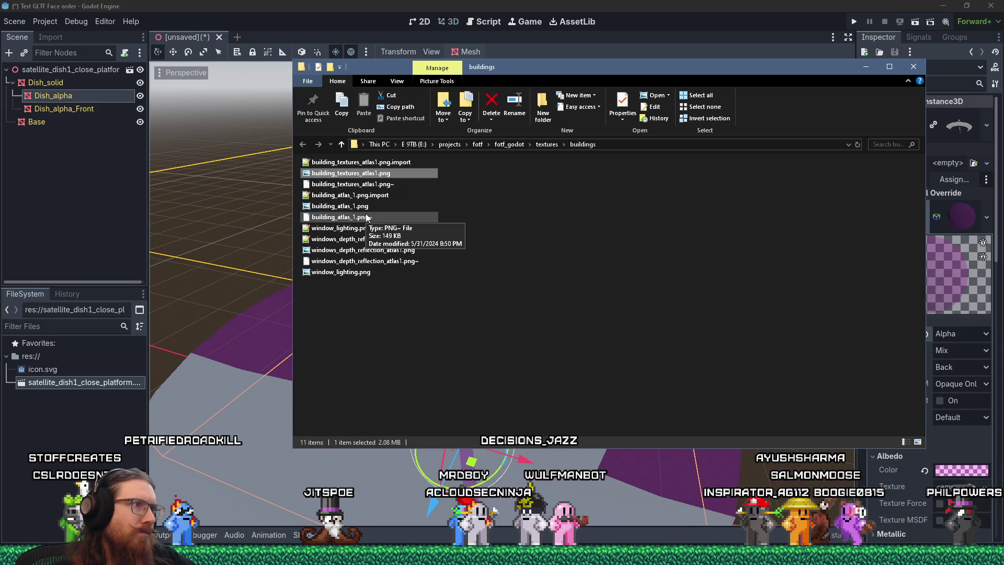
{"action": "double_click", "coordinate": [382, 174]}
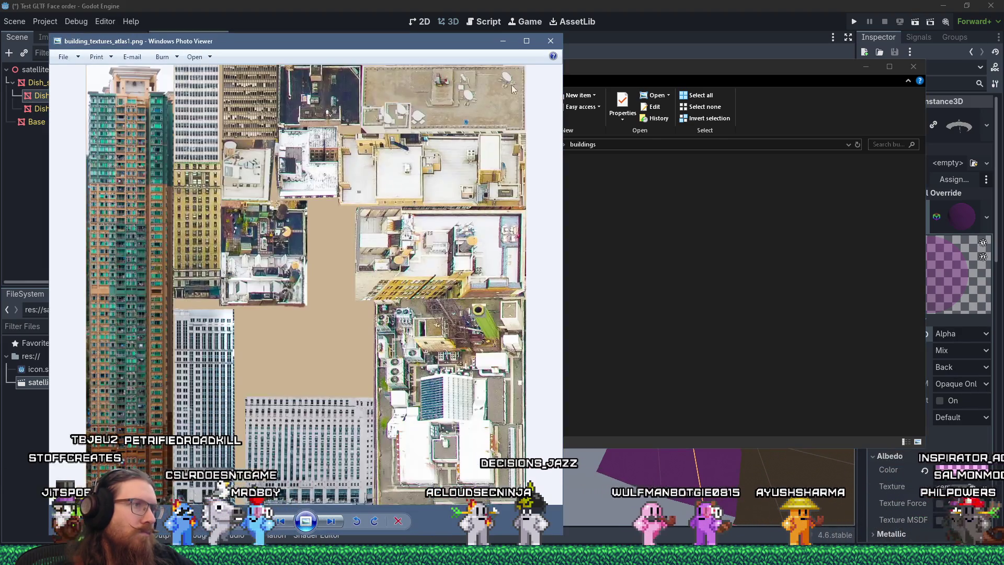
{"action": "left_click", "coordinate": [551, 41]}
{"action": "double_click", "coordinate": [365, 208]}
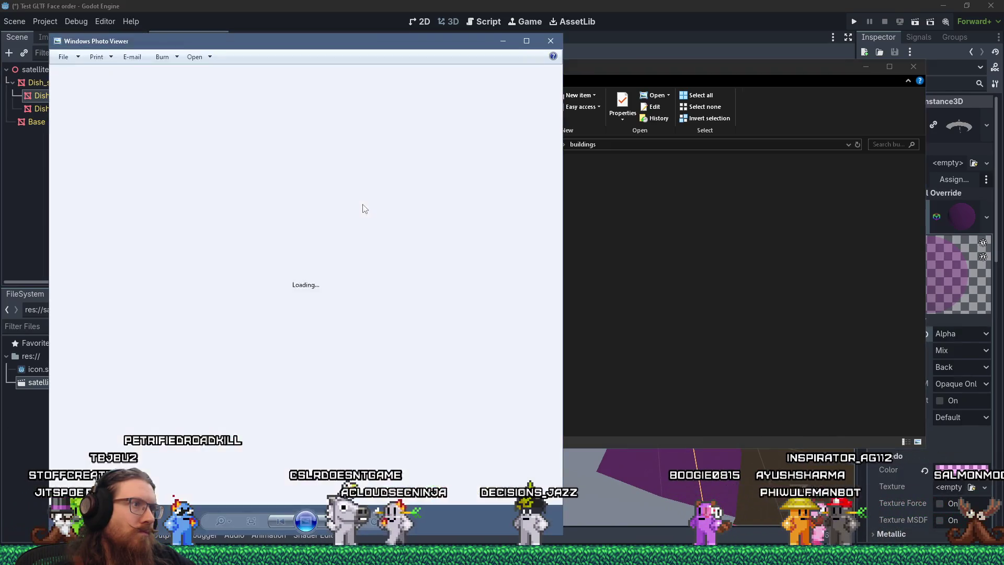
{"action": "left_click", "coordinate": [558, 42]}
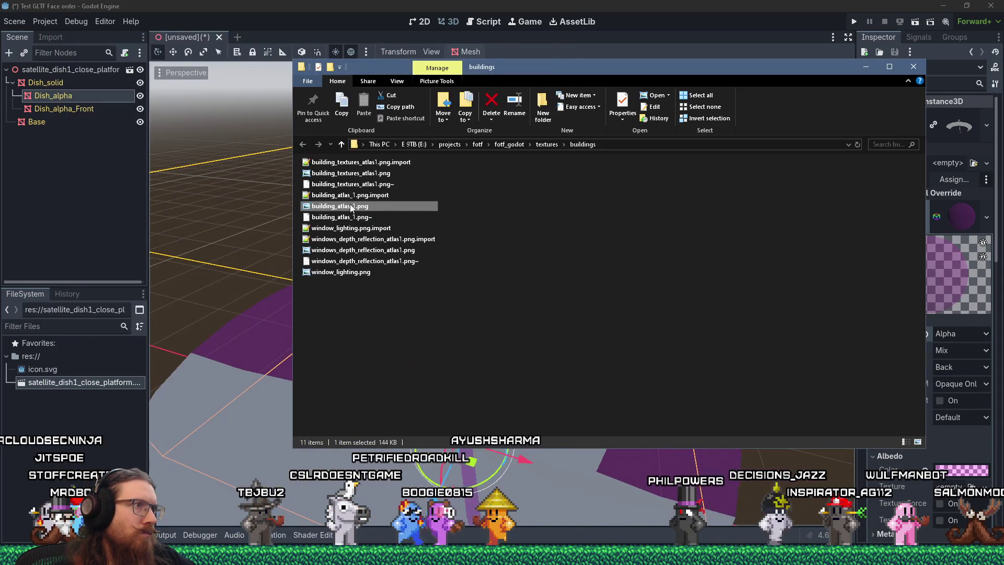
Step: Copy building_atlas_1.png into Godot's res:// folder and orbit back around the dish
{"action": "left_click_drag", "start_coordinate": [54, 406], "coordinate": [56, 406]}
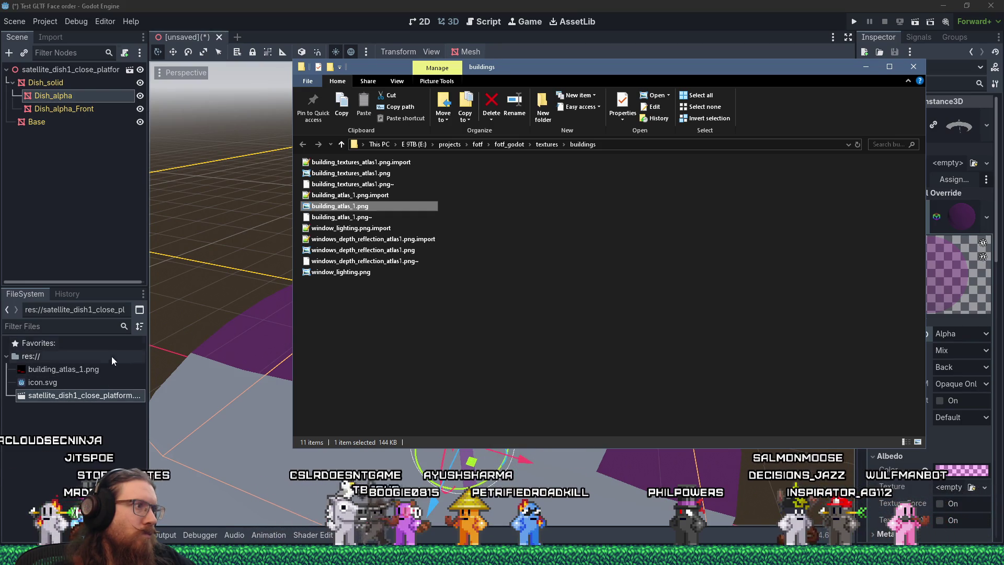
{"action": "left_click", "coordinate": [79, 369]}
{"action": "scroll", "coordinate": [554, 322], "scroll_direction": "up", "scroll_amount": 3}
{"action": "middle_click_drag", "start_coordinate": [553, 321], "coordinate": [536, 292]}
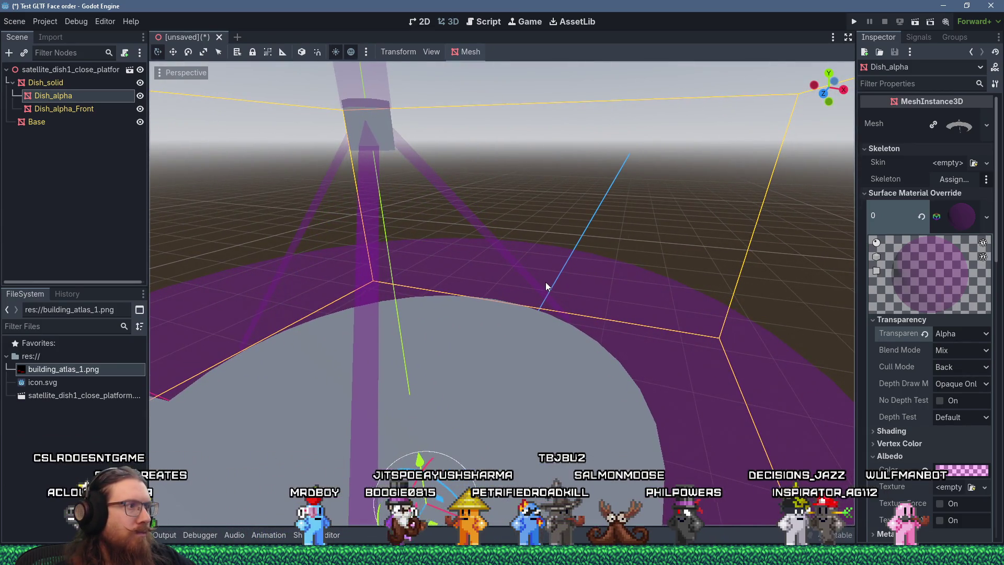
Step: Raise Dish_alpha's albedo colour intensity to about 7.4 for a bright pink-white glow
{"action": "scroll", "coordinate": [965, 354], "scroll_direction": "down", "scroll_amount": 2}
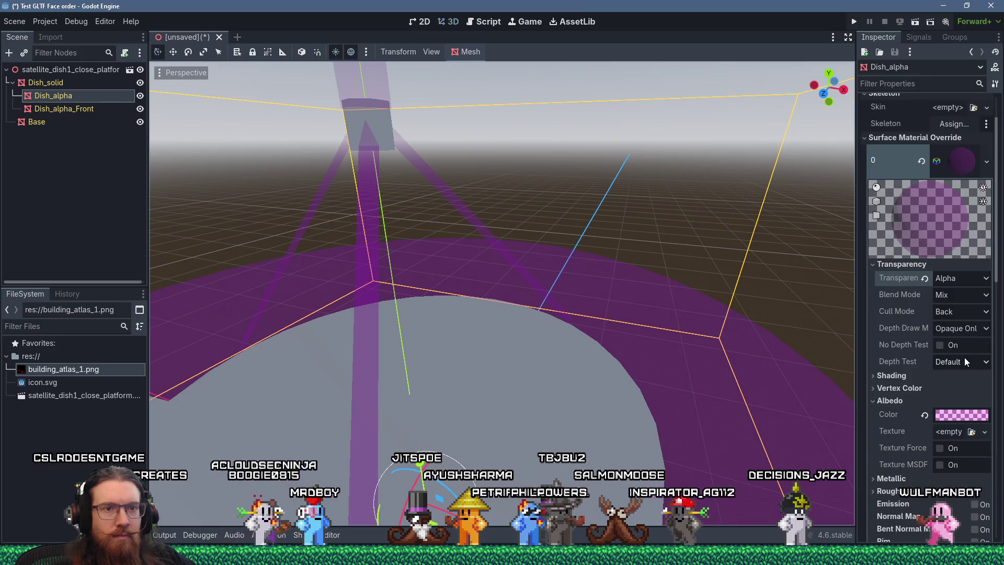
{"action": "left_click", "coordinate": [955, 416]}
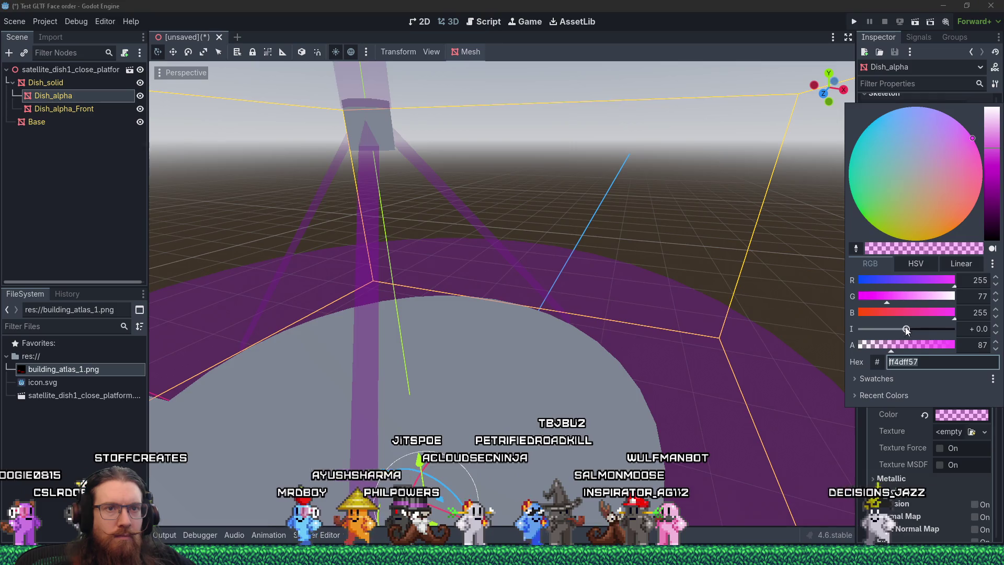
{"action": "left_click_drag", "start_coordinate": [906, 329], "coordinate": [959, 331]}
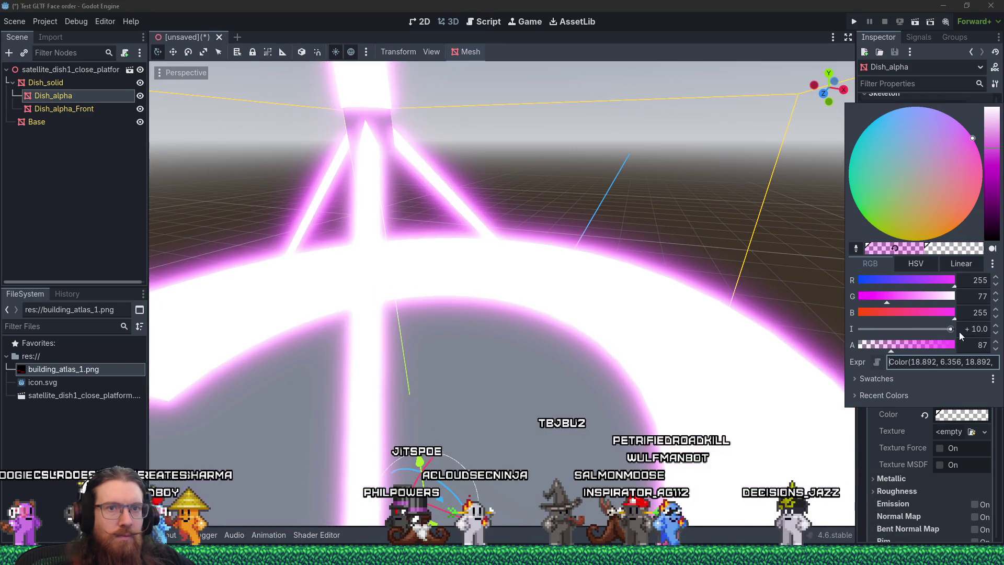
{"action": "mouse_move", "coordinate": [959, 332]}
{"action": "left_mouse_down"}
{"action": "mouse_move", "coordinate": [923, 335]}
{"action": "mouse_move", "coordinate": [940, 336]}
{"action": "left_mouse_up"}
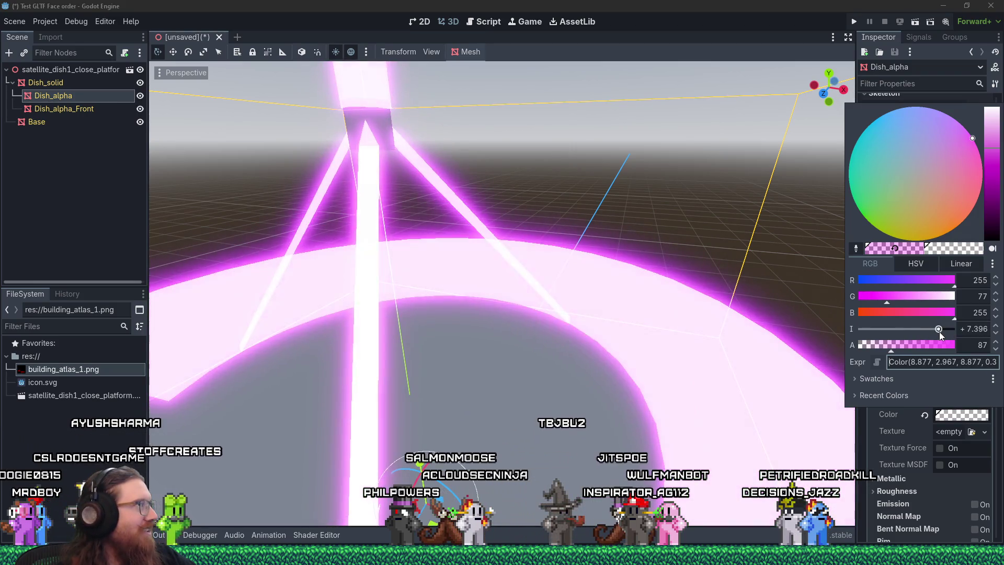
{"action": "left_click", "coordinate": [661, 325]}
{"action": "scroll", "coordinate": [567, 298], "scroll_direction": "down", "scroll_amount": 10}
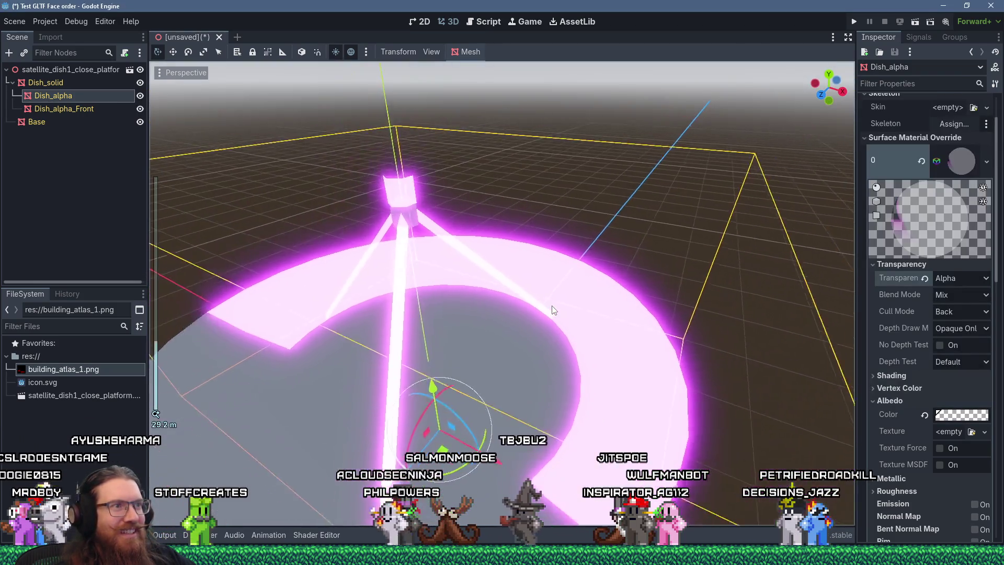
{"action": "mouse_move", "coordinate": [623, 243]}
{"action": "middle_mouse_down"}
{"action": "mouse_move", "coordinate": [677, 291]}
{"action": "mouse_move", "coordinate": [670, 344]}
{"action": "mouse_move", "coordinate": [608, 300]}
{"action": "middle_mouse_up"}
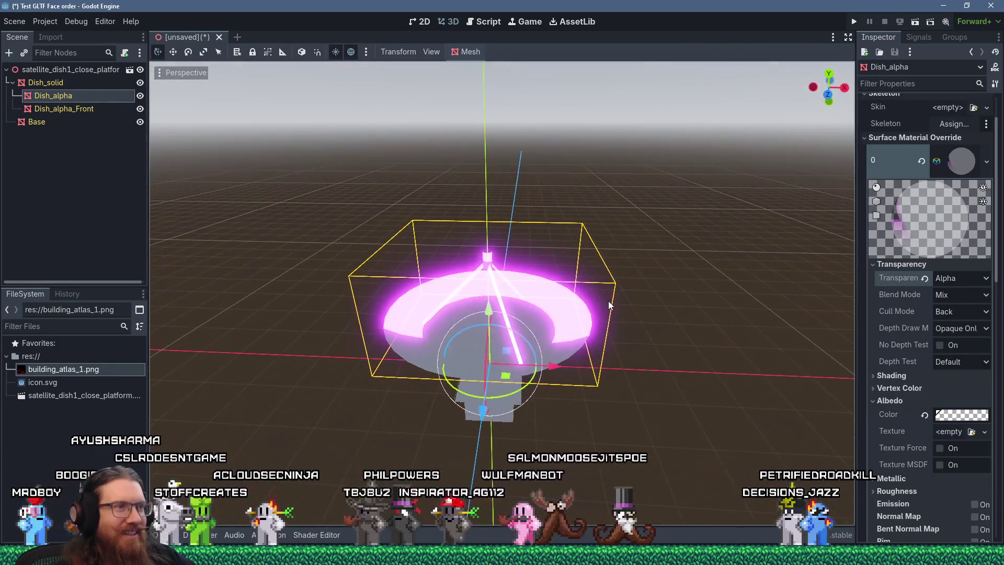
{"action": "scroll", "coordinate": [609, 301], "scroll_direction": "up", "scroll_amount": 5}
{"action": "scroll", "coordinate": [609, 302], "scroll_direction": "up", "scroll_amount": 3}
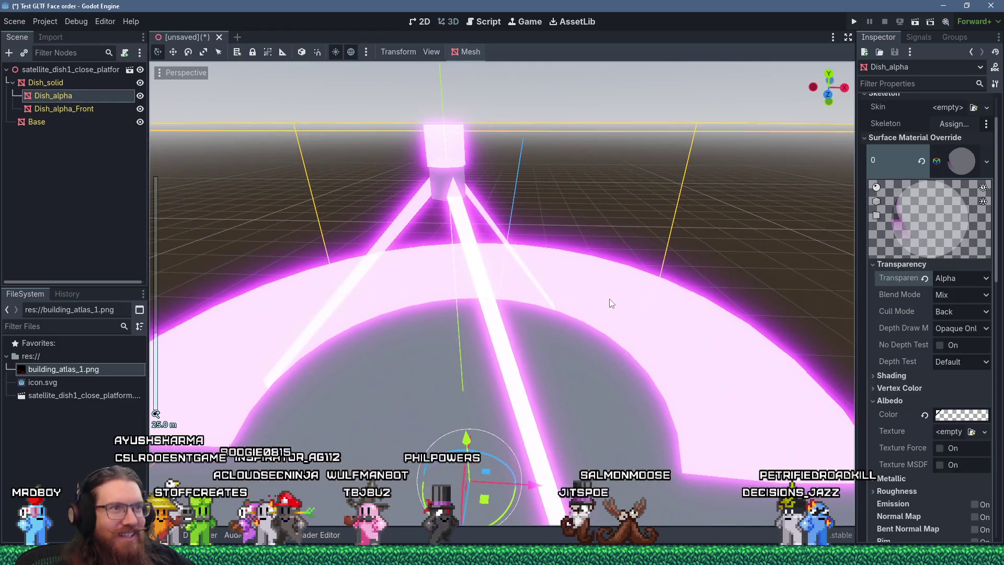
{"action": "mouse_move", "coordinate": [637, 293]}
{"action": "middle_mouse_down"}
{"action": "mouse_move", "coordinate": [697, 291]}
{"action": "mouse_move", "coordinate": [665, 293]}
{"action": "middle_mouse_up"}
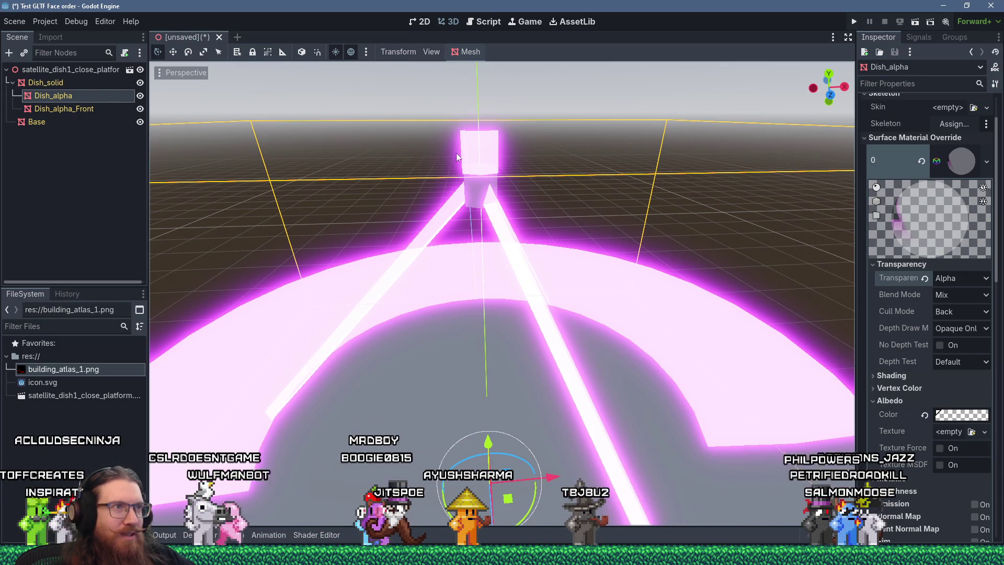
{"action": "mouse_move", "coordinate": [500, 171]}
{"action": "middle_mouse_down"}
{"action": "mouse_move", "coordinate": [583, 182]}
{"action": "mouse_move", "coordinate": [622, 287]}
{"action": "mouse_move", "coordinate": [482, 287]}
{"action": "middle_mouse_up"}
{"action": "mouse_move", "coordinate": [481, 286]}
{"action": "middle_mouse_down"}
{"action": "mouse_move", "coordinate": [472, 285]}
{"action": "mouse_move", "coordinate": [508, 180]}
{"action": "mouse_move", "coordinate": [418, 157]}
{"action": "mouse_move", "coordinate": [535, 166]}
{"action": "mouse_move", "coordinate": [548, 155]}
{"action": "middle_mouse_up"}
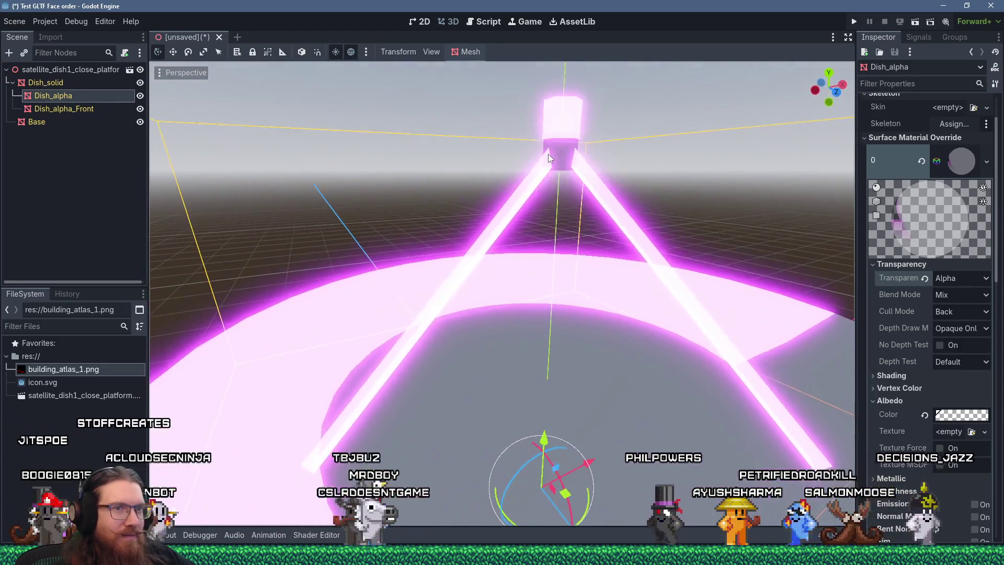
{"action": "scroll", "coordinate": [548, 152], "scroll_direction": "up", "scroll_amount": 5}
{"action": "mouse_move", "coordinate": [685, 288]}
{"action": "middle_mouse_down", "text": "shift"}
{"action": "mouse_move", "coordinate": [638, 262]}
{"action": "mouse_move", "coordinate": [562, 270]}
{"action": "mouse_move", "coordinate": [492, 256]}
{"action": "middle_mouse_up", "text": "shift"}
{"action": "scroll", "coordinate": [491, 256], "scroll_direction": "up", "scroll_amount": 4}
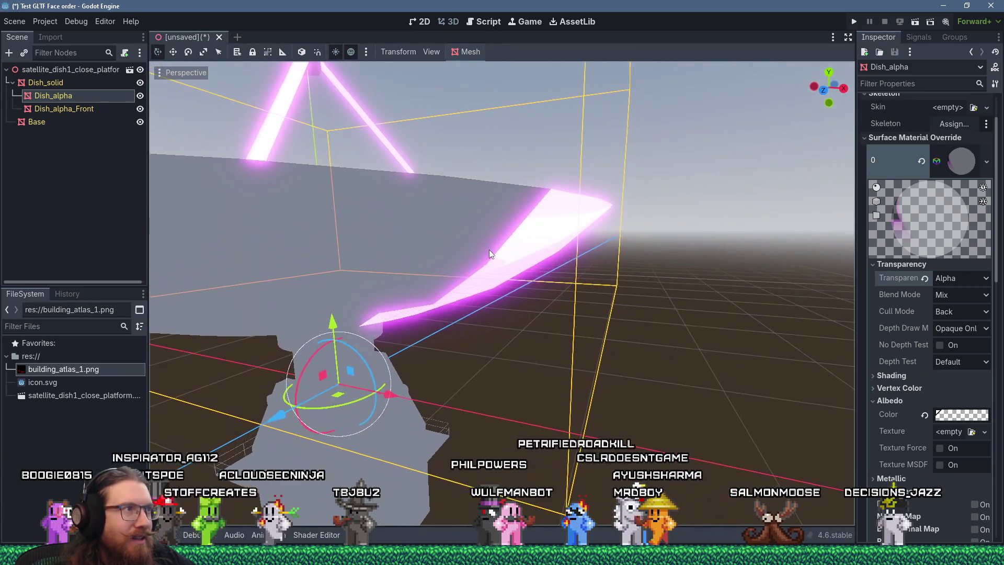
{"action": "scroll", "coordinate": [497, 250], "scroll_direction": "up", "scroll_amount": 5}
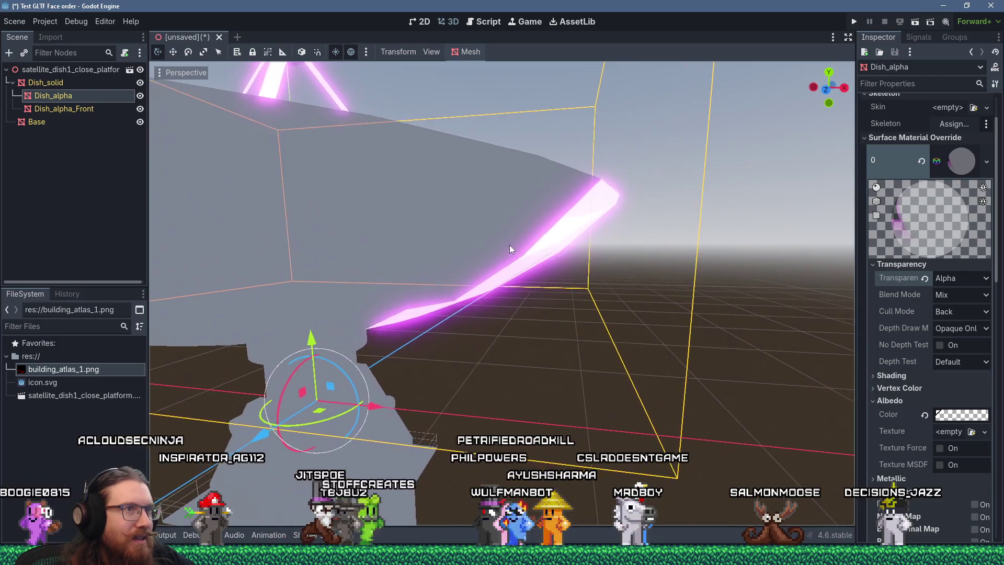
{"action": "scroll", "coordinate": [524, 262], "scroll_direction": "down", "scroll_amount": 8}
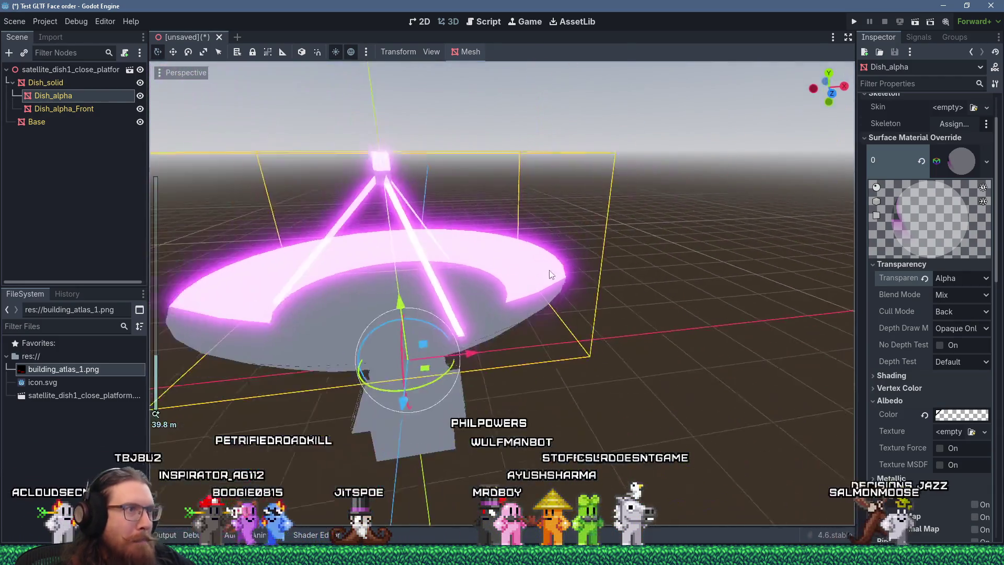
{"action": "middle_click_drag", "start_coordinate": [550, 274], "coordinate": [591, 296], "text": "shift"}
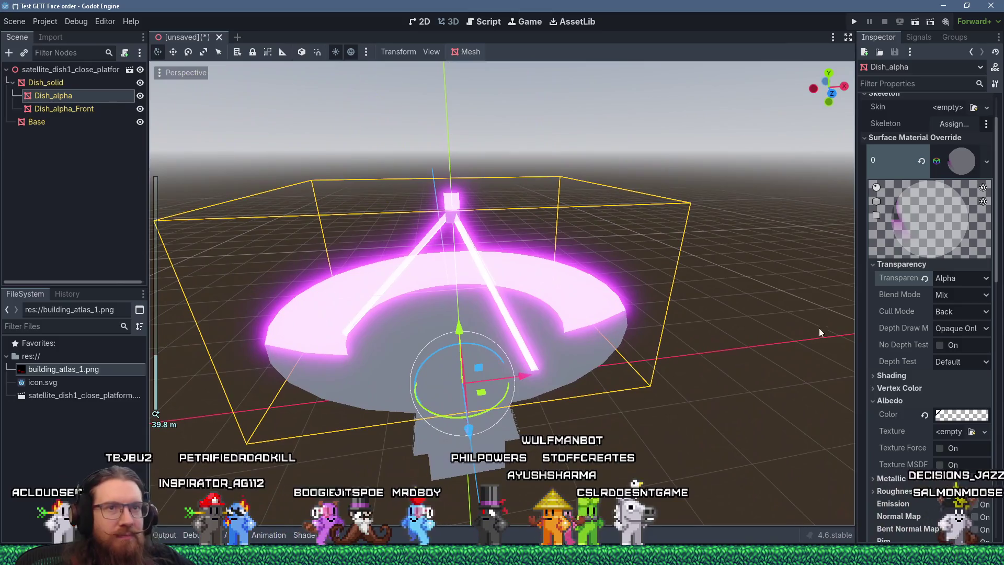
{"action": "left_click", "coordinate": [925, 415]}
Step: Quick Load building_atlas_1.png as the albedo texture and orbit to inspect the lattice pattern
{"action": "scroll", "coordinate": [632, 322], "scroll_direction": "up", "scroll_amount": 10}
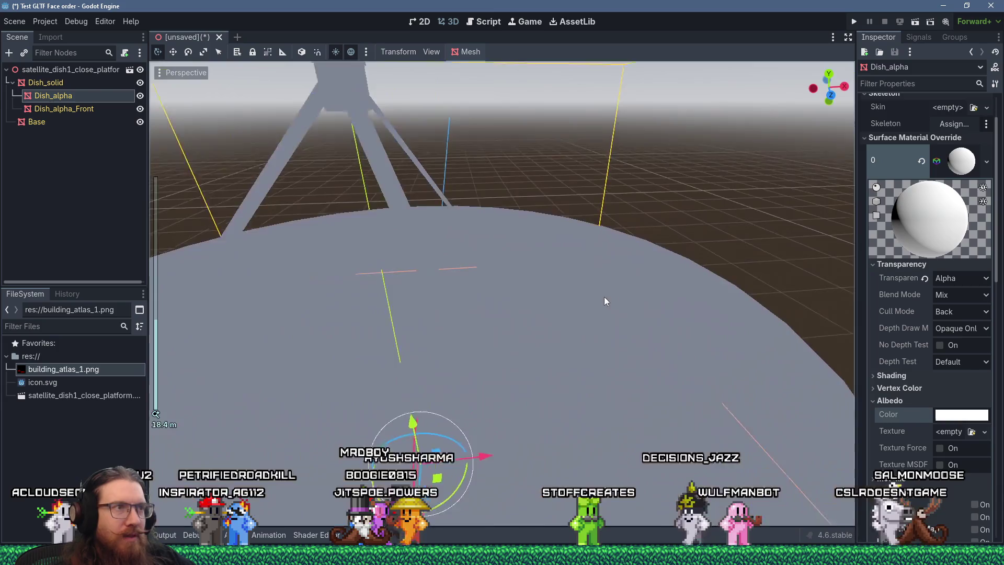
{"action": "left_click", "coordinate": [955, 432]}
{"action": "left_click", "coordinate": [898, 518]}
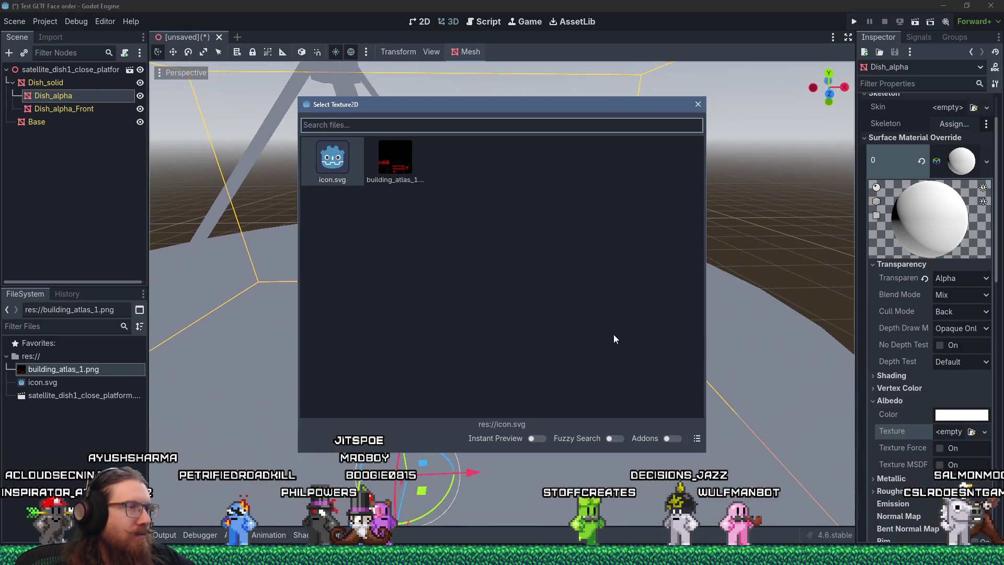
{"action": "double_click", "coordinate": [405, 171]}
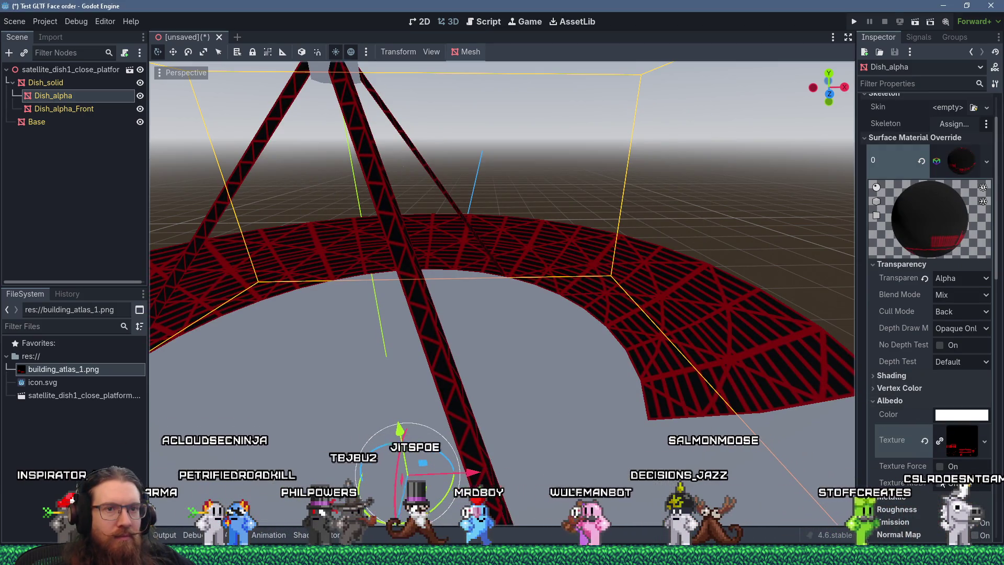
{"action": "mouse_move", "coordinate": [785, 418]}
{"action": "middle_mouse_down"}
{"action": "mouse_move", "coordinate": [591, 362]}
{"action": "mouse_move", "coordinate": [710, 390]}
{"action": "mouse_move", "coordinate": [517, 312]}
{"action": "mouse_move", "coordinate": [642, 307]}
{"action": "mouse_move", "coordinate": [721, 330]}
{"action": "mouse_move", "coordinate": [646, 333]}
{"action": "mouse_move", "coordinate": [594, 303]}
{"action": "mouse_move", "coordinate": [520, 291]}
{"action": "middle_mouse_up"}
{"action": "scroll", "coordinate": [520, 291], "scroll_direction": "up", "scroll_amount": 2}
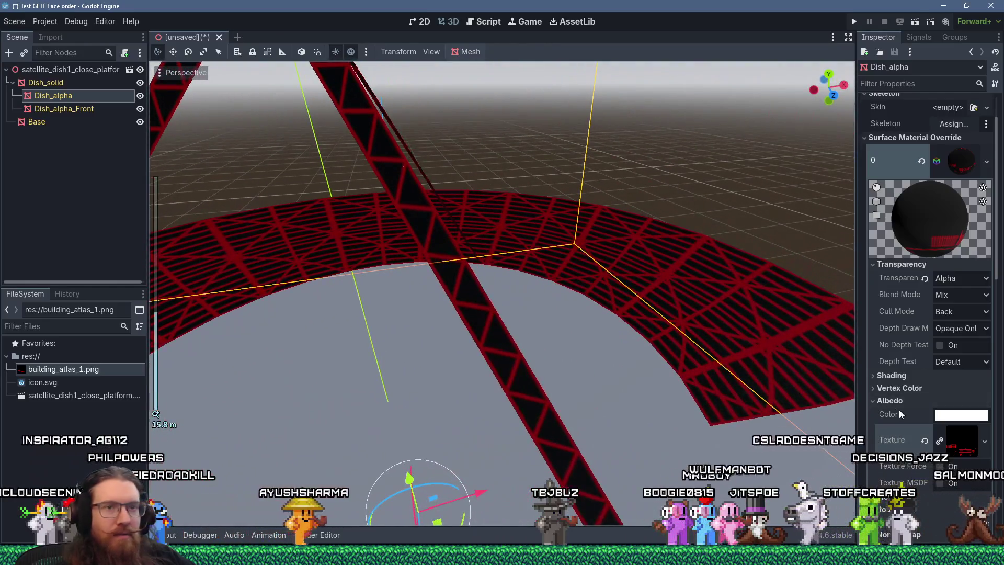
{"action": "scroll", "coordinate": [927, 394], "scroll_direction": "up", "scroll_amount": 2}
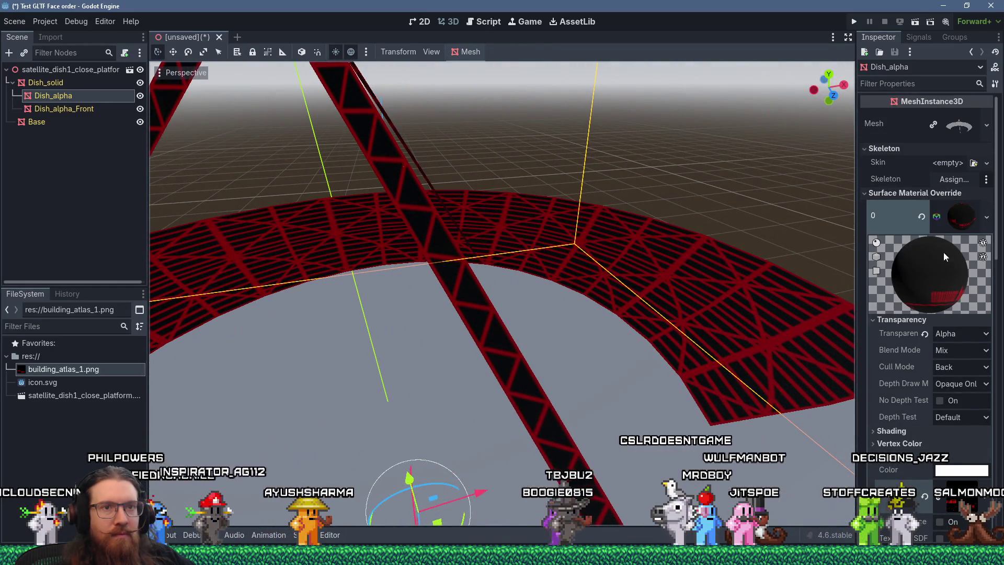
{"action": "scroll", "coordinate": [911, 173], "scroll_direction": "down", "scroll_amount": 10}
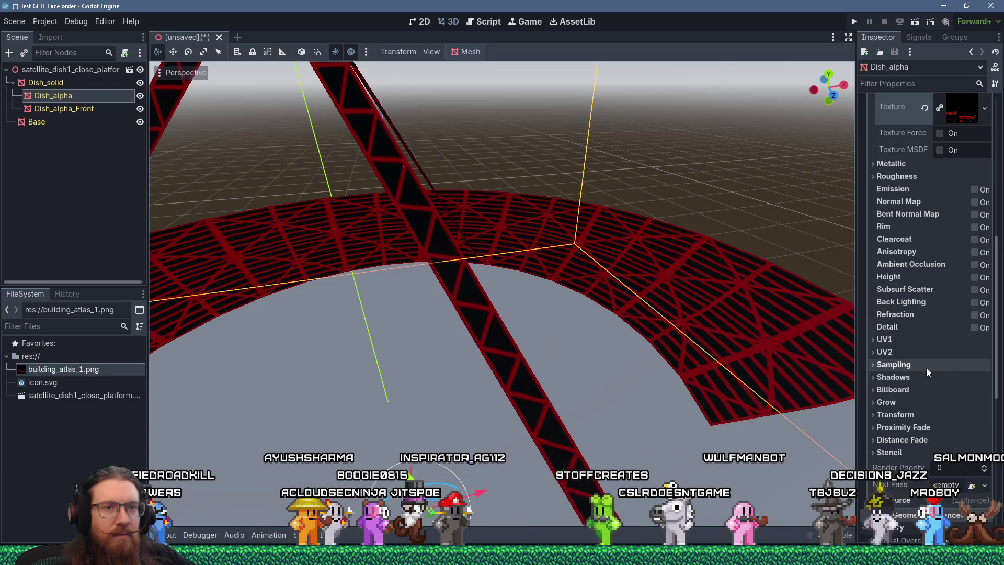
{"action": "scroll", "coordinate": [926, 368], "scroll_direction": "up", "scroll_amount": 8}
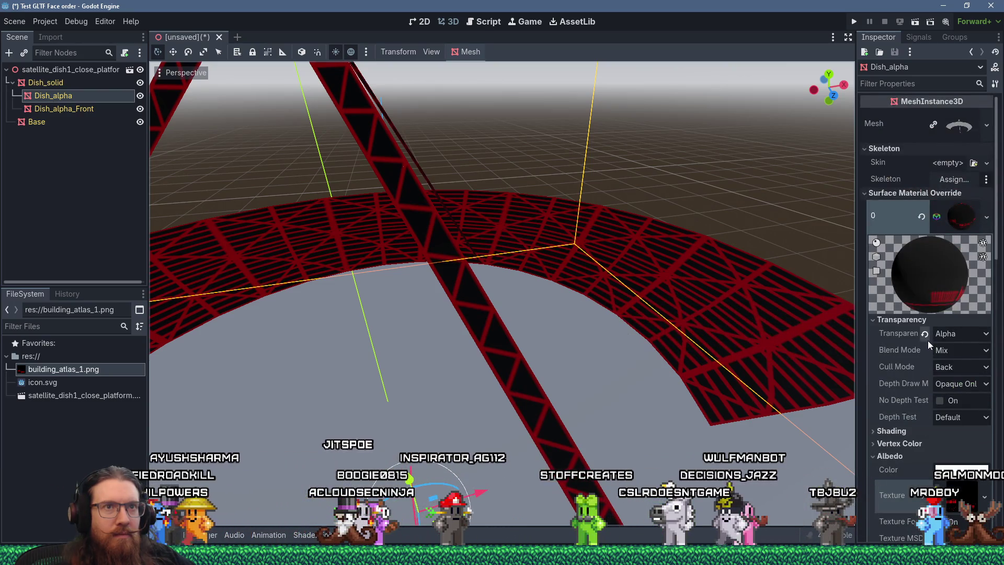
{"action": "mouse_move", "coordinate": [927, 339]}
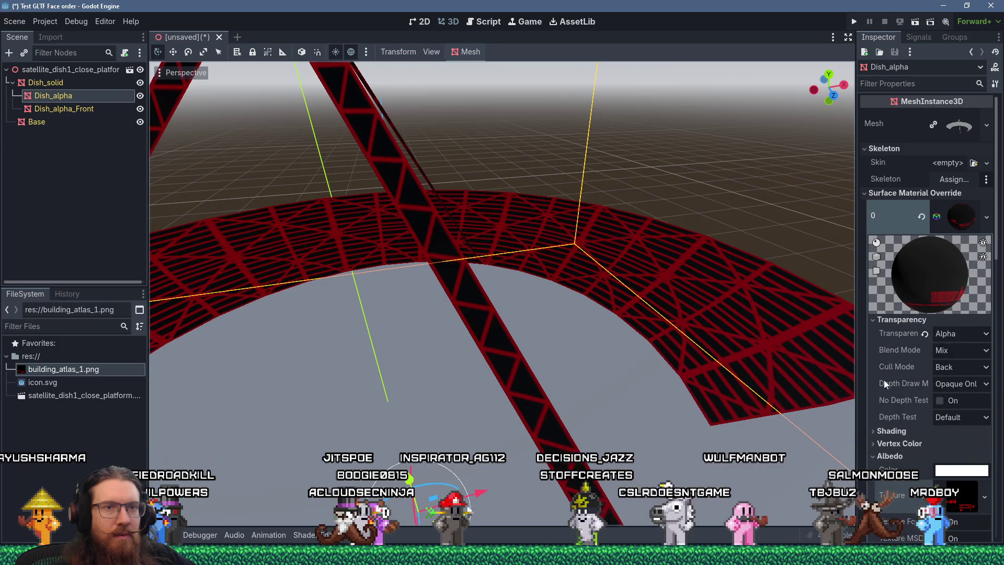
{"action": "left_click", "coordinate": [940, 351]}
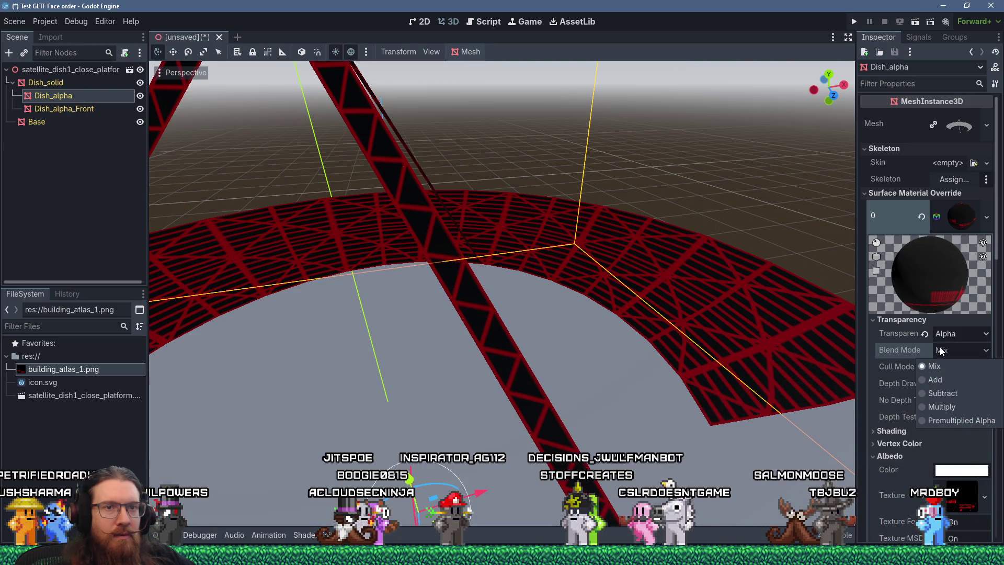
{"action": "left_click", "coordinate": [943, 348]}
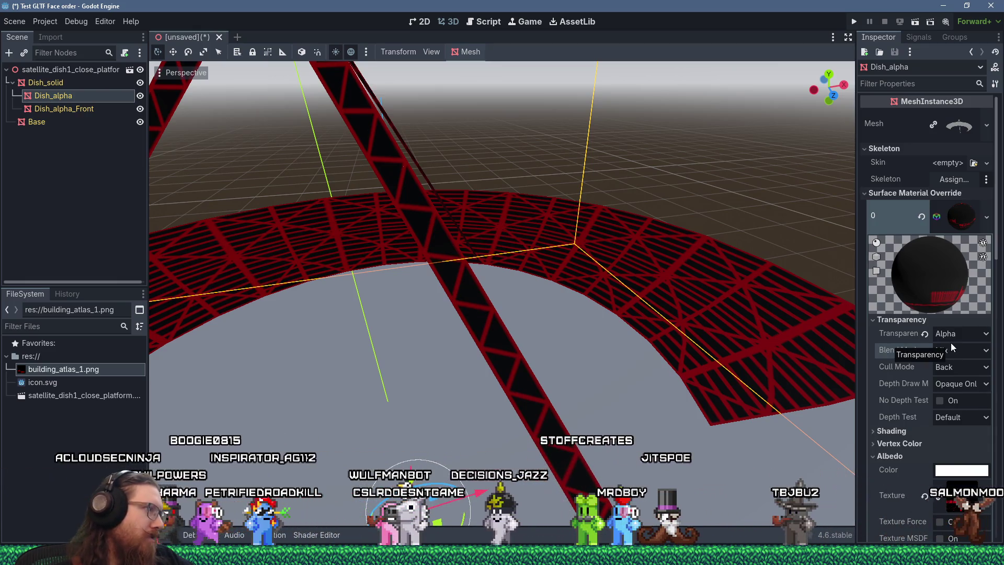
{"action": "right_click", "coordinate": [968, 212]}
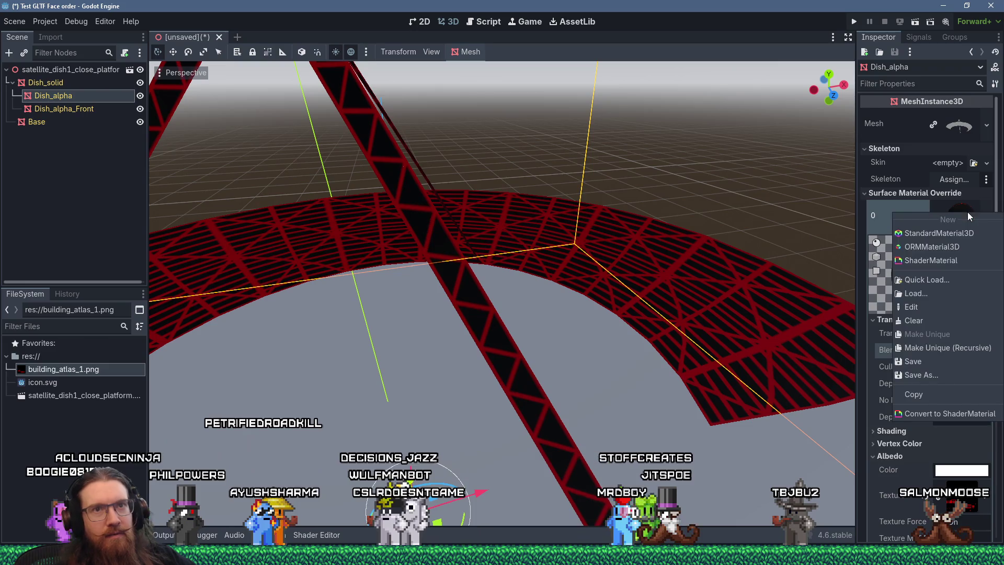
Step: Convert Dish_alpha's surface material to a ShaderMaterial and open its generated shader code in the Shader Editor
{"action": "left_click", "coordinate": [932, 413]}
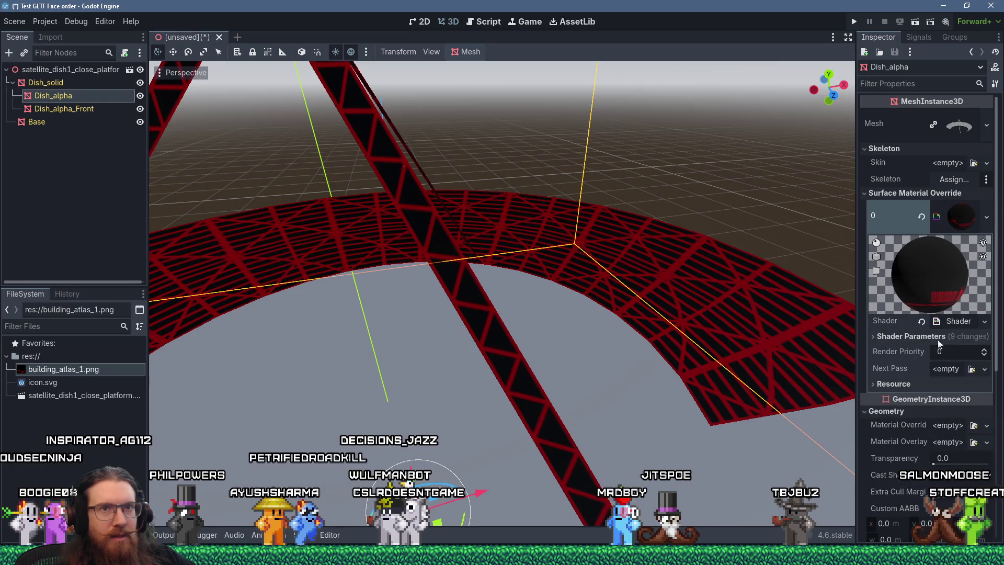
{"action": "left_click", "coordinate": [960, 218]}
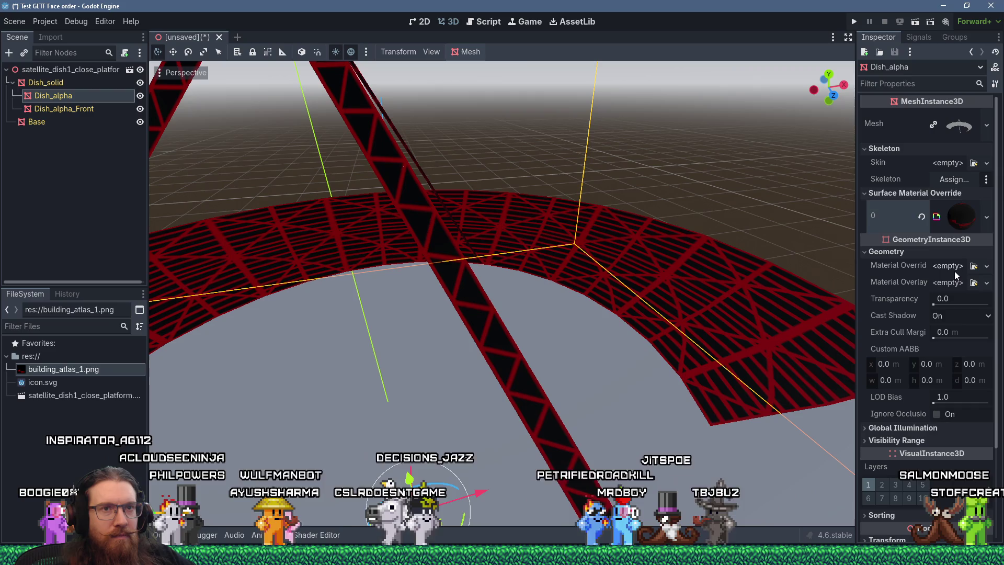
{"action": "left_click", "coordinate": [959, 222]}
{"action": "left_click", "coordinate": [955, 322]}
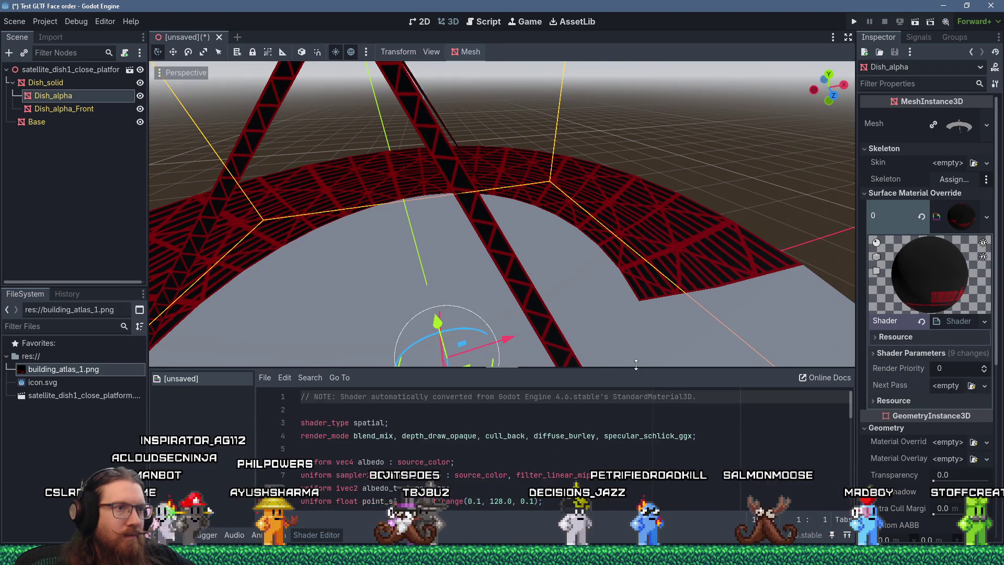
Step: Enlarge the Shader Editor and select the ALBEDO expression on line 32 in fragment()
{"action": "left_click_drag", "start_coordinate": [636, 367], "coordinate": [635, 246]}
{"action": "scroll", "coordinate": [624, 347], "scroll_direction": "down", "scroll_amount": 5}
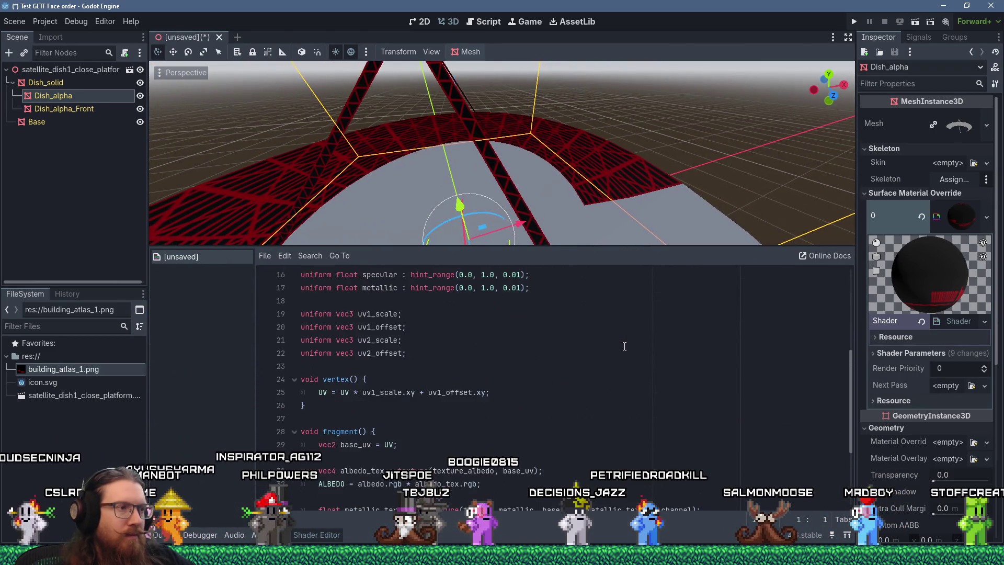
{"action": "scroll", "coordinate": [624, 346], "scroll_direction": "down", "scroll_amount": 2}
{"action": "scroll", "coordinate": [565, 389], "scroll_direction": "down", "scroll_amount": 1}
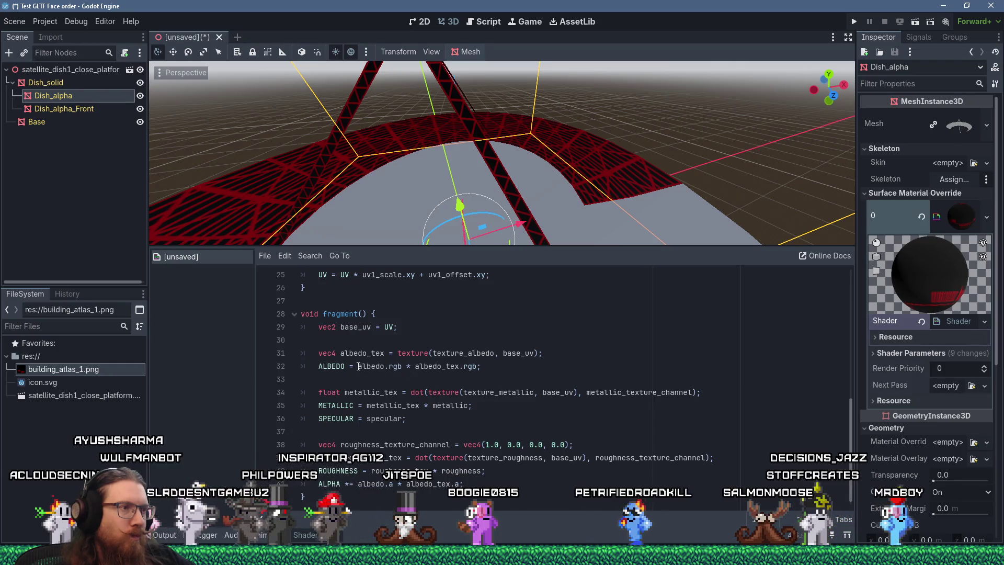
{"action": "left_click_drag", "start_coordinate": [358, 366], "coordinate": [478, 368]}
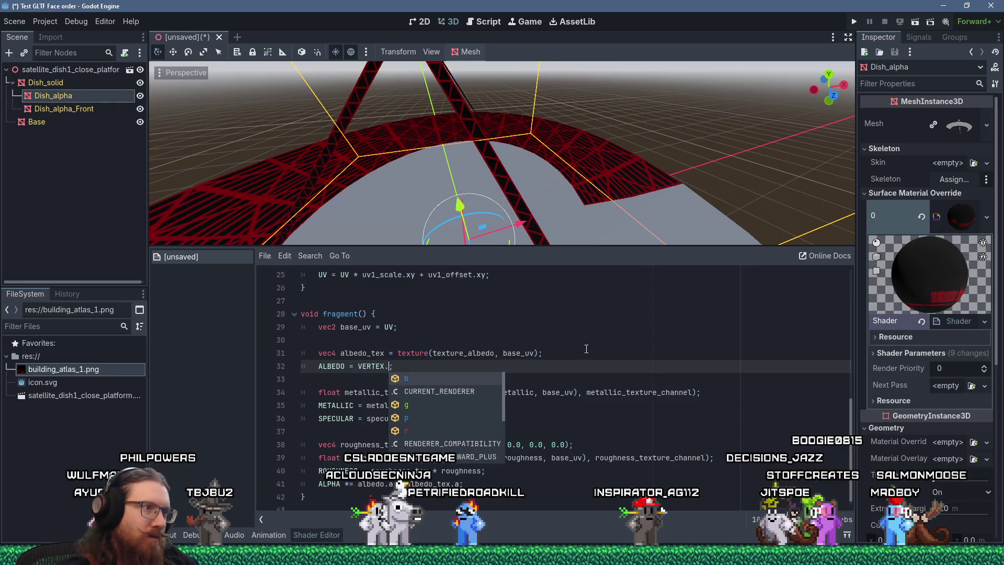
Step: Rewrite line 32 so it reads ALBEDO = -vec3(VERTEX.z * 0.1)
{"action": "type", "text": "z"}
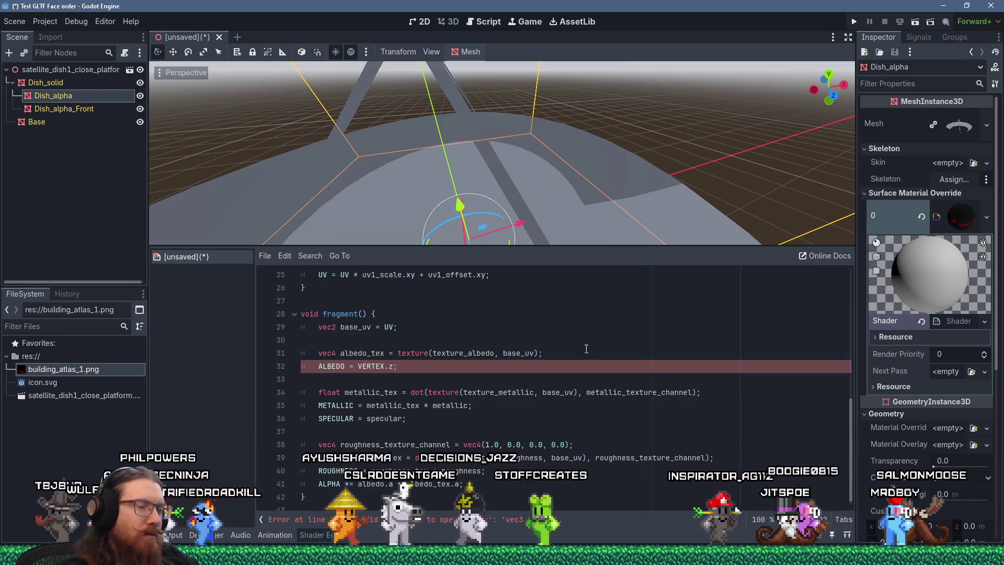
{"action": "key", "text": "Left"}
{"action": "key", "text": "Left"}
{"action": "key", "text": "Left"}
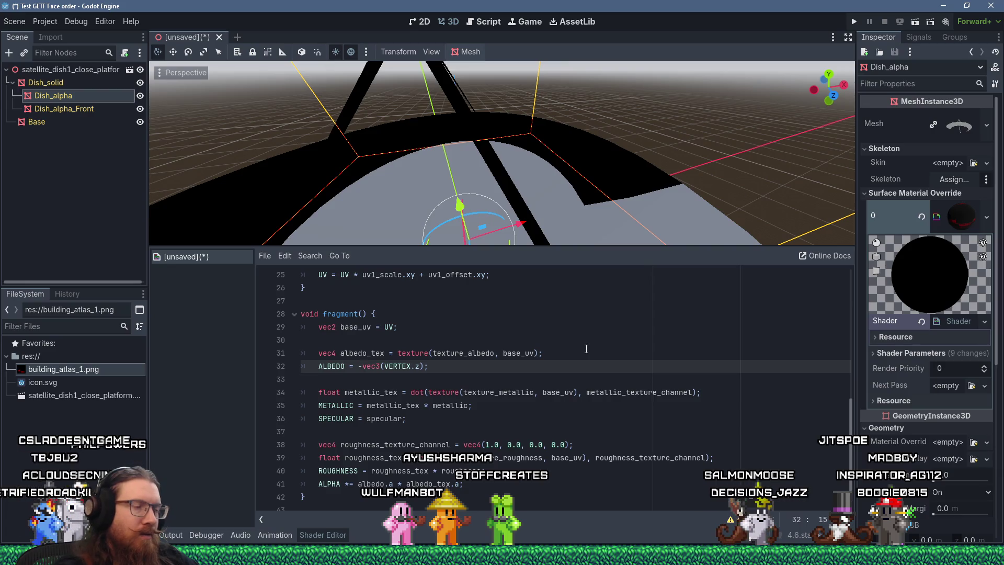
{"action": "key", "text": "Up"}
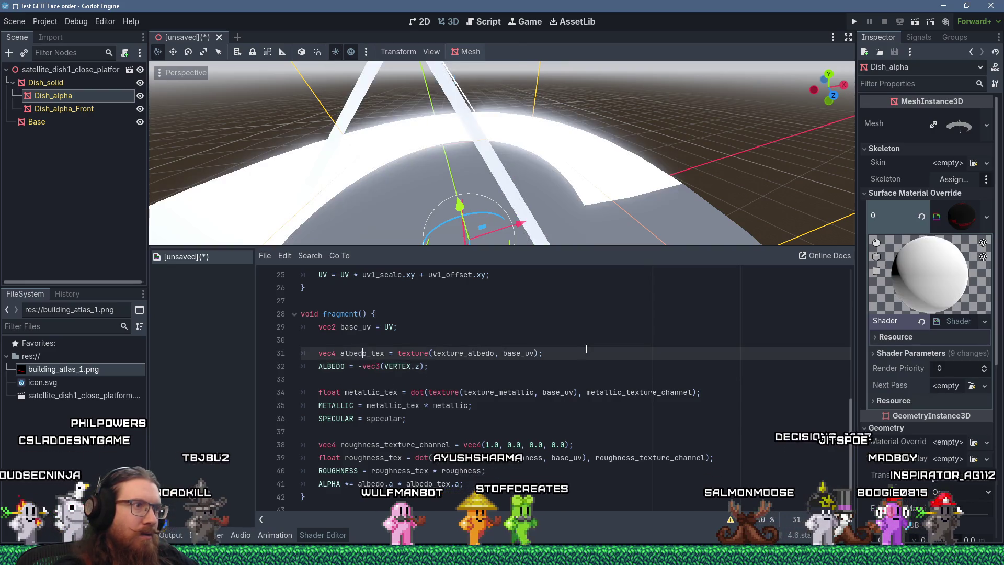
{"action": "key", "text": "Down"}
{"action": "key", "text": "End"}
{"action": "key", "text": "Left"}
{"action": "key", "text": "Left"}
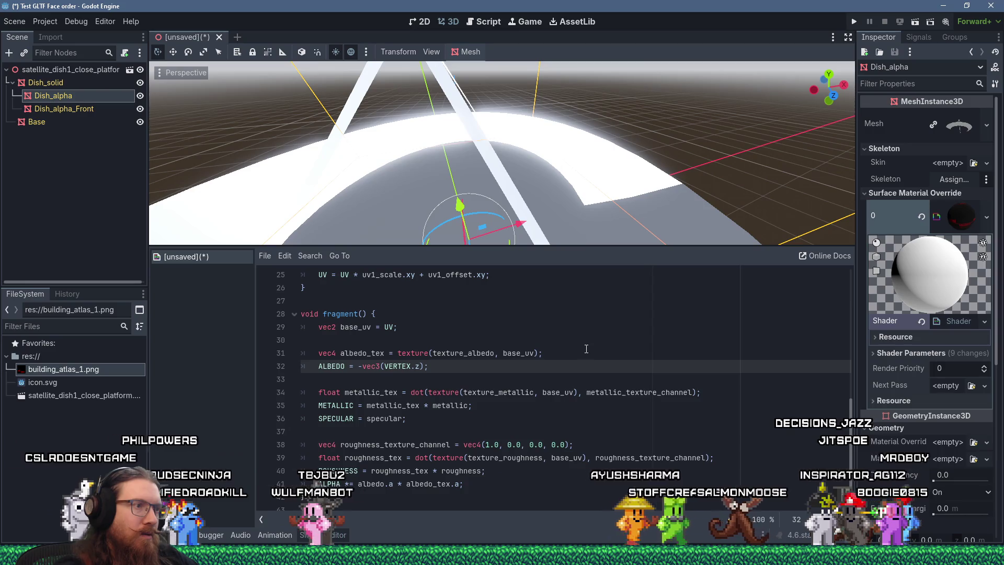
{"action": "type", "text": "* 0.1"}
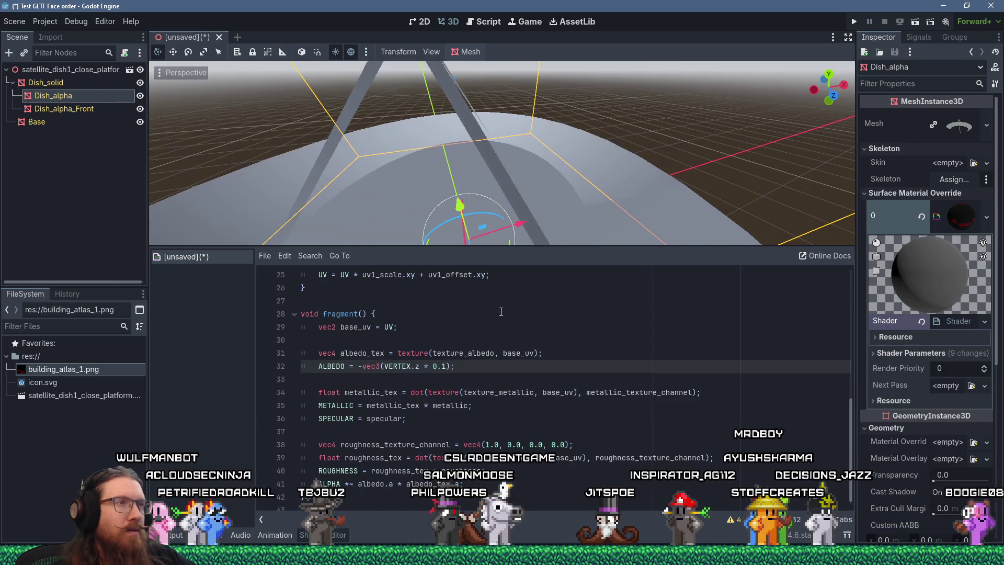
Step: Change line 41's ALPHA factor from albedo_tex.a to albedo_tex.r, then view the lattice dish from above
{"action": "scroll", "coordinate": [550, 196], "scroll_direction": "up", "scroll_amount": 5}
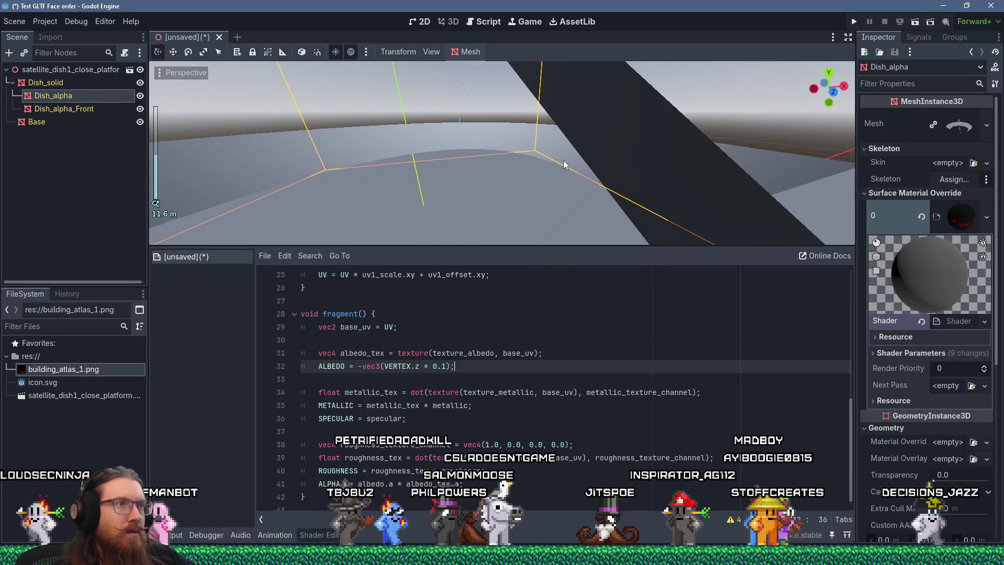
{"action": "scroll", "coordinate": [563, 160], "scroll_direction": "down", "scroll_amount": 5}
{"action": "scroll", "coordinate": [563, 160], "scroll_direction": "up", "scroll_amount": 5}
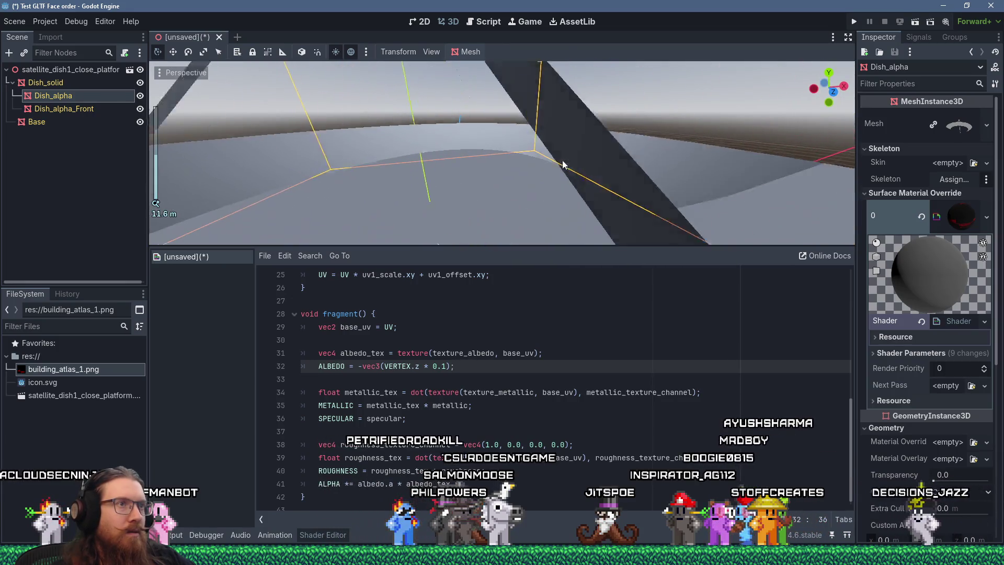
{"action": "mouse_move", "coordinate": [562, 165]}
{"action": "middle_mouse_down"}
{"action": "mouse_move", "coordinate": [507, 184]}
{"action": "mouse_move", "coordinate": [530, 171]}
{"action": "middle_mouse_up"}
{"action": "scroll", "coordinate": [493, 296], "scroll_direction": "down", "scroll_amount": 1}
{"action": "scroll", "coordinate": [531, 172], "scroll_direction": "down", "scroll_amount": 4}
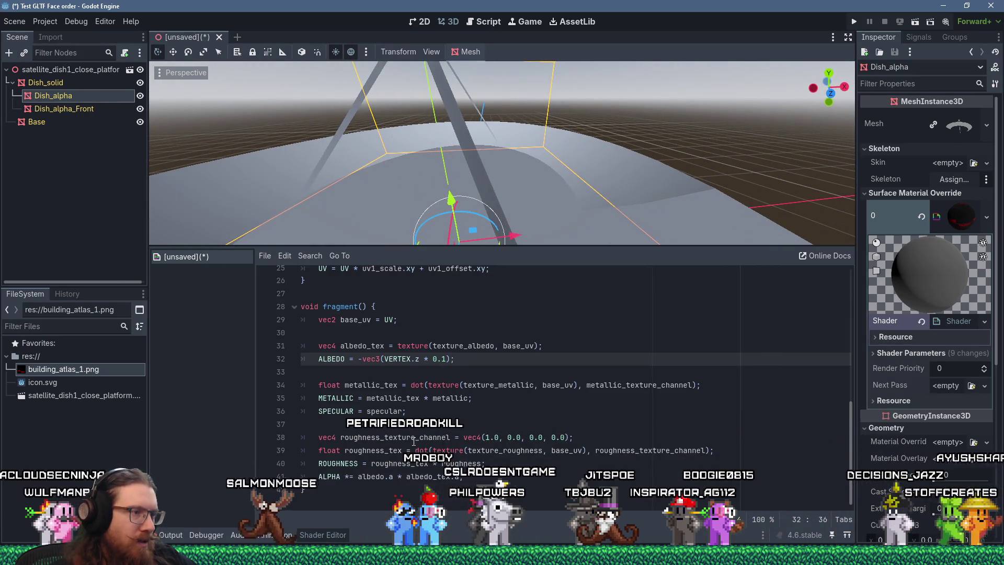
{"action": "left_click_drag", "start_coordinate": [359, 476], "coordinate": [490, 476]}
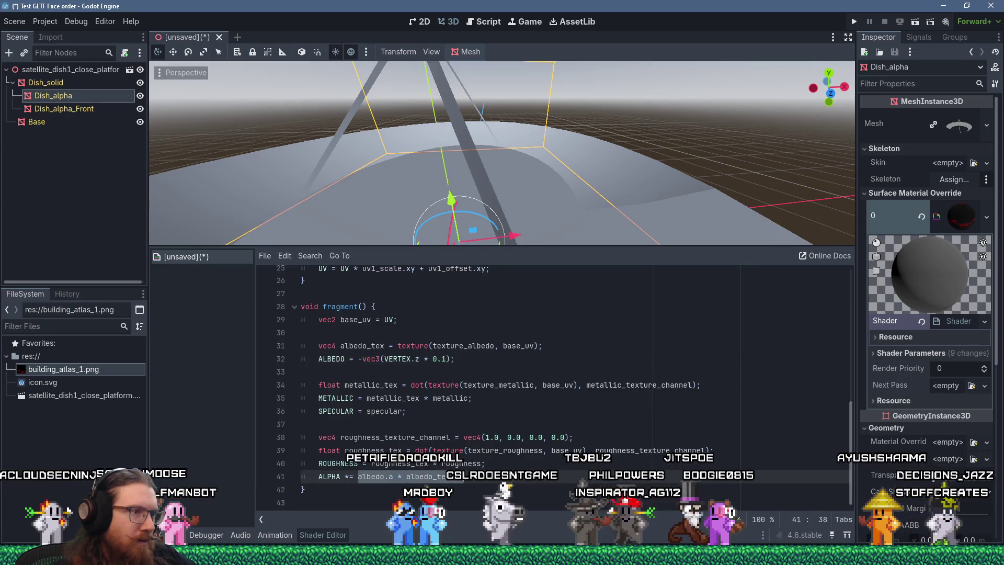
{"action": "left_click", "coordinate": [459, 477]}
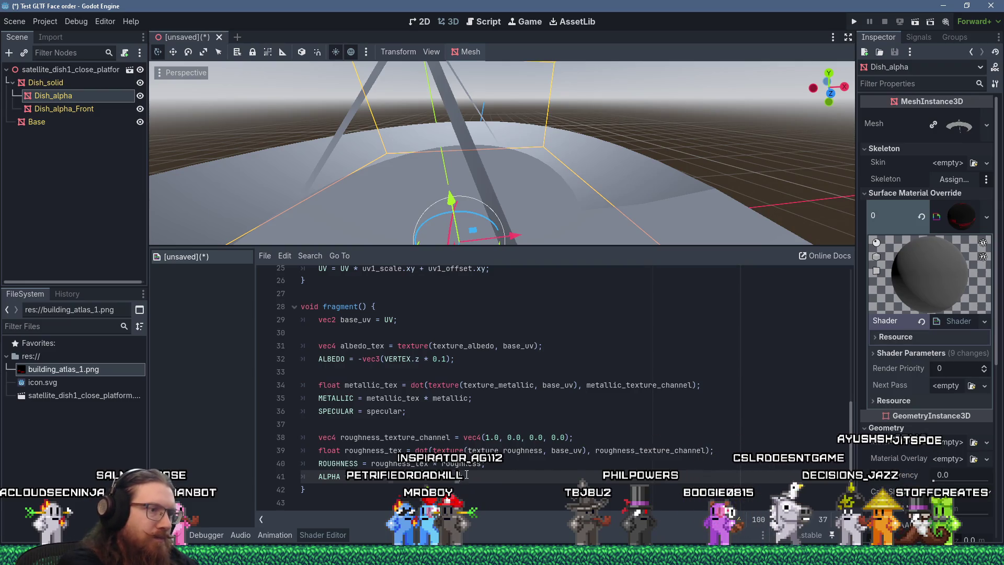
{"action": "key", "text": "ctrl+space"}
{"action": "left_click", "coordinate": [397, 385]}
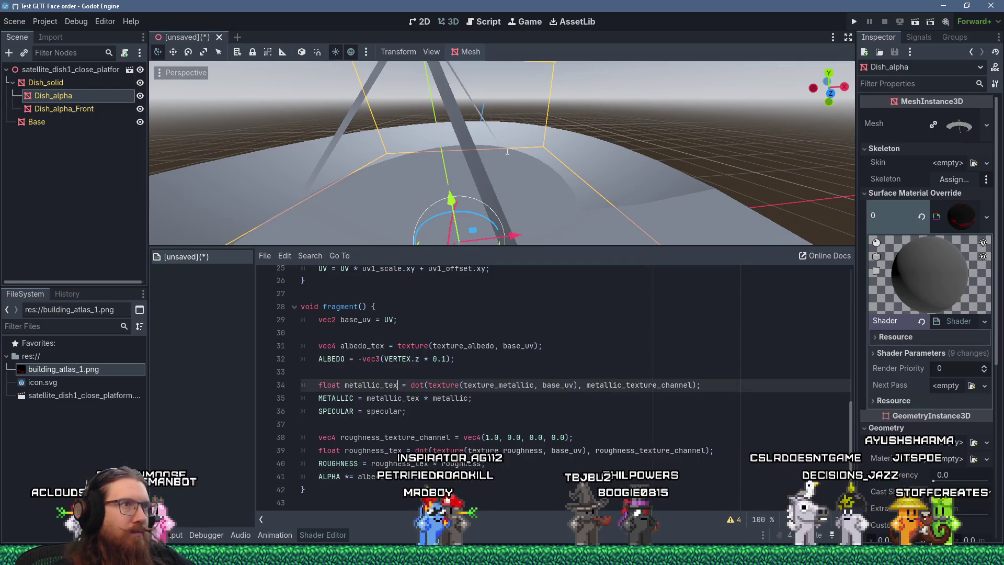
{"action": "scroll", "coordinate": [508, 149], "scroll_direction": "down", "scroll_amount": 5}
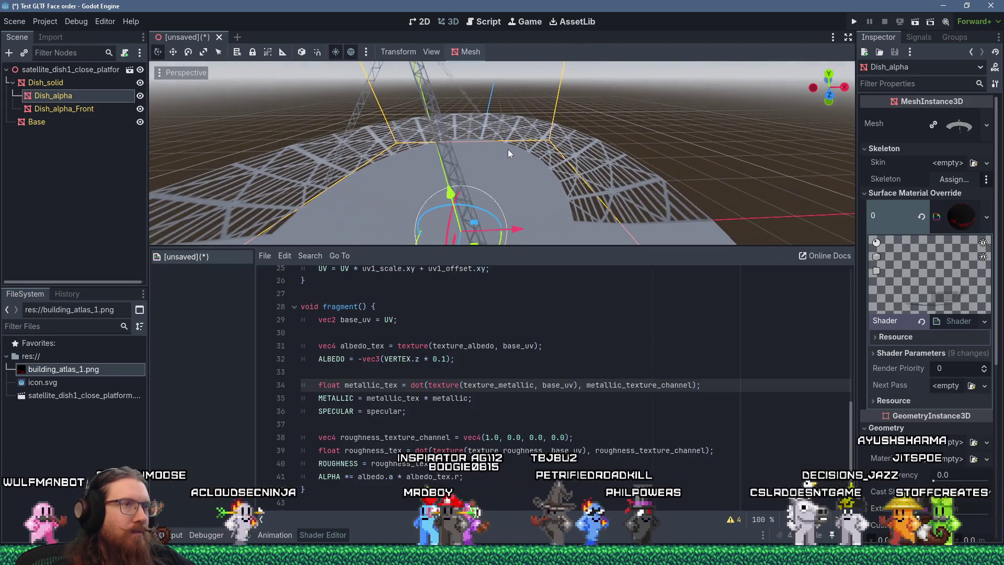
{"action": "mouse_move", "coordinate": [508, 149]}
{"action": "middle_mouse_down"}
{"action": "mouse_move", "coordinate": [491, 170]}
{"action": "mouse_move", "coordinate": [508, 157]}
{"action": "mouse_move", "coordinate": [568, 158]}
{"action": "mouse_move", "coordinate": [582, 189]}
{"action": "mouse_move", "coordinate": [592, 185]}
{"action": "mouse_move", "coordinate": [499, 184]}
{"action": "mouse_move", "coordinate": [510, 135]}
{"action": "mouse_move", "coordinate": [517, 200]}
{"action": "mouse_move", "coordinate": [542, 141]}
{"action": "mouse_move", "coordinate": [482, 133]}
{"action": "mouse_move", "coordinate": [492, 148]}
{"action": "mouse_move", "coordinate": [573, 162]}
{"action": "mouse_move", "coordinate": [549, 149]}
{"action": "mouse_move", "coordinate": [361, 143]}
{"action": "mouse_move", "coordinate": [323, 93]}
{"action": "mouse_move", "coordinate": [432, 131]}
{"action": "middle_mouse_up"}
{"action": "scroll", "coordinate": [528, 171], "scroll_direction": "up", "scroll_amount": 2}
{"action": "scroll", "coordinate": [549, 149], "scroll_direction": "up", "scroll_amount": 3}
{"action": "scroll", "coordinate": [432, 131], "scroll_direction": "down", "scroll_amount": 5}
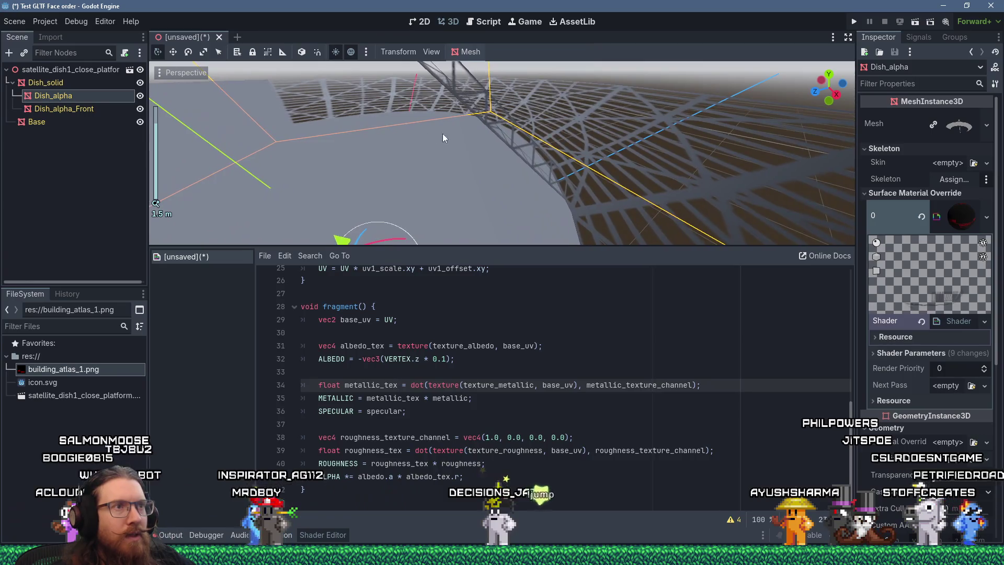
{"action": "scroll", "coordinate": [432, 136], "scroll_direction": "down", "scroll_amount": 15}
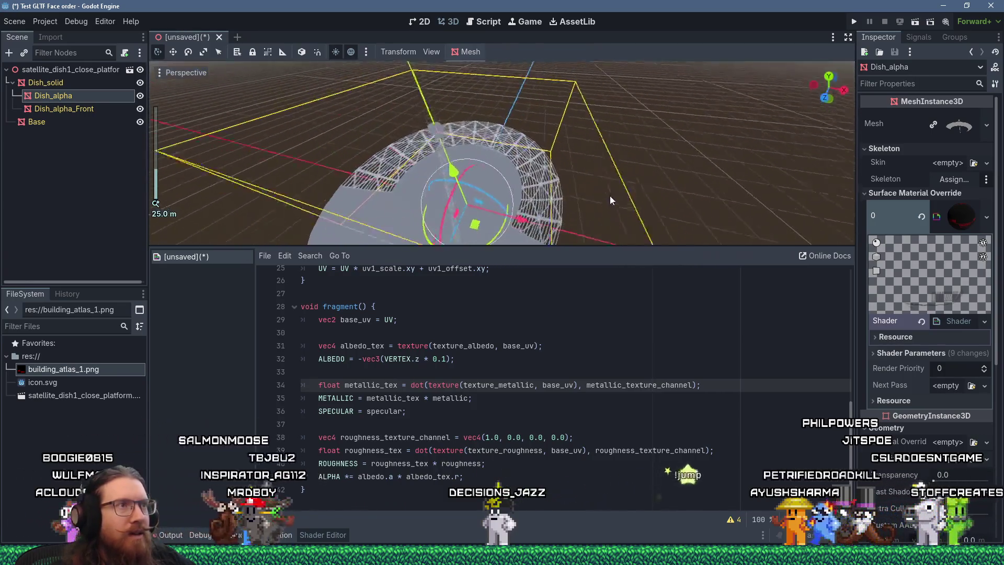
{"action": "scroll", "coordinate": [492, 166], "scroll_direction": "up", "scroll_amount": 10}
{"action": "middle_click_drag", "start_coordinate": [492, 165], "coordinate": [563, 150]}
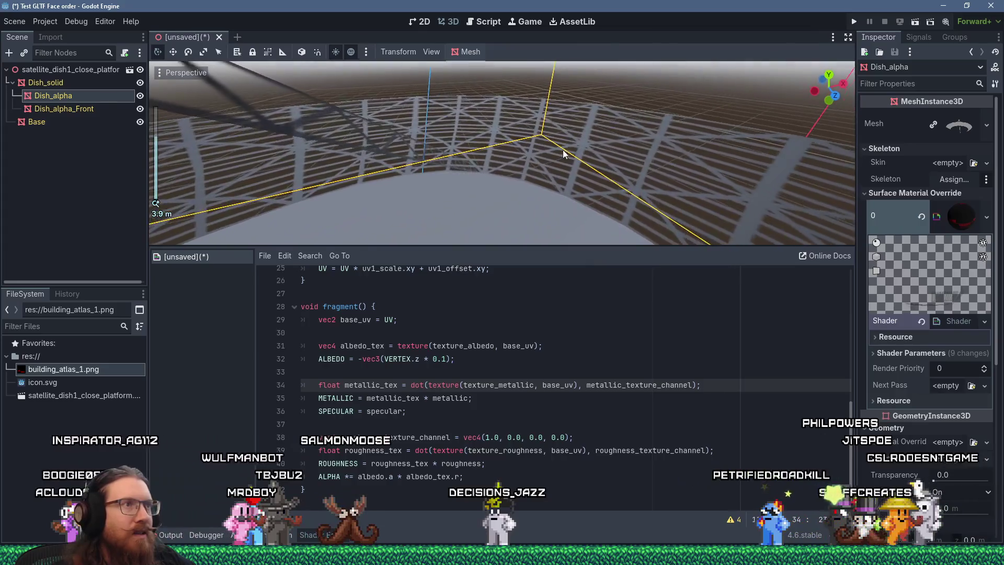
{"action": "scroll", "coordinate": [565, 148], "scroll_direction": "down", "scroll_amount": 4}
{"action": "scroll", "coordinate": [553, 151], "scroll_direction": "down", "scroll_amount": 3}
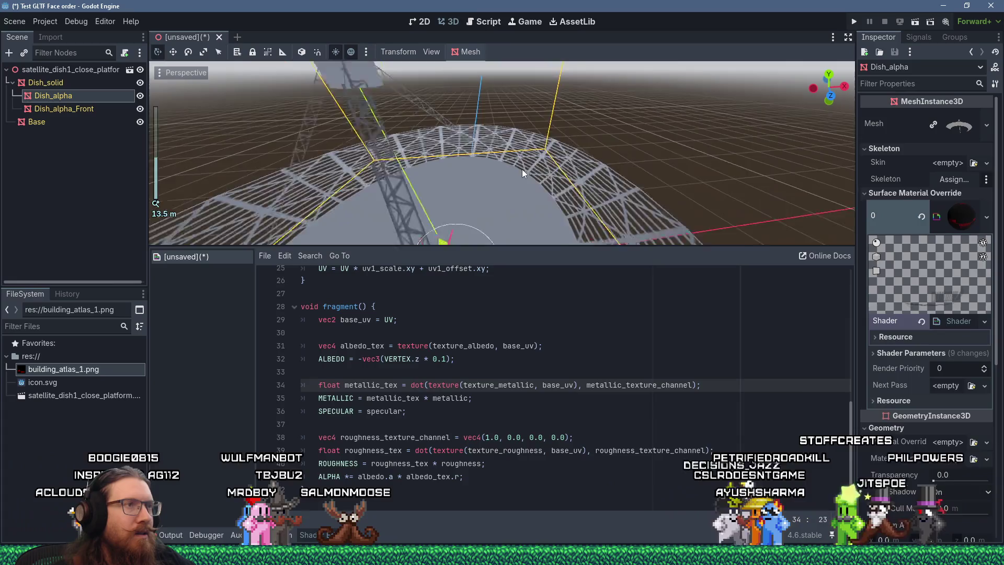
{"action": "scroll", "coordinate": [522, 169], "scroll_direction": "up", "scroll_amount": 5}
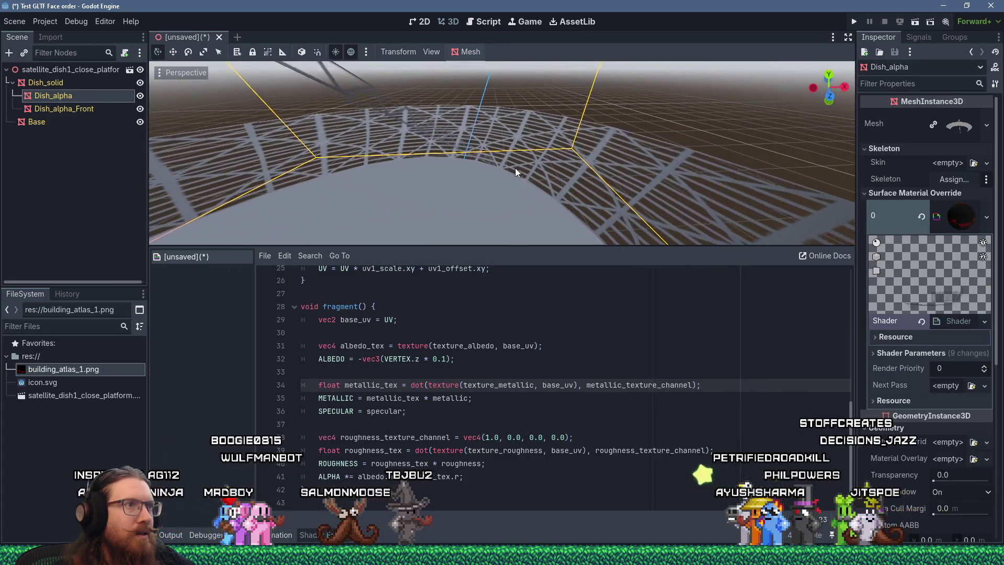
{"action": "scroll", "coordinate": [516, 168], "scroll_direction": "up", "scroll_amount": 2}
{"action": "mouse_move", "coordinate": [467, 155]}
{"action": "middle_mouse_down"}
{"action": "mouse_move", "coordinate": [485, 184]}
{"action": "mouse_move", "coordinate": [570, 126]}
{"action": "mouse_move", "coordinate": [582, 108]}
{"action": "mouse_move", "coordinate": [563, 74]}
{"action": "mouse_move", "coordinate": [556, 80]}
{"action": "mouse_move", "coordinate": [586, 78]}
{"action": "mouse_move", "coordinate": [614, 94]}
{"action": "mouse_move", "coordinate": [611, 112]}
{"action": "mouse_move", "coordinate": [573, 126]}
{"action": "mouse_move", "coordinate": [534, 210]}
{"action": "middle_mouse_up"}
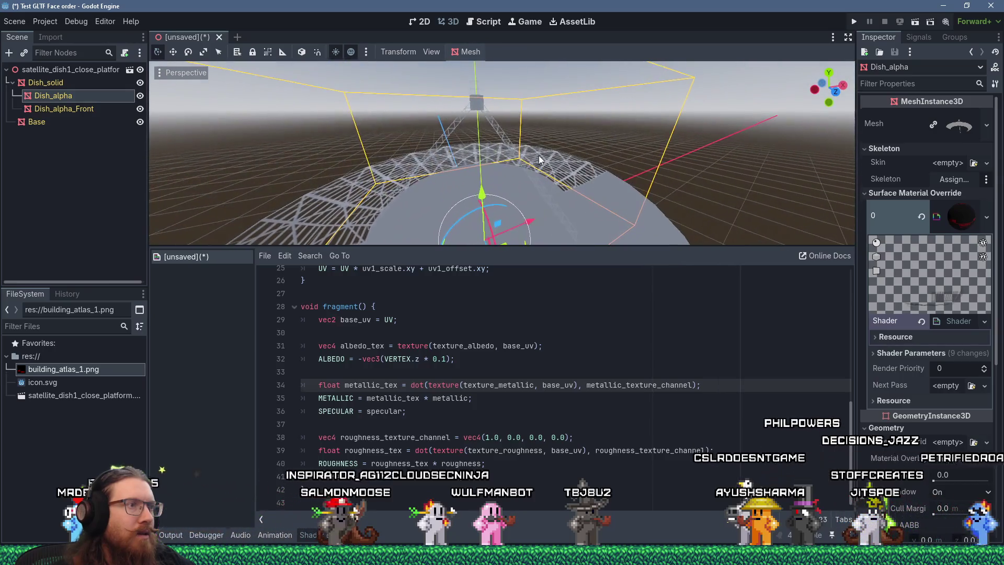
{"action": "scroll", "coordinate": [494, 316], "scroll_direction": "up", "scroll_amount": 8}
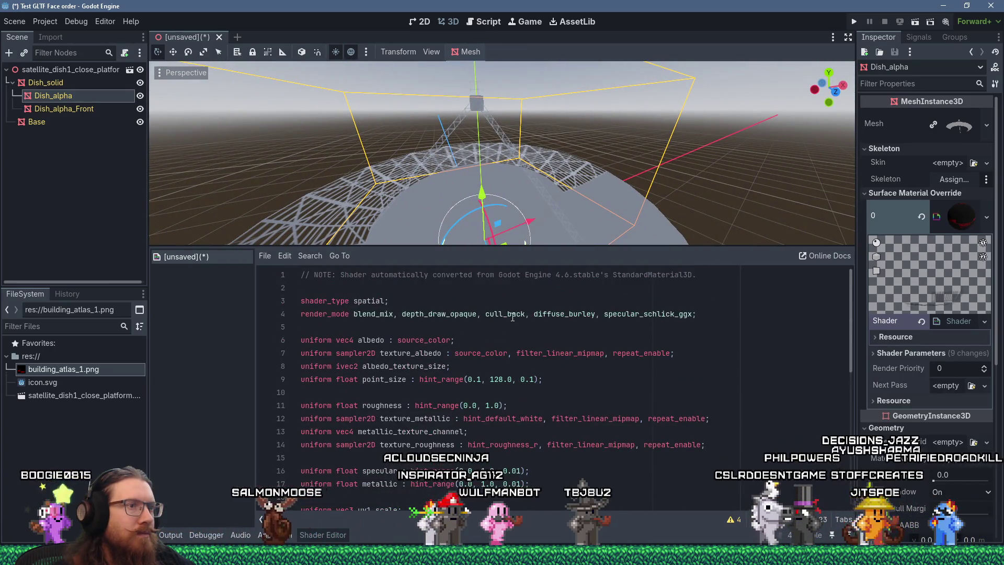
Step: Change the render mode on line 4 from cull_back to cull_disabled
{"action": "left_click_drag", "start_coordinate": [509, 316], "coordinate": [524, 314]}
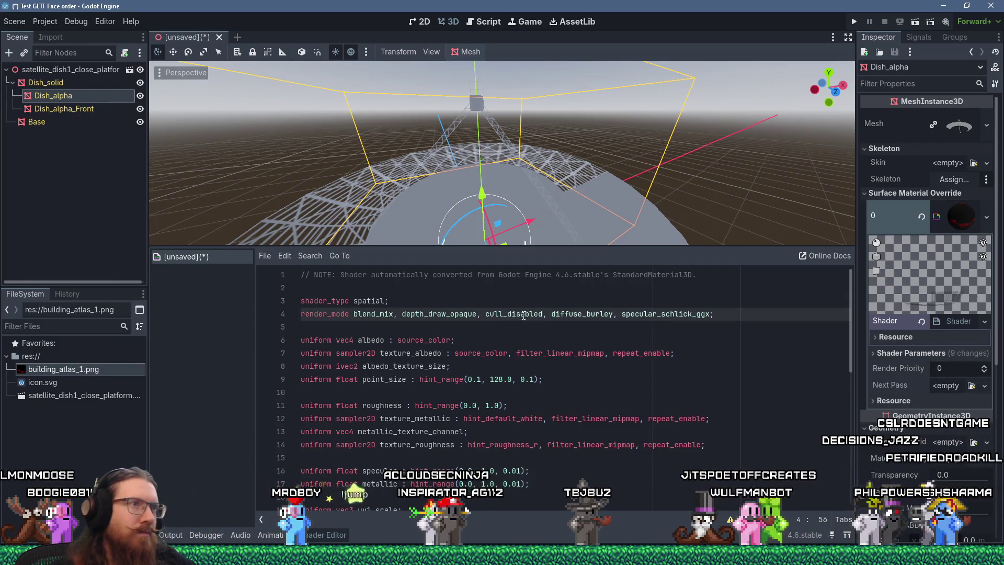
{"action": "left_click", "coordinate": [582, 291]}
{"action": "scroll", "coordinate": [604, 184], "scroll_direction": "up", "scroll_amount": 5}
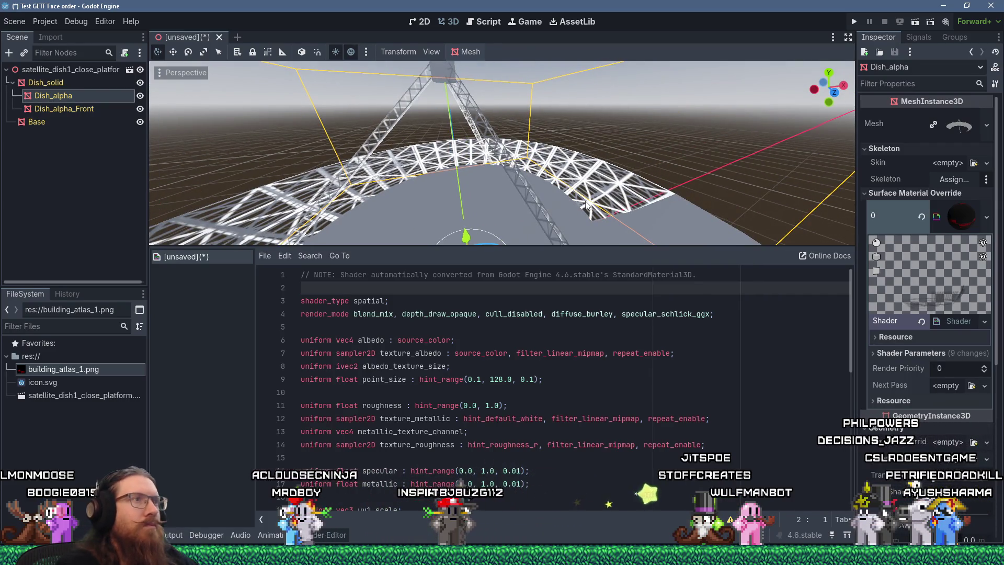
Step: Save the scene as satellite_dish_1_close_platform.tscn and orbit to check the dish's sides
{"action": "key", "text": "ctrl+s"}
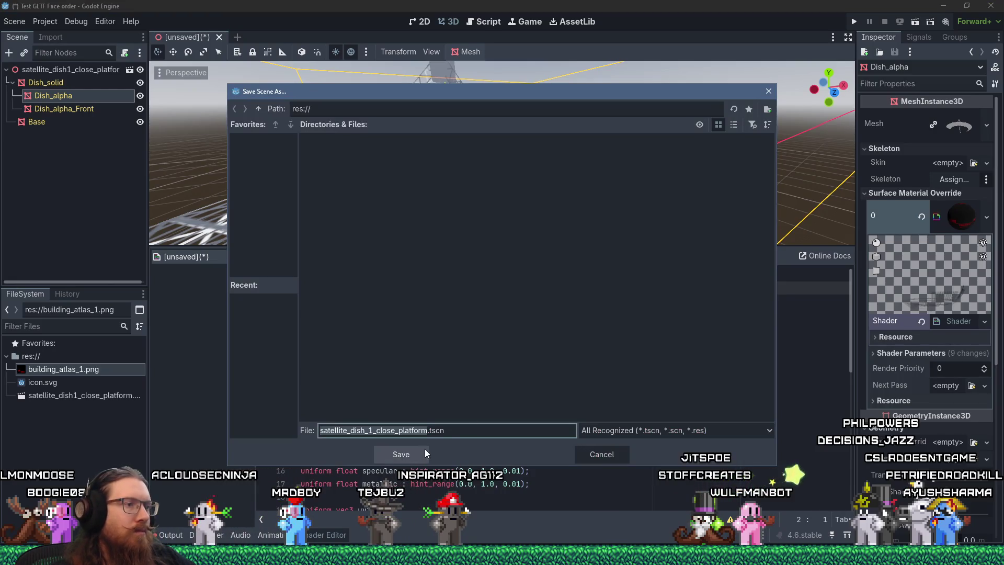
{"action": "left_click", "coordinate": [401, 453]}
{"action": "scroll", "coordinate": [535, 193], "scroll_direction": "up", "scroll_amount": 5}
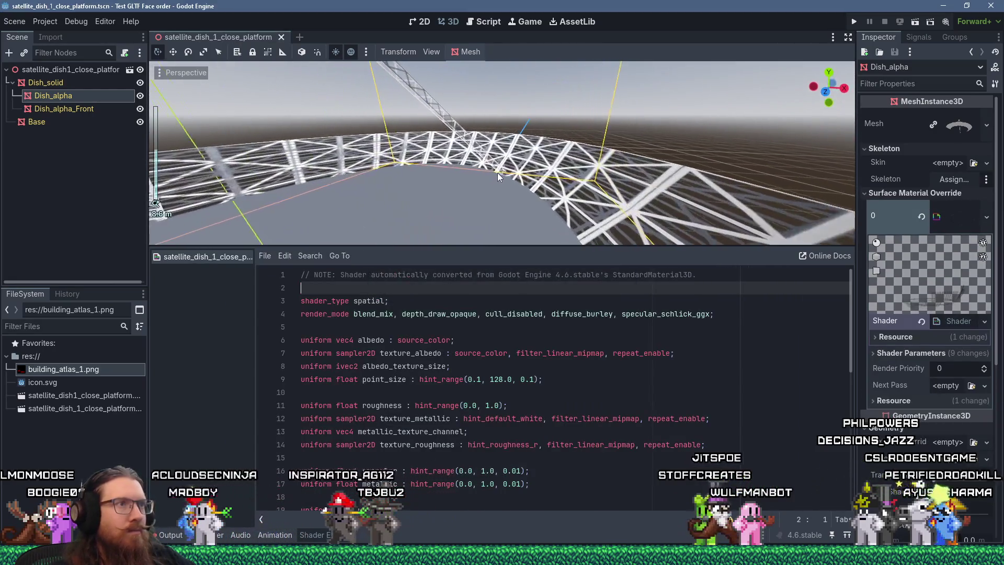
{"action": "middle_click_drag", "start_coordinate": [560, 208], "coordinate": [679, 190]}
{"action": "mouse_move", "coordinate": [682, 206]}
{"action": "middle_mouse_down"}
{"action": "mouse_move", "coordinate": [617, 224]}
{"action": "mouse_move", "coordinate": [546, 199]}
{"action": "mouse_move", "coordinate": [522, 63]}
{"action": "mouse_move", "coordinate": [547, 230]}
{"action": "middle_mouse_up"}
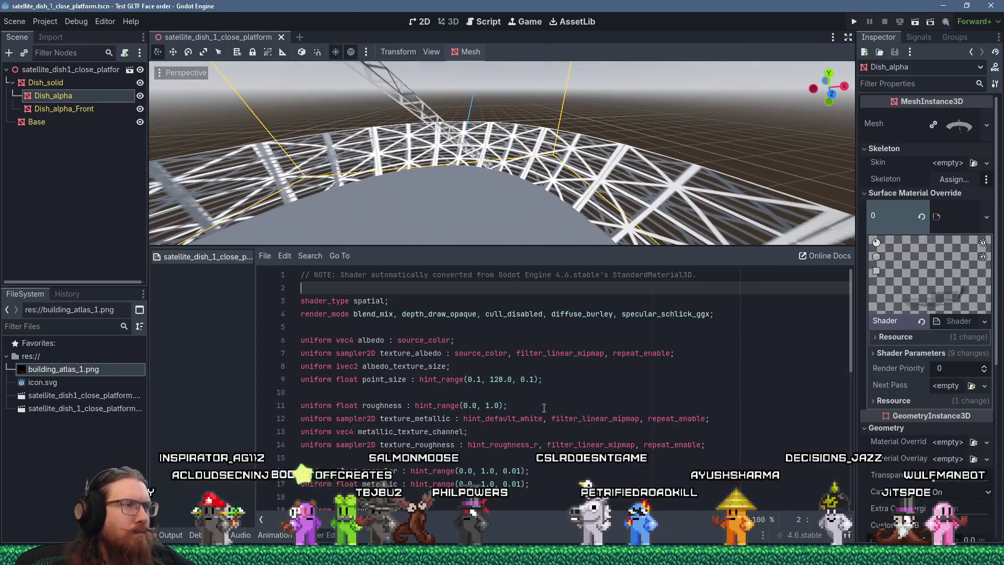
Step: Place the caret at the end of the UV line and switch to the Fist of the Forgotten project
{"action": "left_click", "coordinate": [470, 332]}
{"action": "scroll", "coordinate": [470, 332], "scroll_direction": "down", "scroll_amount": 7}
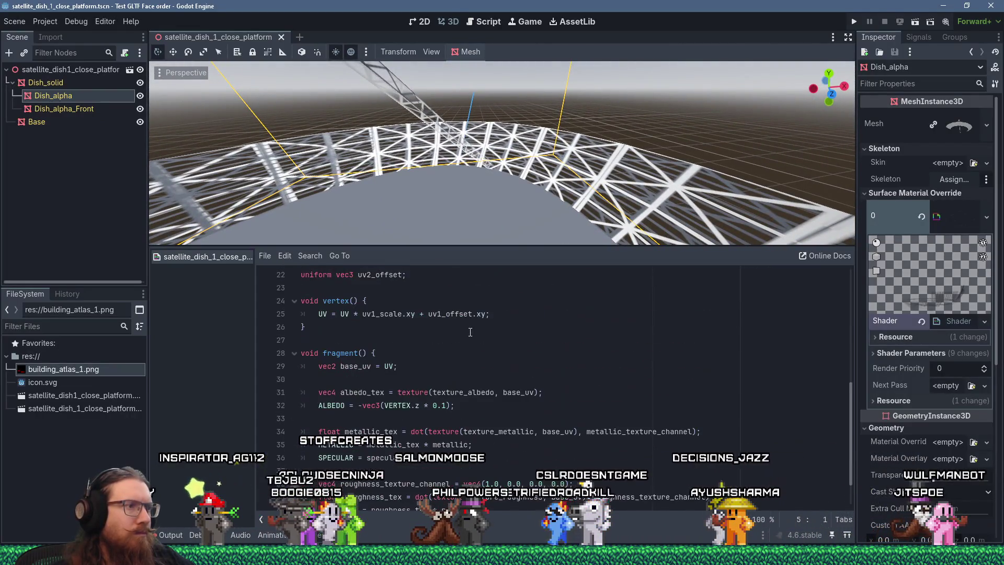
{"action": "left_click", "coordinate": [503, 315]}
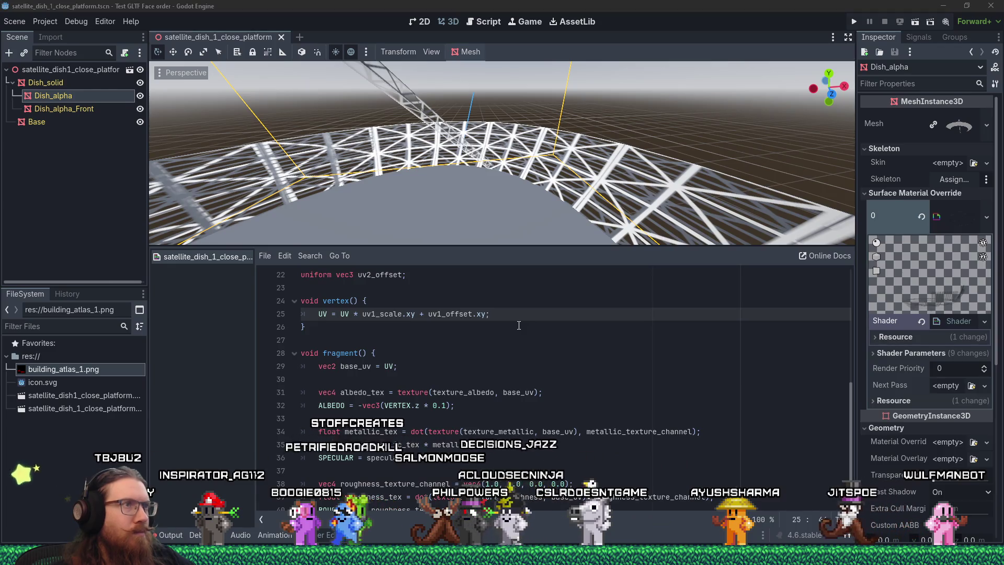
{"action": "key", "text": "alt+Tab"}
{"action": "key", "text": "alt+Tab"}
{"action": "key", "text": "alt+Tab"}
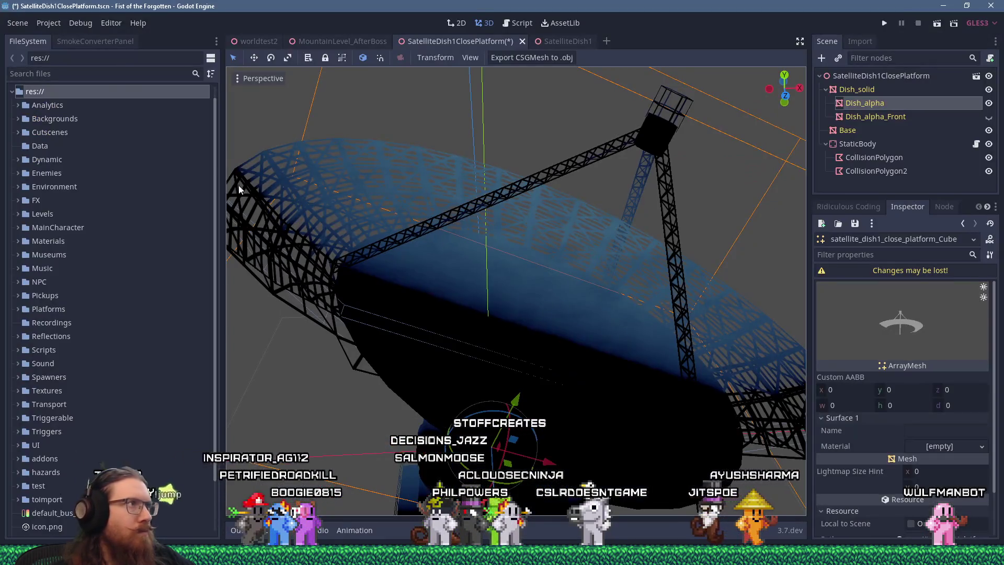
Step: Find and open BlackWithFog.shader through the FileSystem search 'blackwithfo'
{"action": "left_click", "coordinate": [132, 74]}
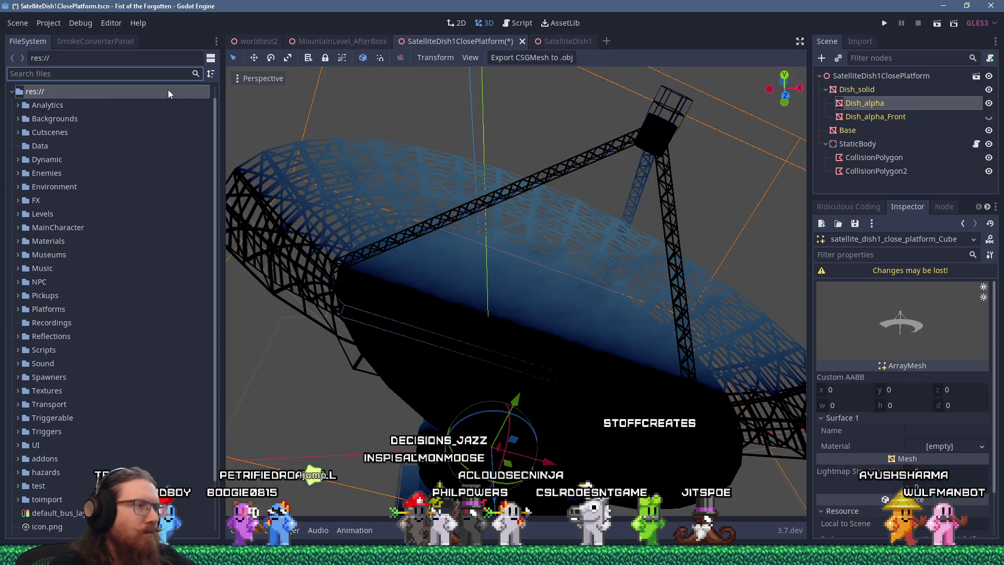
{"action": "type", "text": "blackwithfo"}
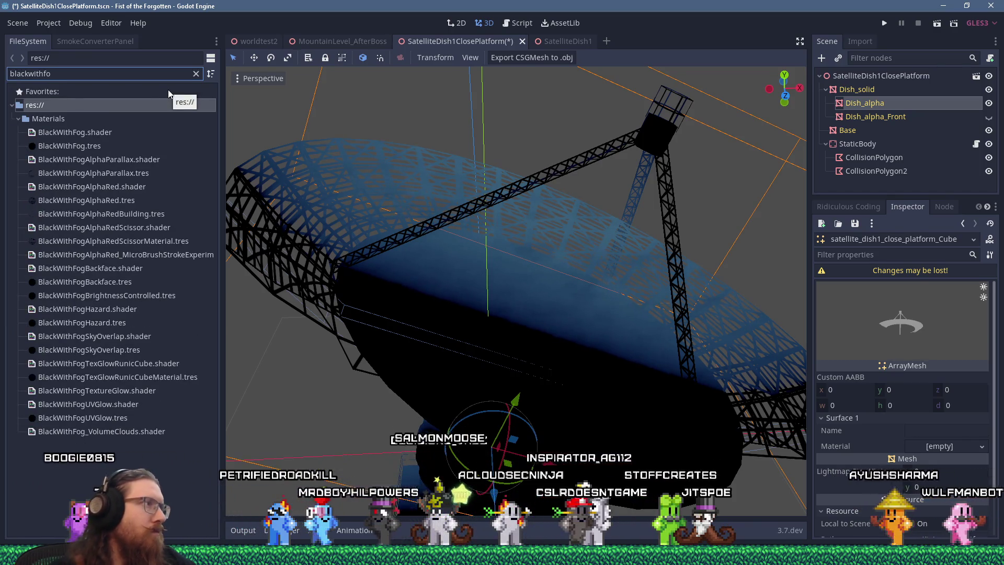
{"action": "double_click", "coordinate": [103, 132]}
{"action": "scroll", "coordinate": [432, 415], "scroll_direction": "down", "scroll_amount": 7}
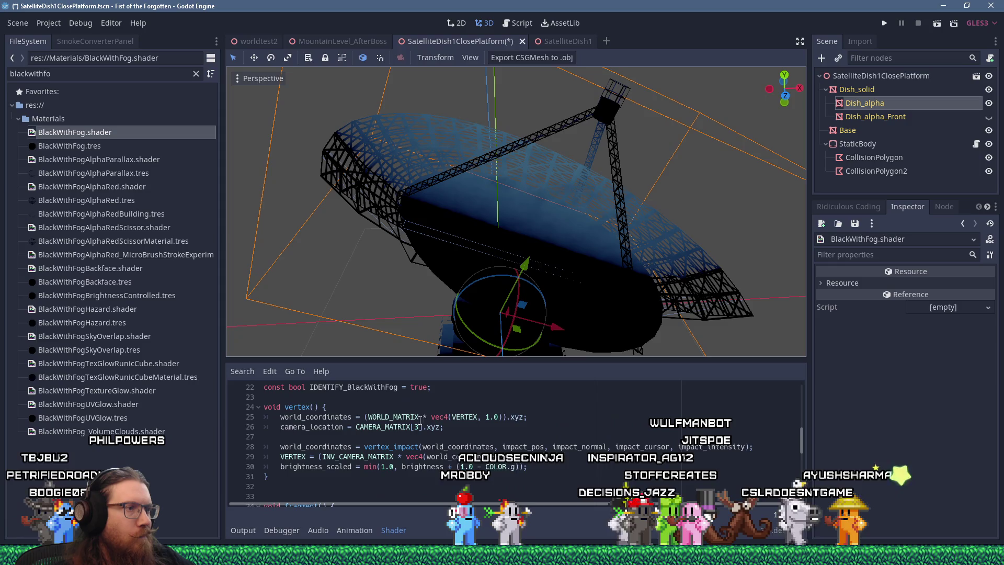
Step: Copy the world_coordinates line and return to the test project window
{"action": "left_click", "coordinate": [548, 419]}
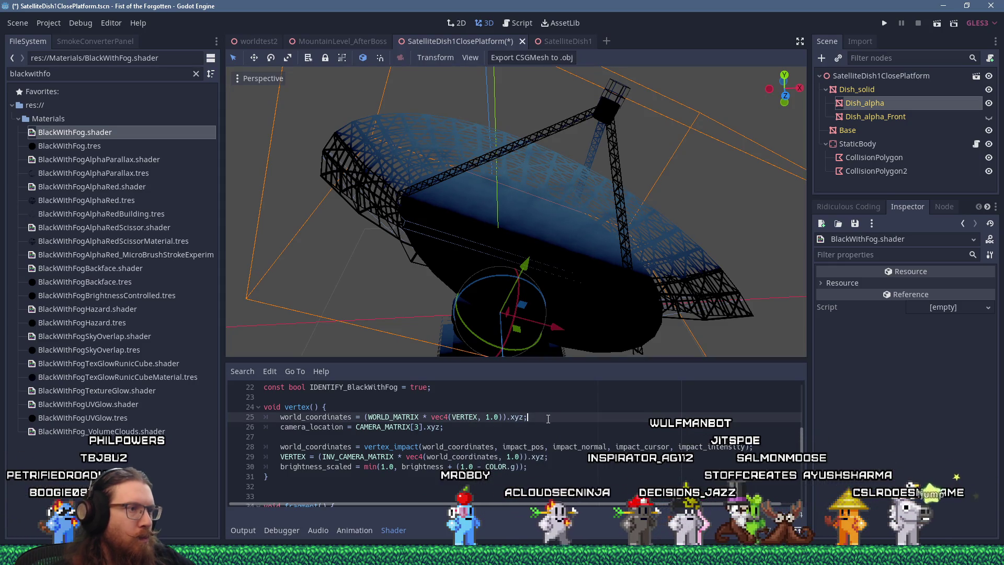
{"action": "key", "text": "shift+Home"}
{"action": "key", "text": "ctrl+c"}
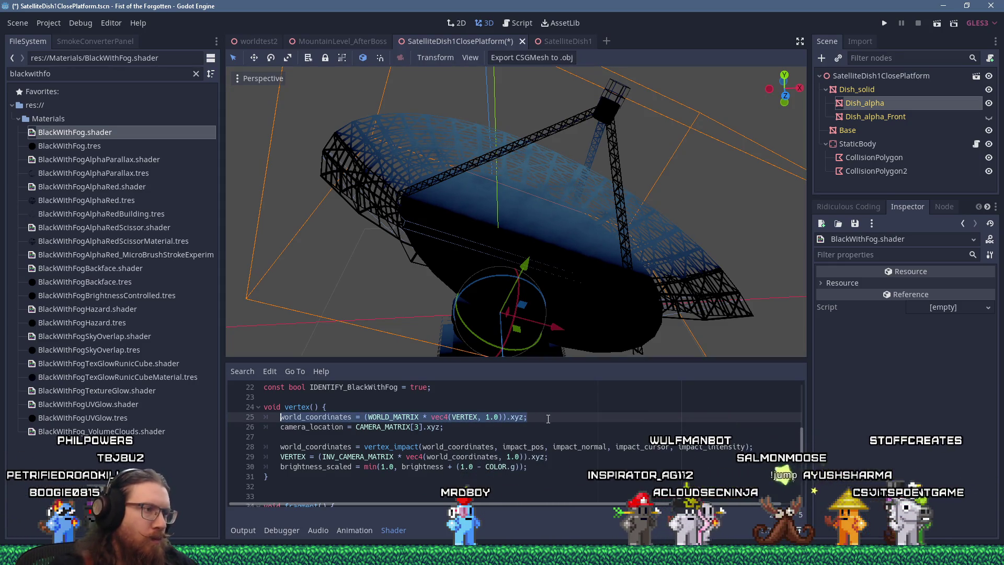
{"action": "scroll", "coordinate": [547, 420], "scroll_direction": "up", "scroll_amount": 4}
{"action": "scroll", "coordinate": [543, 421], "scroll_direction": "down", "scroll_amount": 3}
{"action": "scroll", "coordinate": [541, 423], "scroll_direction": "up", "scroll_amount": 3}
{"action": "scroll", "coordinate": [541, 423], "scroll_direction": "up", "scroll_amount": 2}
{"action": "key", "text": "alt+Tab"}
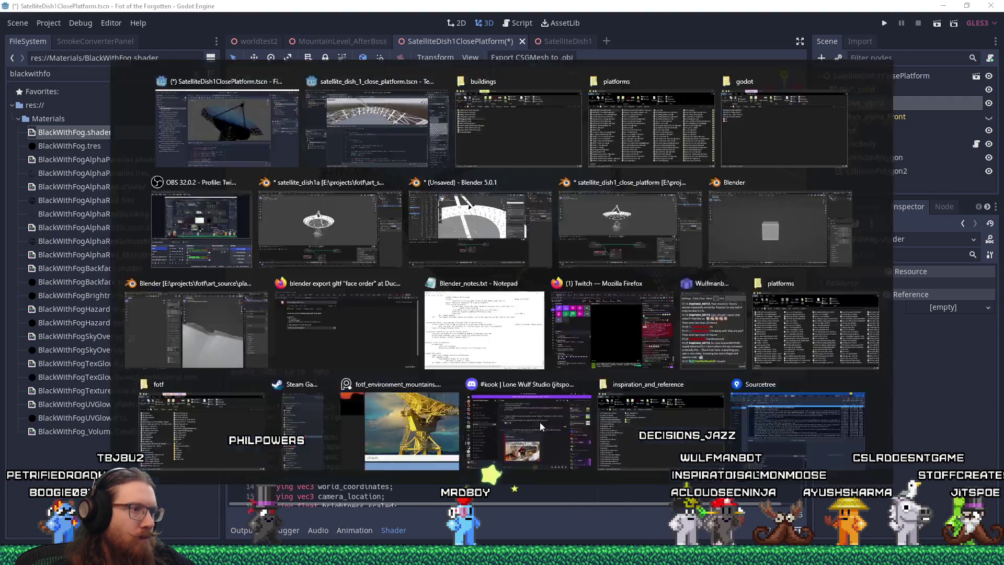
Step: Paste the world_coordinates calculation on a new line inside vertex()
{"action": "left_click", "coordinate": [430, 292]}
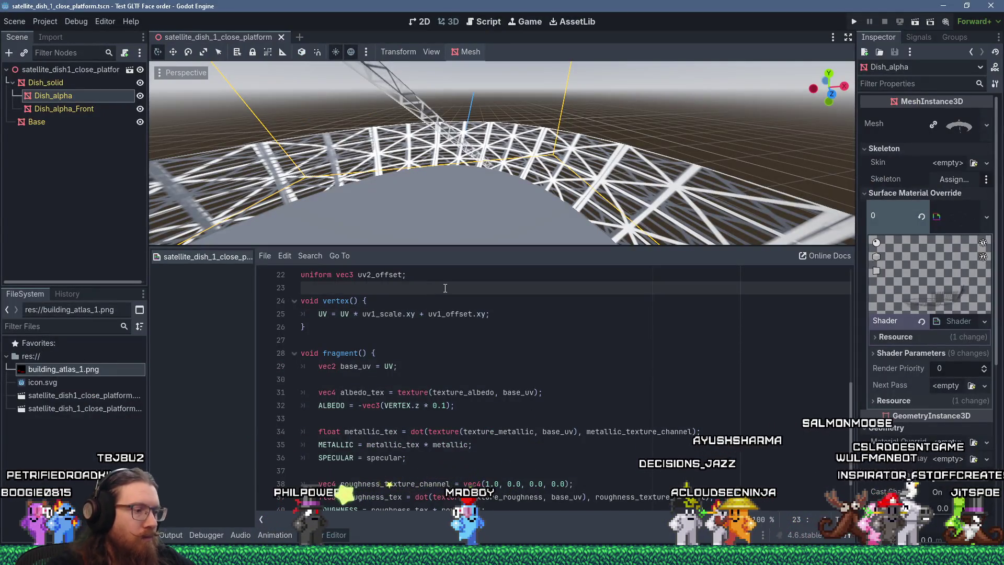
{"action": "key", "text": "Down"}
{"action": "key", "text": "Down"}
{"action": "key", "text": "End"}
{"action": "key", "text": "Return"}
{"action": "key", "text": "ctrl+v"}
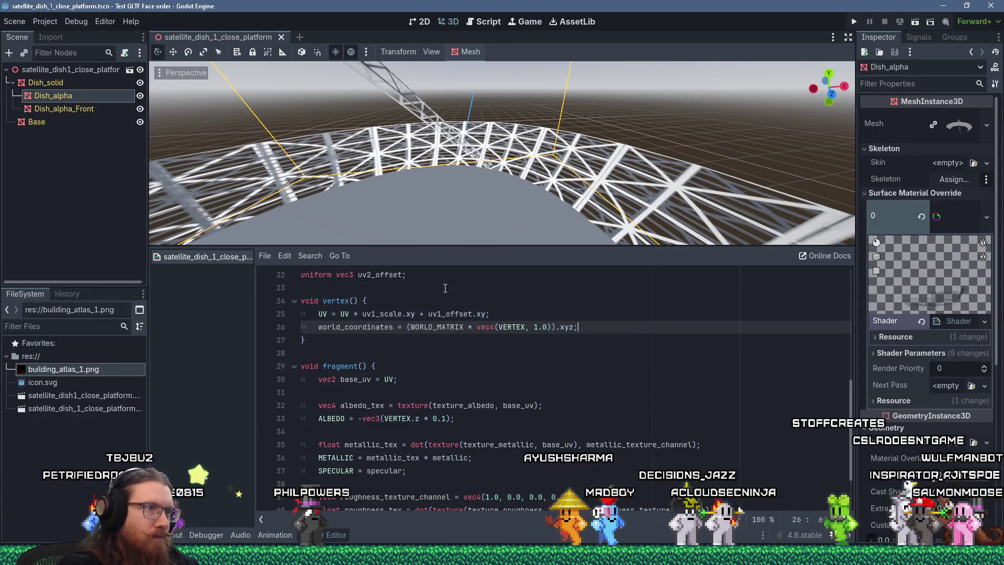
Step: Declare 'varying vec3 world_coordinates;' and look up the unknown WORLD_MATRIX in the online docs
{"action": "key", "text": "Up"}
{"action": "key", "text": "Up"}
{"action": "key", "text": "Up"}
{"action": "key", "text": "Return"}
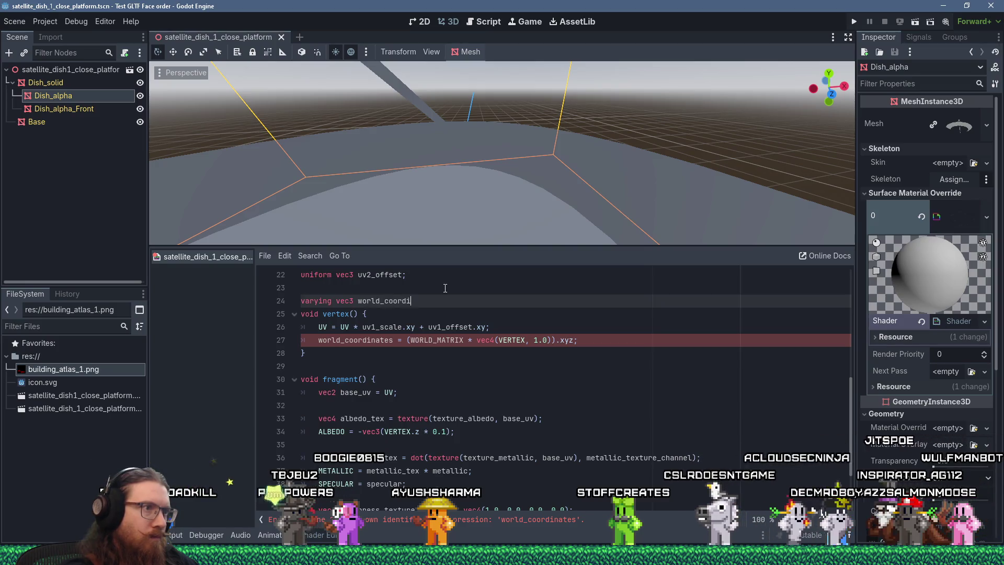
{"action": "type", "text": "nates;"}
{"action": "key", "text": "Return"}
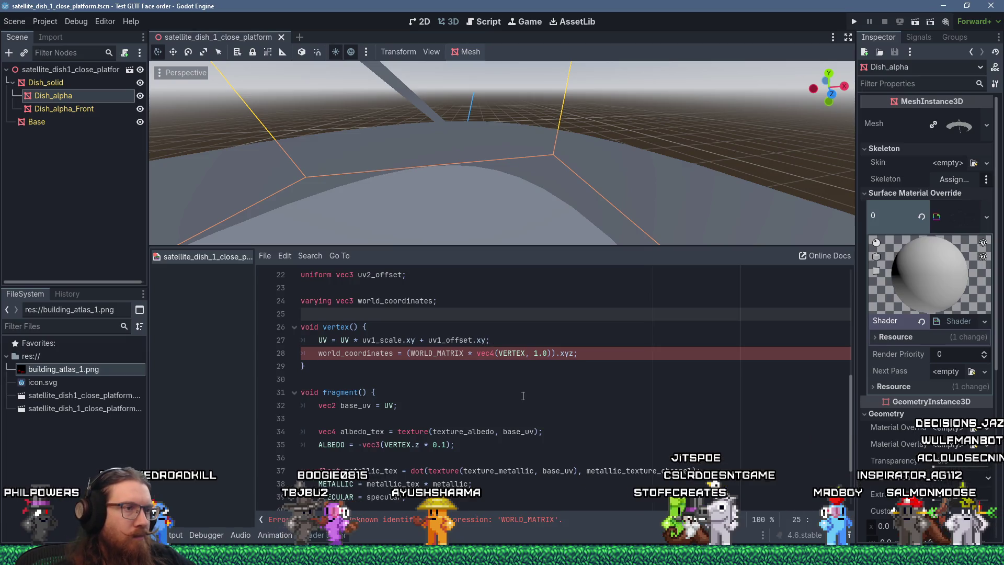
{"action": "double_click", "coordinate": [440, 354]}
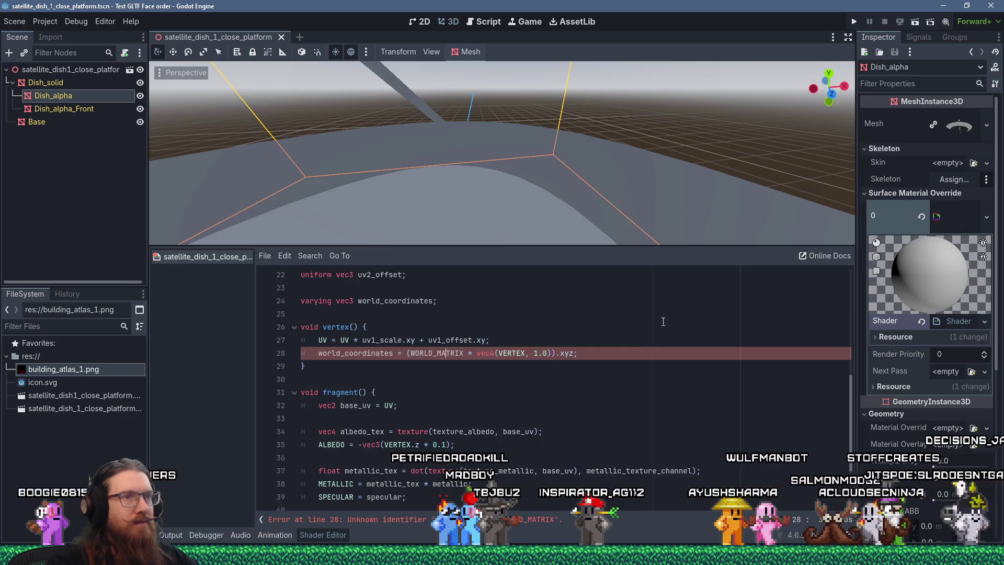
{"action": "left_click", "coordinate": [827, 258]}
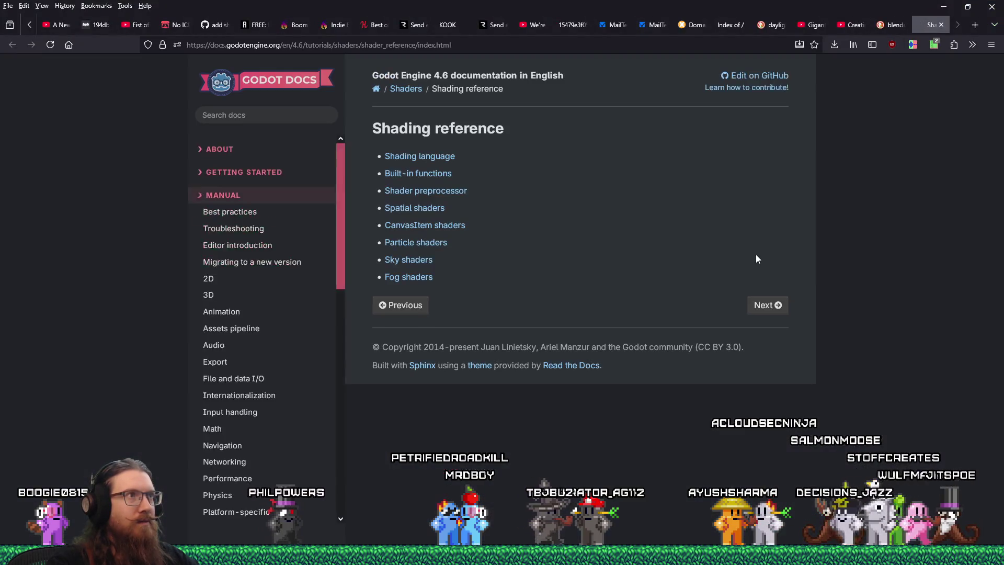
Step: Open the Spatial shaders reference page and search it for 'world'
{"action": "left_click", "coordinate": [441, 160]}
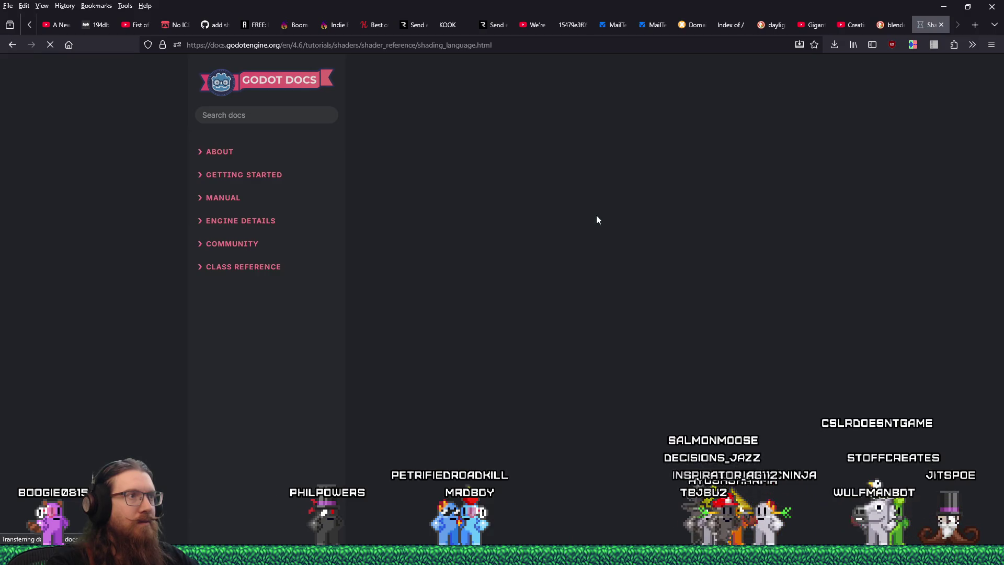
{"action": "left_click", "coordinate": [13, 44]}
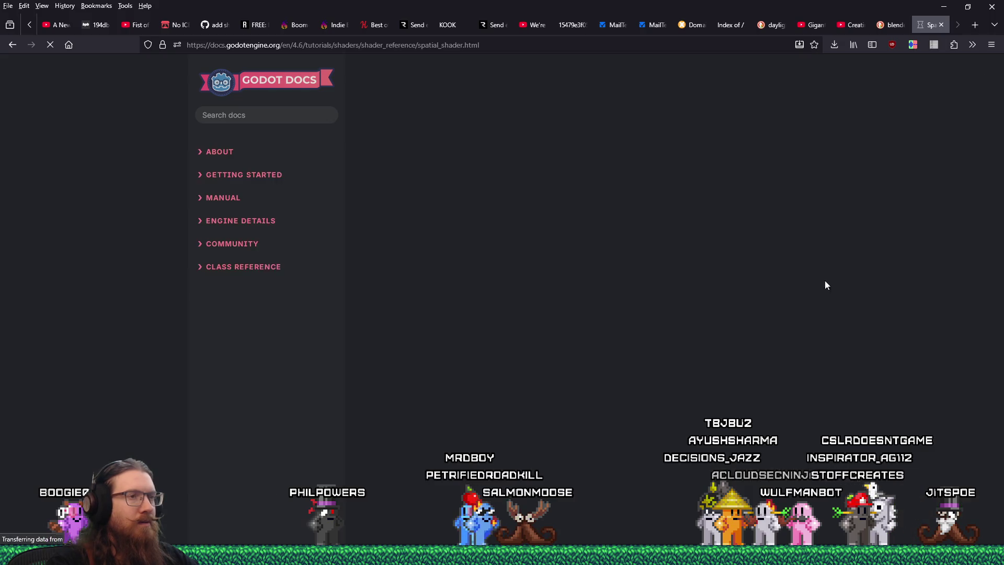
{"action": "scroll", "coordinate": [856, 274], "scroll_direction": "down", "scroll_amount": 4}
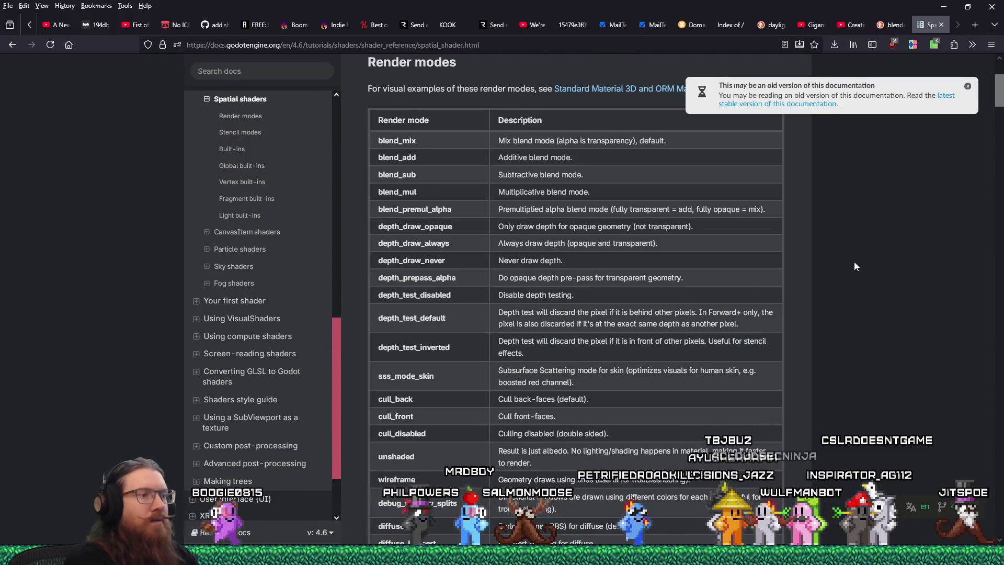
{"action": "key", "text": "ctrl+f"}
{"action": "type", "text": "world"}
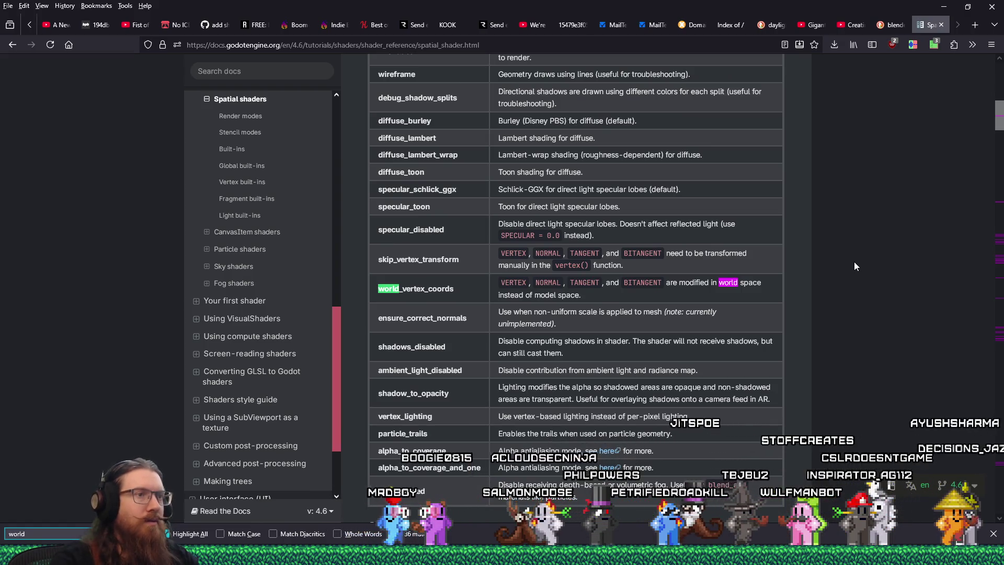
Step: Step through the 'world' matches to the world_vertex_coords render mode, then return to Godot
{"action": "right_click", "coordinate": [437, 293]}
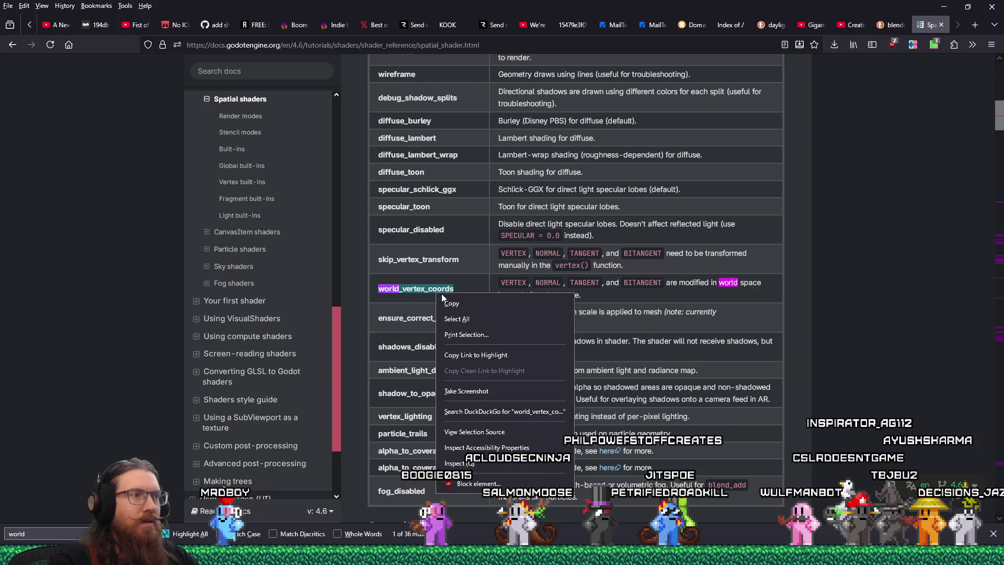
{"action": "left_click", "coordinate": [456, 309]}
{"action": "scroll", "coordinate": [512, 334], "scroll_direction": "up", "scroll_amount": 12}
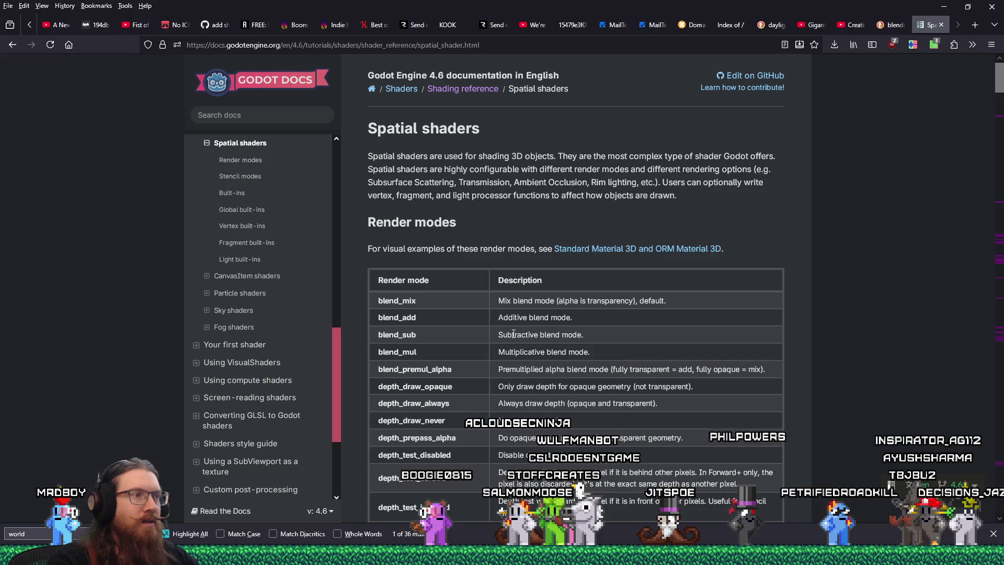
{"action": "scroll", "coordinate": [513, 334], "scroll_direction": "down", "scroll_amount": 8}
{"action": "scroll", "coordinate": [513, 334], "scroll_direction": "up", "scroll_amount": 2}
{"action": "scroll", "coordinate": [512, 335], "scroll_direction": "up", "scroll_amount": 5}
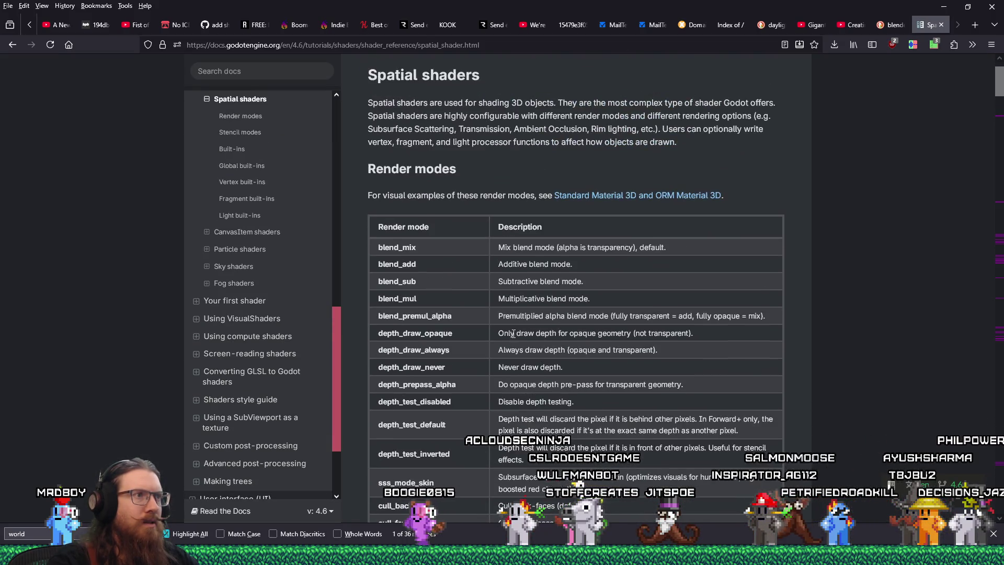
{"action": "scroll", "coordinate": [512, 335], "scroll_direction": "down", "scroll_amount": 4}
{"action": "scroll", "coordinate": [512, 334], "scroll_direction": "down", "scroll_amount": 4}
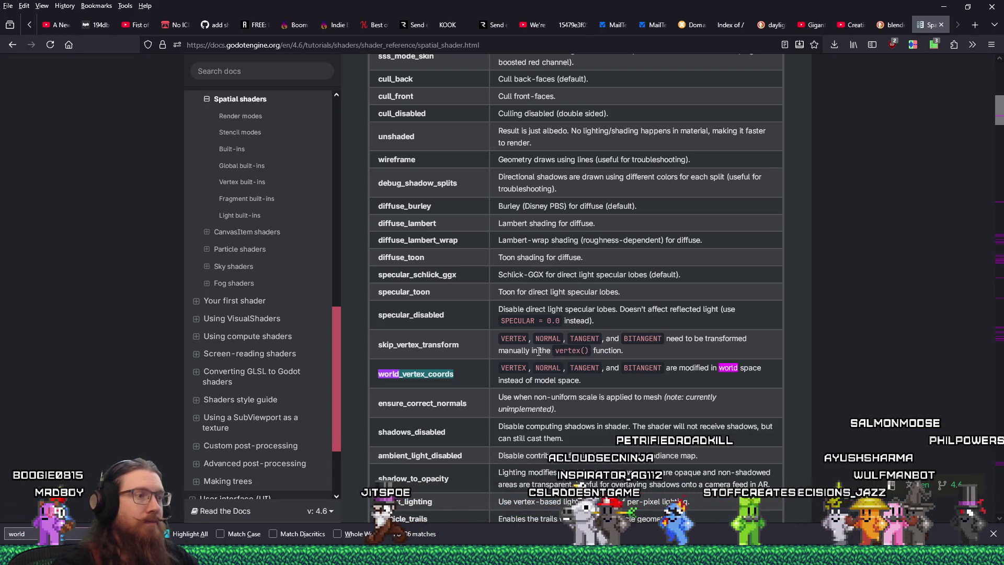
{"action": "scroll", "coordinate": [542, 349], "scroll_direction": "down", "scroll_amount": 1}
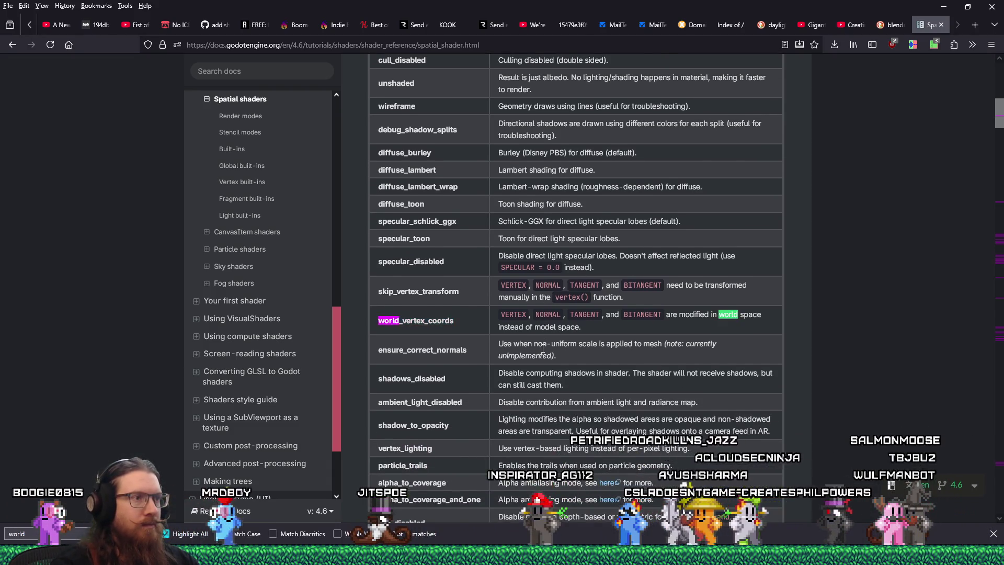
{"action": "key", "text": "Return"}
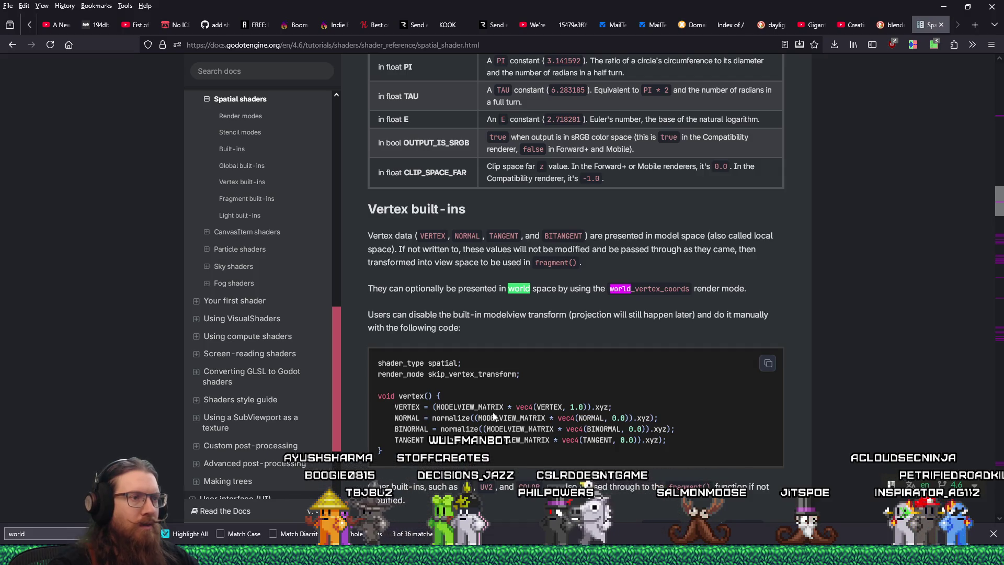
{"action": "key", "text": "alt+Tab"}
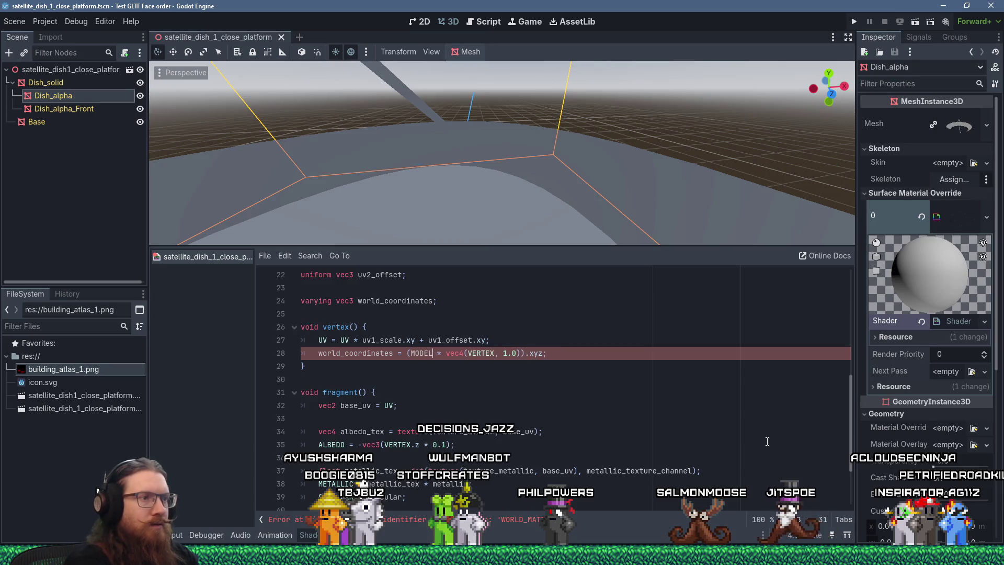
Step: Change WORLD_MATRIX to MODELVIEW_MATRIX on line 28 so the shader compiles
{"action": "type", "text": "X"}
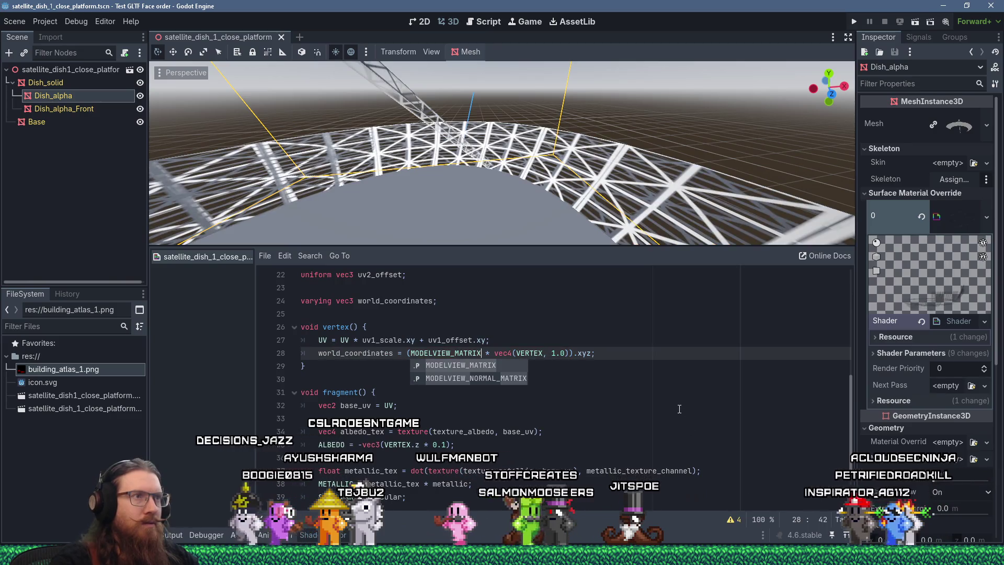
{"action": "left_click", "coordinate": [405, 361]}
{"action": "right_click", "coordinate": [381, 352]}
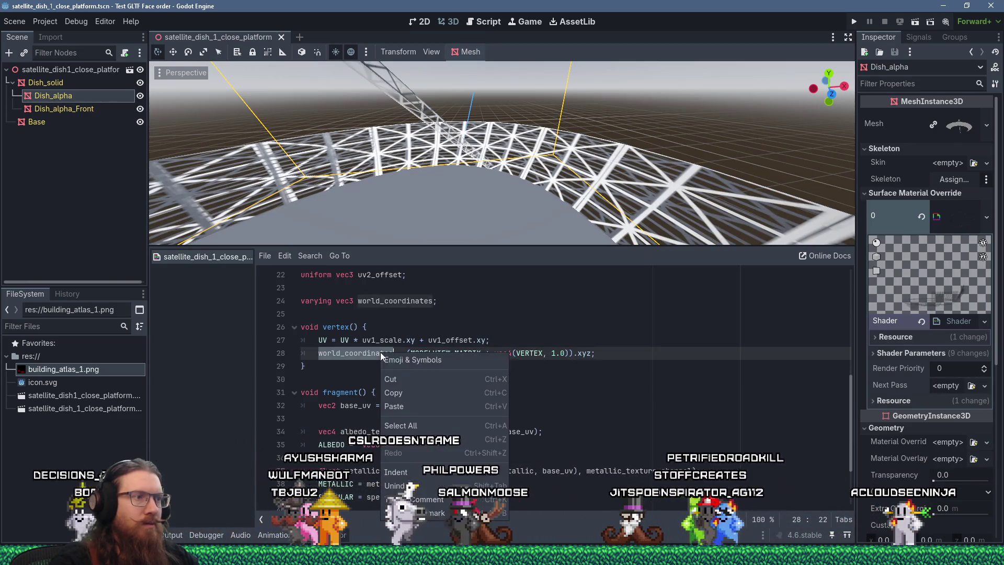
{"action": "left_click", "coordinate": [421, 403]}
{"action": "key", "text": "alt+Tab"}
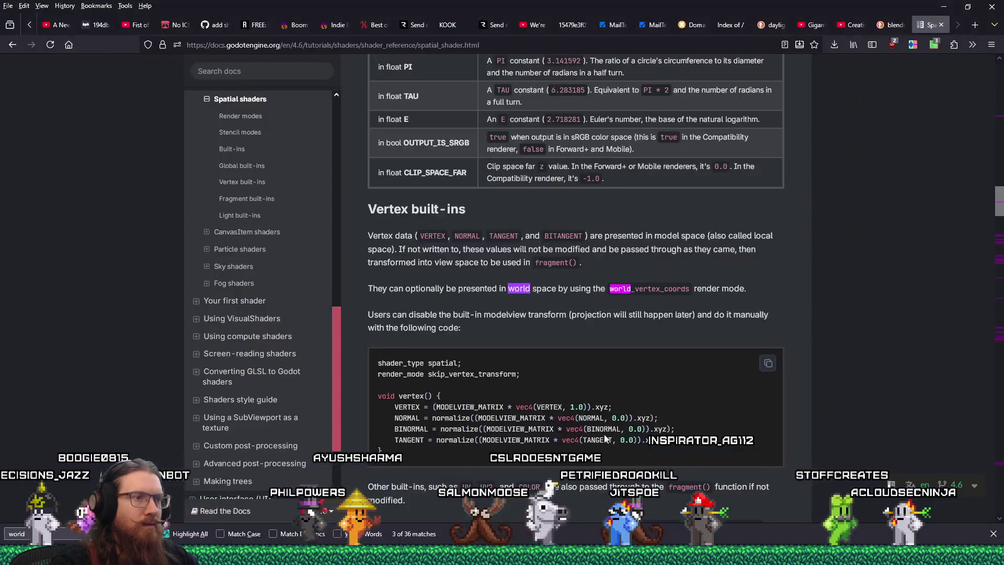
{"action": "key", "text": "alt+Tab"}
Step: Rework line 35's ALBEDO expression, selecting VERTEX. for replacement with world_coordinates
{"action": "scroll", "coordinate": [572, 422], "scroll_direction": "down", "scroll_amount": 2}
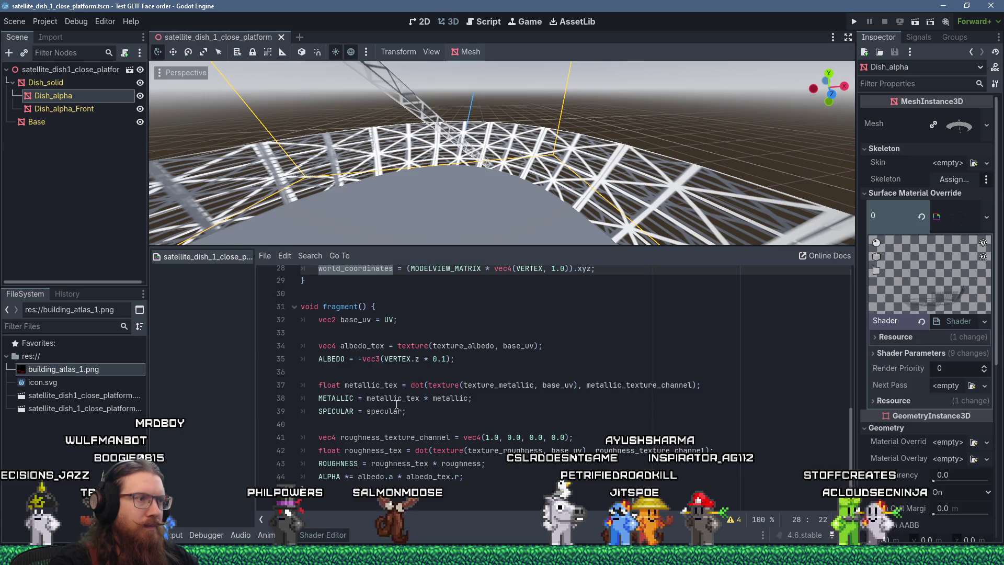
{"action": "left_click_drag", "start_coordinate": [385, 357], "coordinate": [423, 359]}
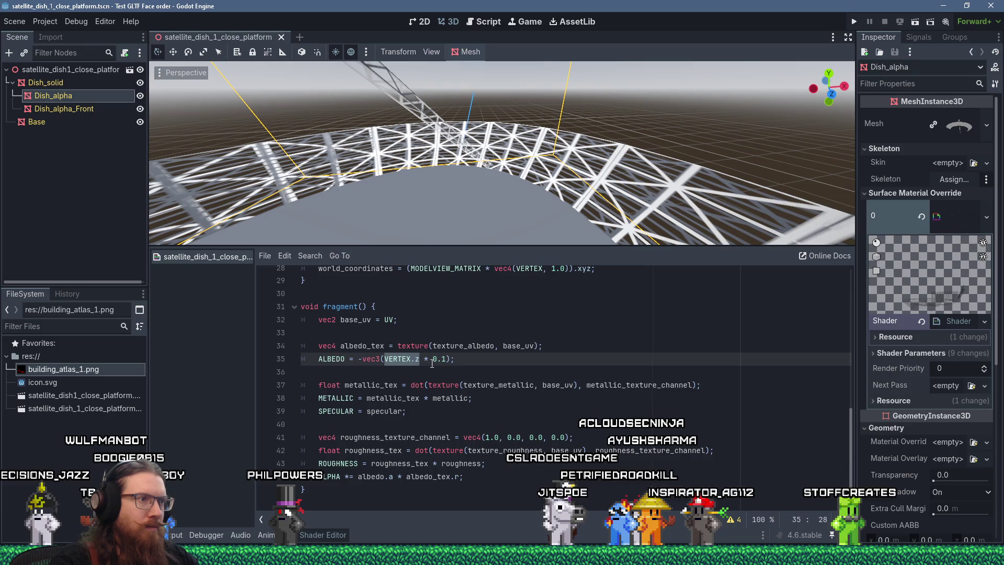
{"action": "left_click", "coordinate": [361, 358]}
{"action": "key", "text": "BackSpace"}
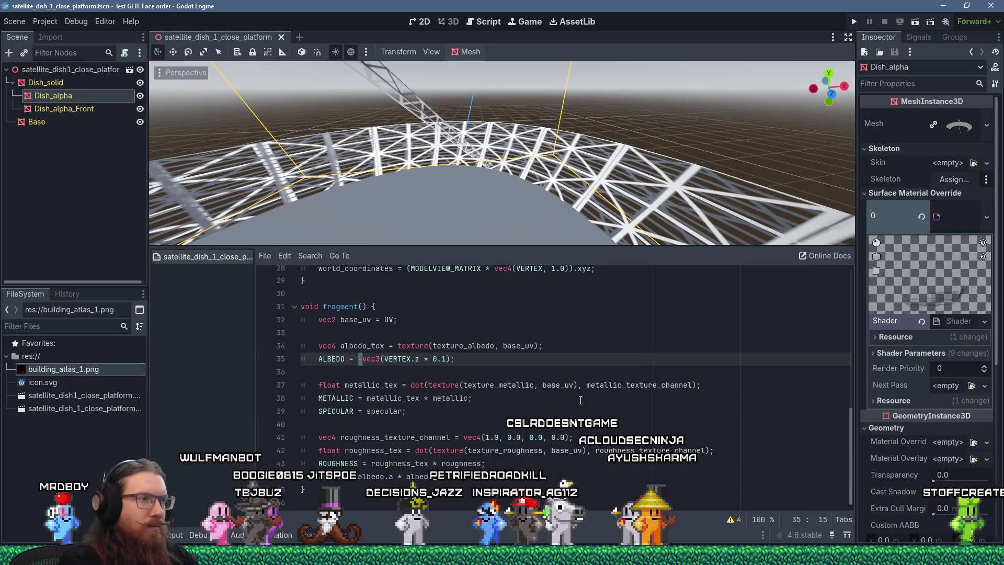
{"action": "key", "text": "Right"}
{"action": "key", "text": "Right"}
{"action": "key", "text": "Right"}
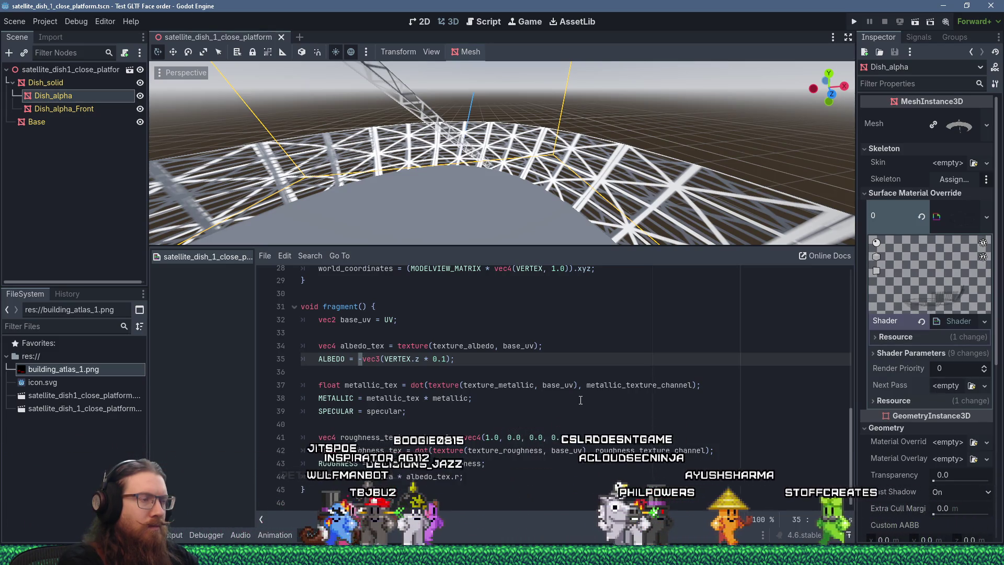
{"action": "key", "text": "Right"}
{"action": "key", "text": "Right"}
{"action": "key", "text": "shift+Right"}
{"action": "key", "text": "shift+Right"}
{"action": "key", "text": "shift+Right"}
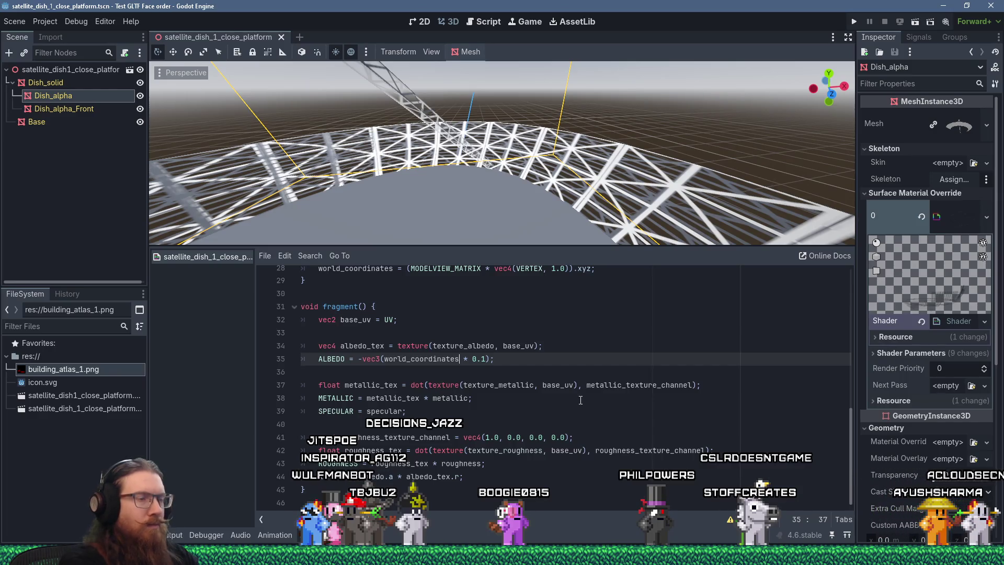
Step: Add .z after world_coordinates on line 35 and orbit the viewport to check the white lattice dish
{"action": "type", "text": ".z"}
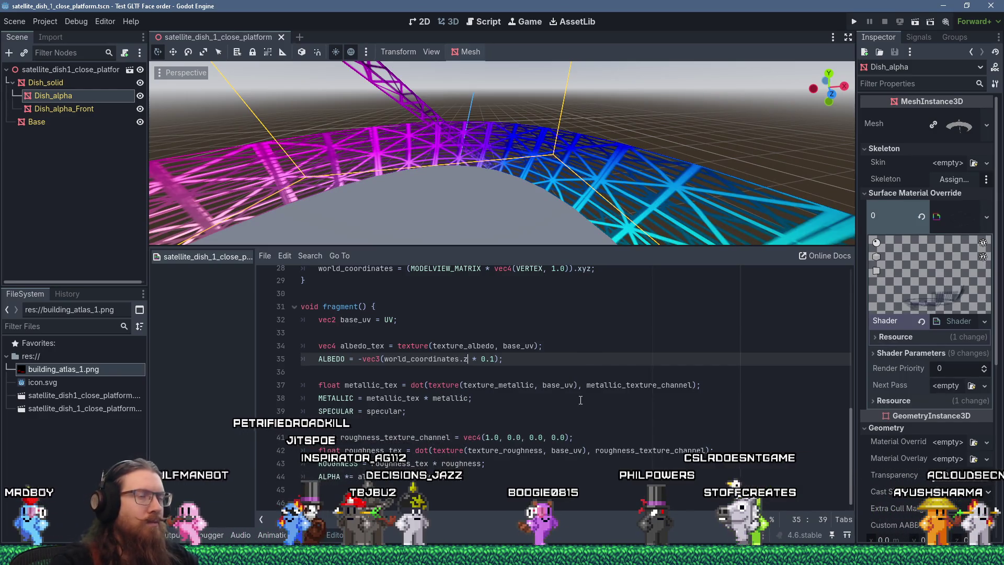
{"action": "key", "text": "End"}
{"action": "middle_click_drag", "start_coordinate": [515, 229], "coordinate": [485, 186]}
{"action": "scroll", "coordinate": [485, 184], "scroll_direction": "up", "scroll_amount": 3}
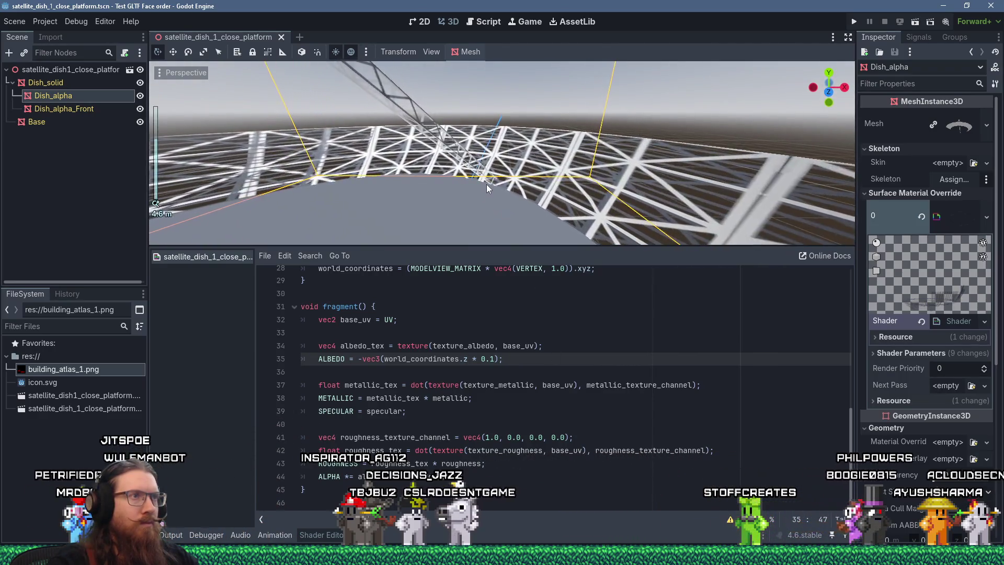
{"action": "scroll", "coordinate": [486, 184], "scroll_direction": "down", "scroll_amount": 10}
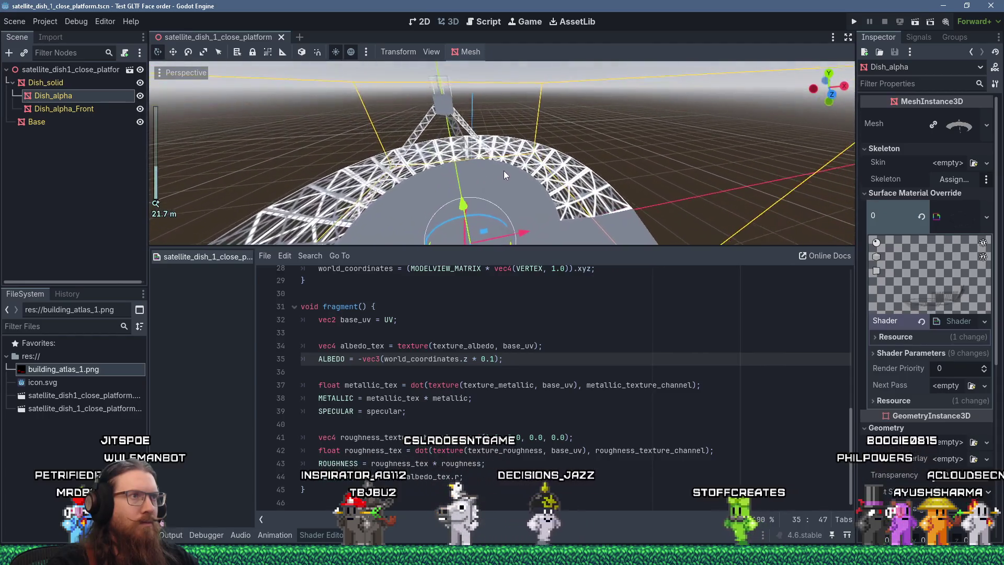
{"action": "mouse_move", "coordinate": [504, 171]}
{"action": "middle_mouse_down"}
{"action": "mouse_move", "coordinate": [425, 165]}
{"action": "mouse_move", "coordinate": [496, 165]}
{"action": "mouse_move", "coordinate": [484, 178]}
{"action": "mouse_move", "coordinate": [513, 208]}
{"action": "mouse_move", "coordinate": [621, 205]}
{"action": "mouse_move", "coordinate": [526, 184]}
{"action": "mouse_move", "coordinate": [619, 189]}
{"action": "mouse_move", "coordinate": [470, 199]}
{"action": "middle_mouse_up"}
{"action": "scroll", "coordinate": [496, 165], "scroll_direction": "up", "scroll_amount": 3}
{"action": "scroll", "coordinate": [371, 301], "scroll_direction": "up", "scroll_amount": 10}
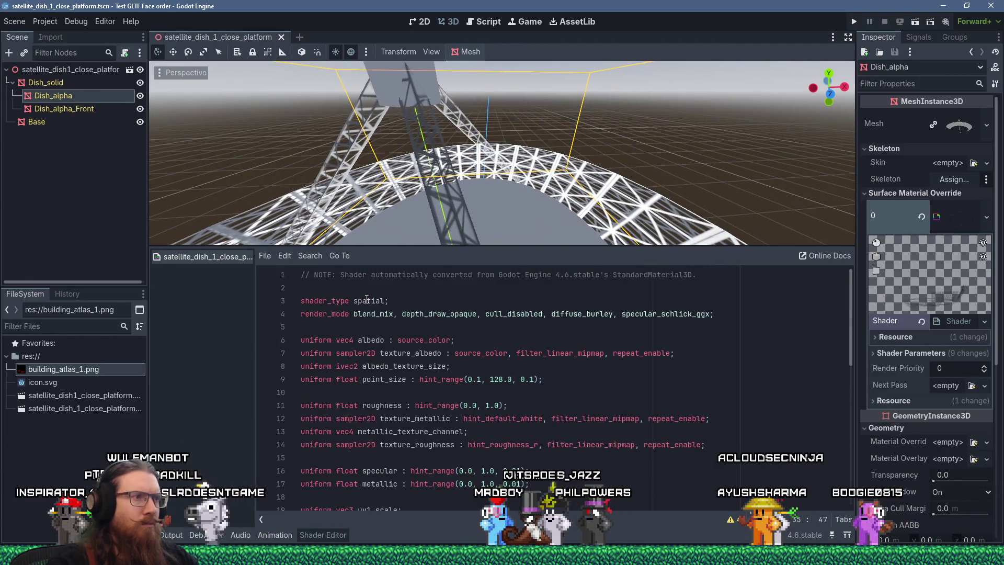
Step: Review the unshaded render_mode edit and view the dish lattice rendering flat white
{"action": "left_click", "coordinate": [351, 314]}
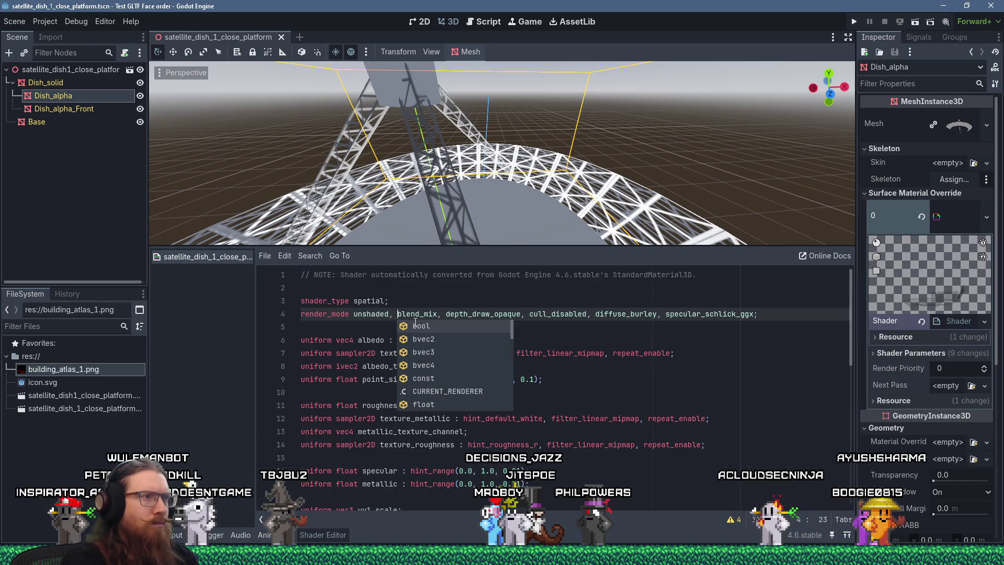
{"action": "left_click", "coordinate": [425, 304]}
{"action": "middle_click_drag", "start_coordinate": [500, 127], "coordinate": [497, 130]}
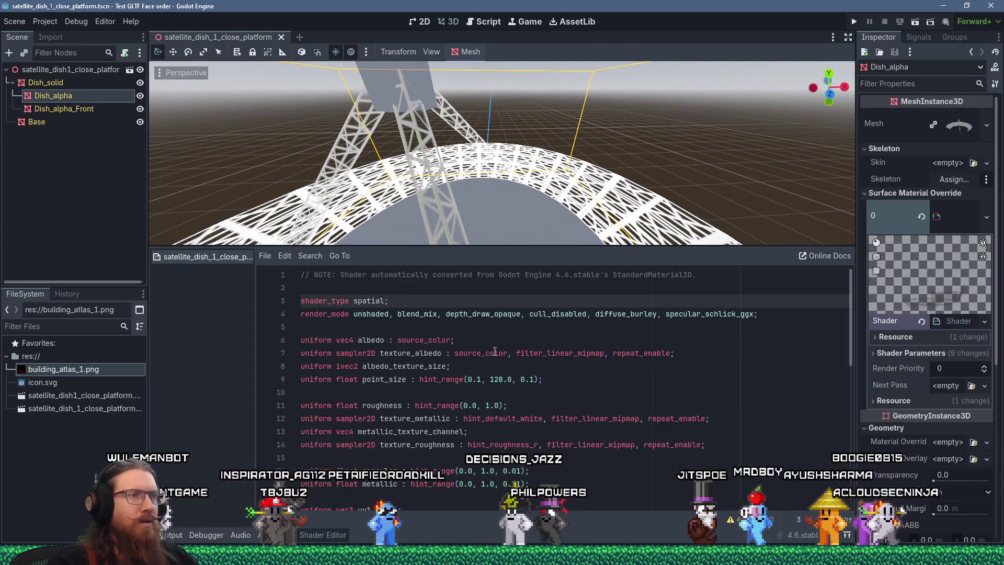
{"action": "scroll", "coordinate": [494, 150], "scroll_direction": "down", "scroll_amount": 3}
{"action": "scroll", "coordinate": [495, 150], "scroll_direction": "up", "scroll_amount": 3}
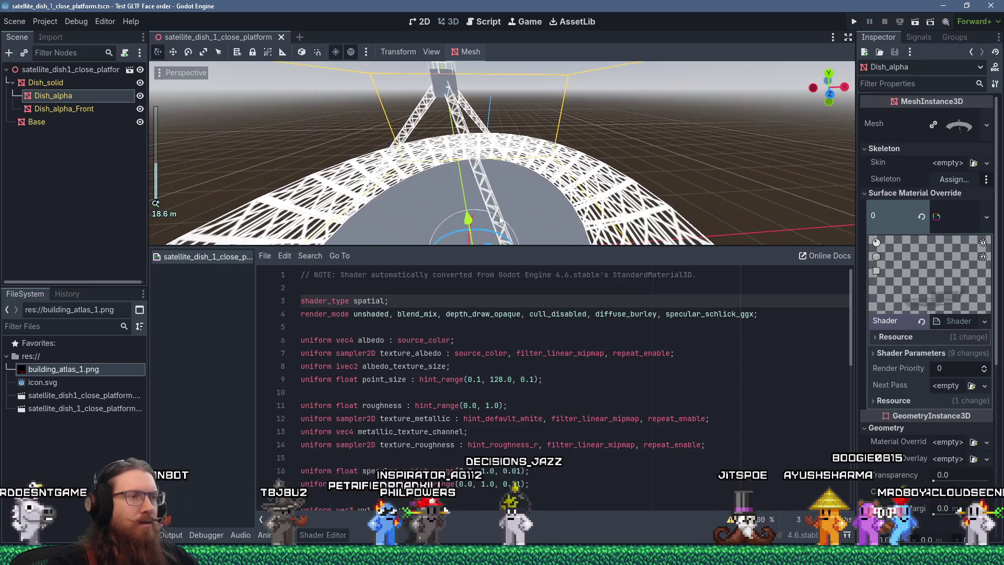
{"action": "scroll", "coordinate": [486, 417], "scroll_direction": "down", "scroll_amount": 7}
{"action": "scroll", "coordinate": [486, 417], "scroll_direction": "down", "scroll_amount": 2}
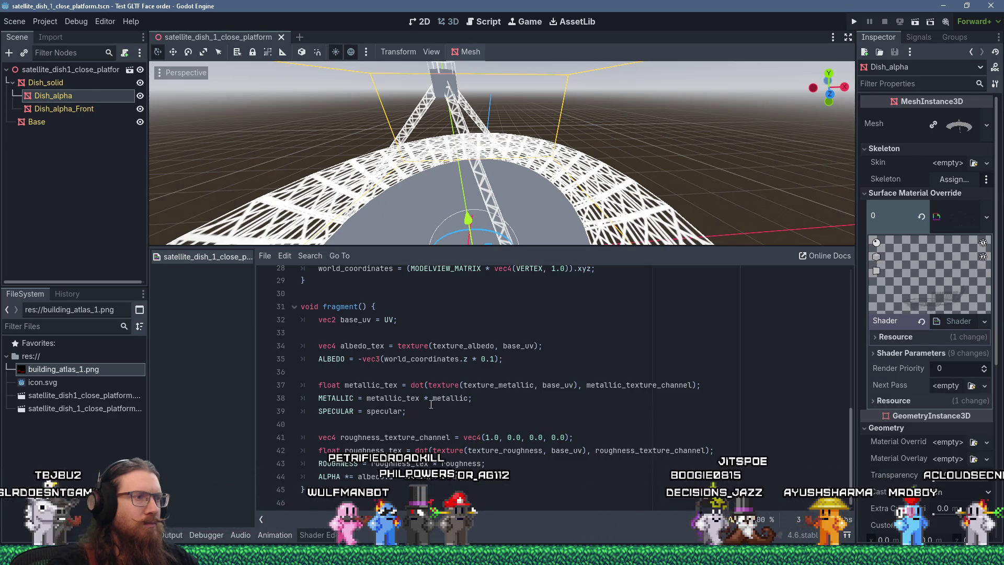
Step: Change line 35 to ALBEDO = vec3(-world_coordinates.z * 0.01)
{"action": "left_click", "coordinate": [365, 361]}
{"action": "key", "text": "BackSpace"}
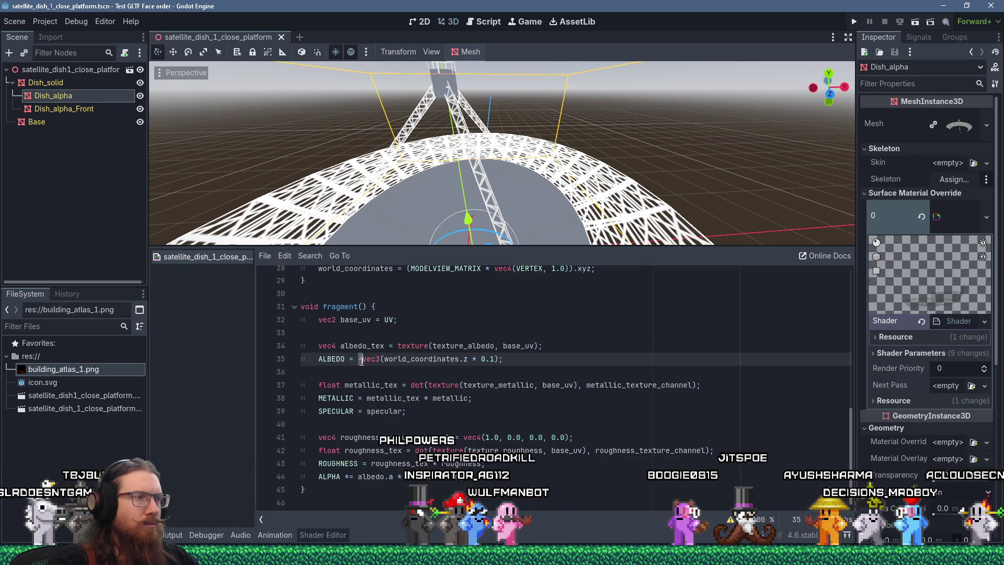
{"action": "key", "text": "Right"}
{"action": "key", "text": "Right"}
{"action": "key", "text": "Right"}
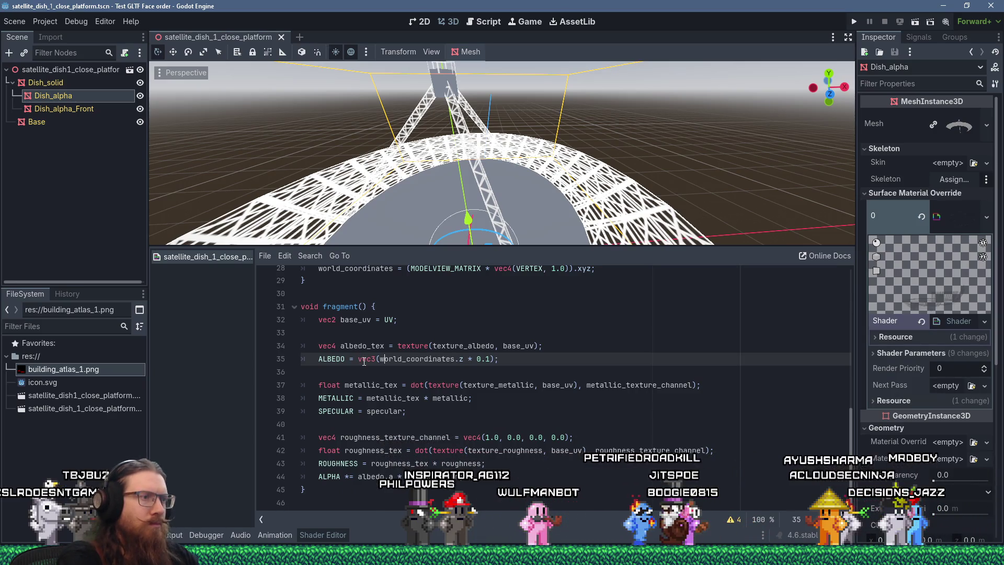
{"action": "type", "text": "-"}
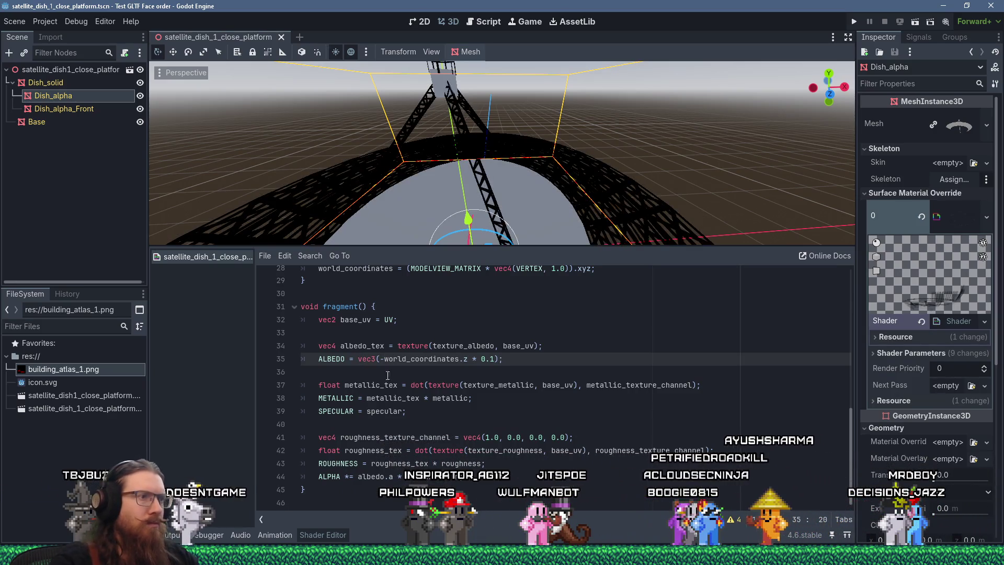
{"action": "left_click", "coordinate": [556, 339]}
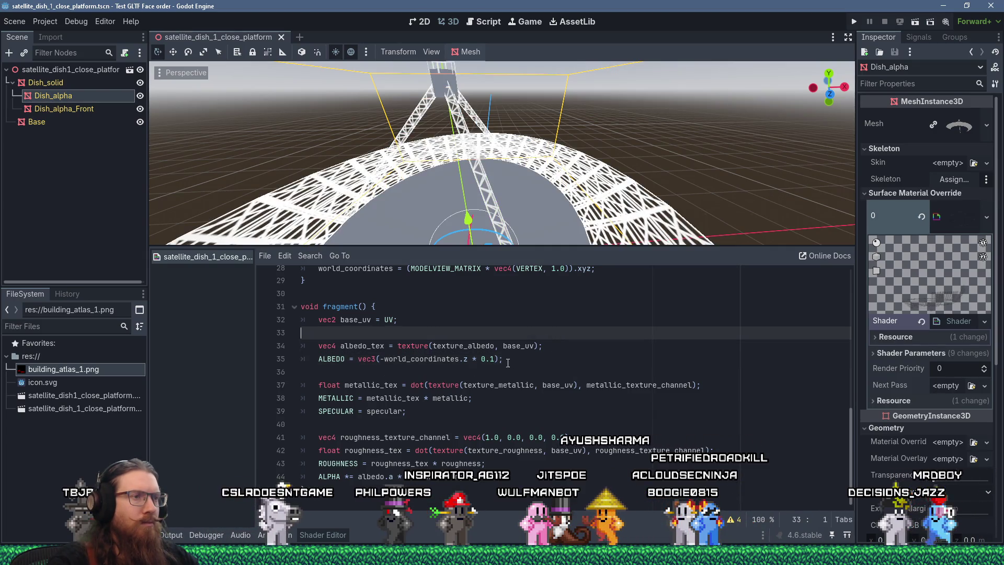
{"action": "left_click", "coordinate": [489, 358]}
{"action": "type", "text": "0"}
{"action": "left_click", "coordinate": [562, 358]}
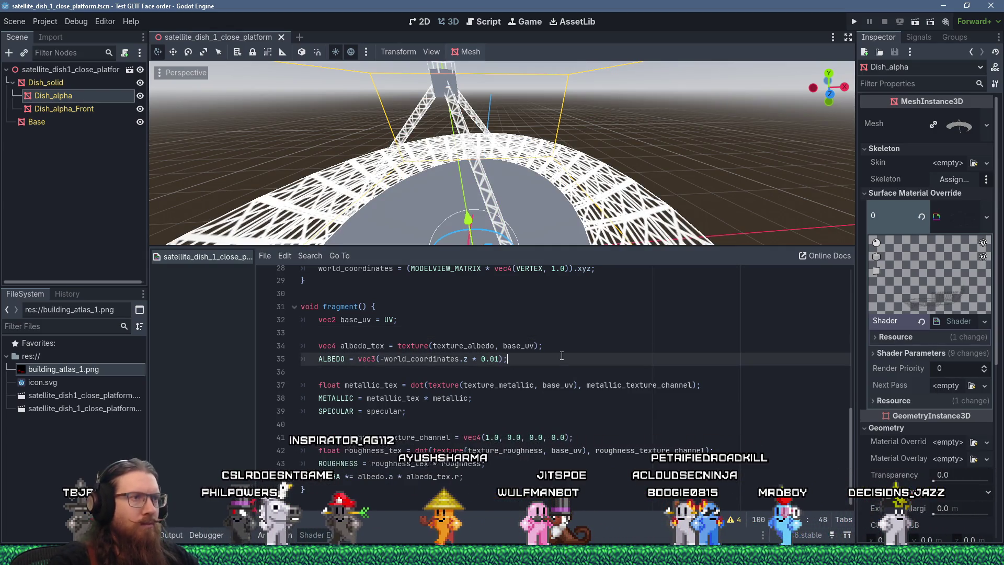
Step: Inspect the grey depth-shaded truss from several angles, then switch to the Fist of the Forgotten editor
{"action": "scroll", "coordinate": [508, 172], "scroll_direction": "up", "scroll_amount": 5}
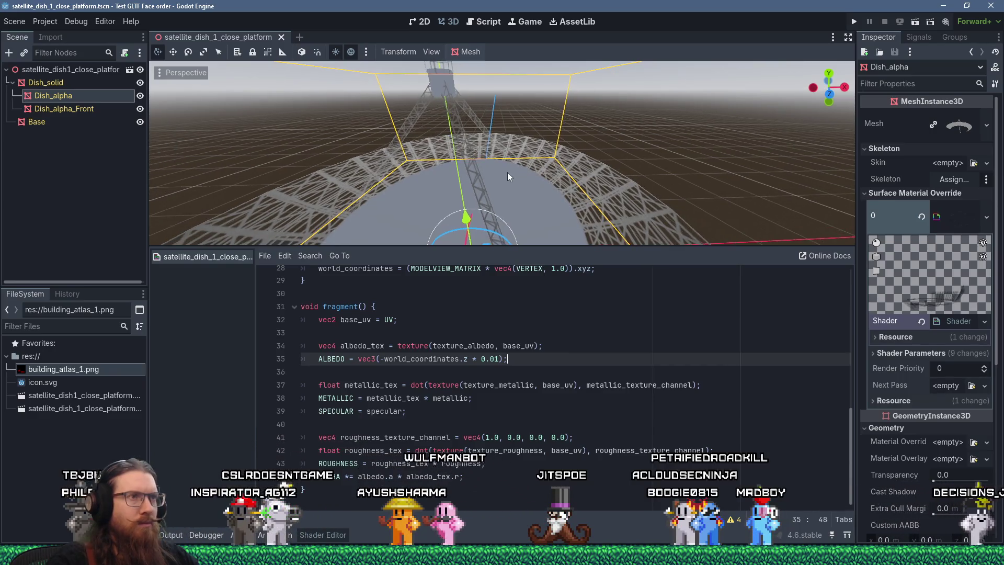
{"action": "scroll", "coordinate": [500, 162], "scroll_direction": "up", "scroll_amount": 3}
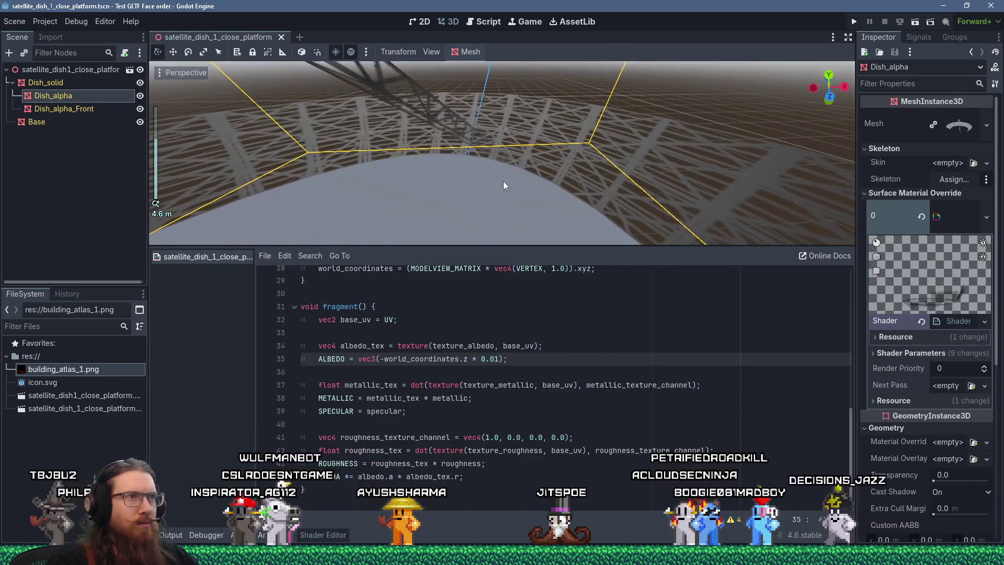
{"action": "scroll", "coordinate": [504, 181], "scroll_direction": "up", "scroll_amount": 8}
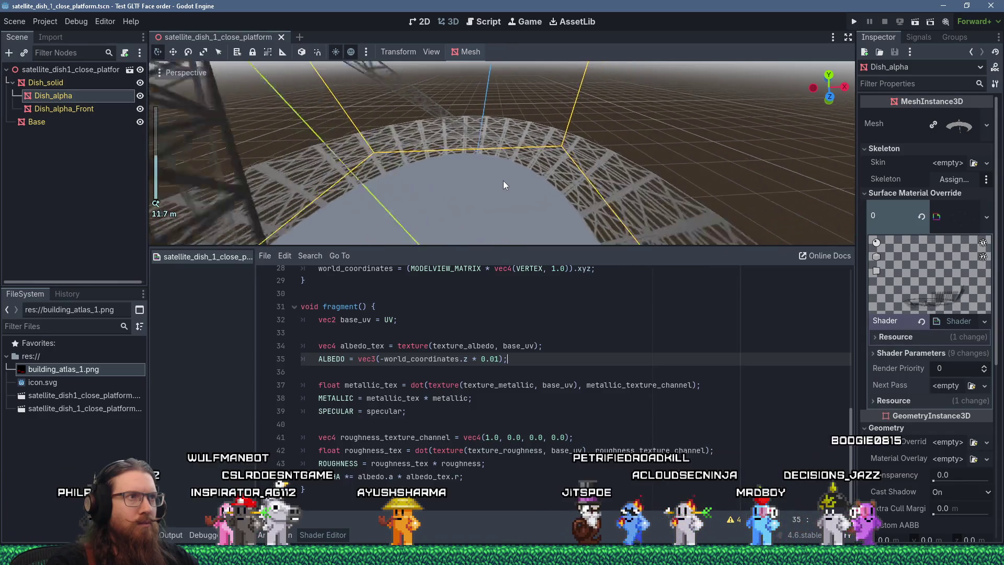
{"action": "mouse_move", "coordinate": [503, 181]}
{"action": "middle_mouse_down"}
{"action": "mouse_move", "coordinate": [521, 153]}
{"action": "mouse_move", "coordinate": [576, 142]}
{"action": "mouse_move", "coordinate": [537, 170]}
{"action": "middle_mouse_up"}
{"action": "mouse_move", "coordinate": [518, 174]}
{"action": "middle_mouse_down"}
{"action": "mouse_move", "coordinate": [495, 172]}
{"action": "mouse_move", "coordinate": [467, 143]}
{"action": "mouse_move", "coordinate": [455, 124]}
{"action": "mouse_move", "coordinate": [470, 107]}
{"action": "mouse_move", "coordinate": [493, 89]}
{"action": "mouse_move", "coordinate": [598, 94]}
{"action": "middle_mouse_up"}
{"action": "scroll", "coordinate": [494, 171], "scroll_direction": "up", "scroll_amount": 2}
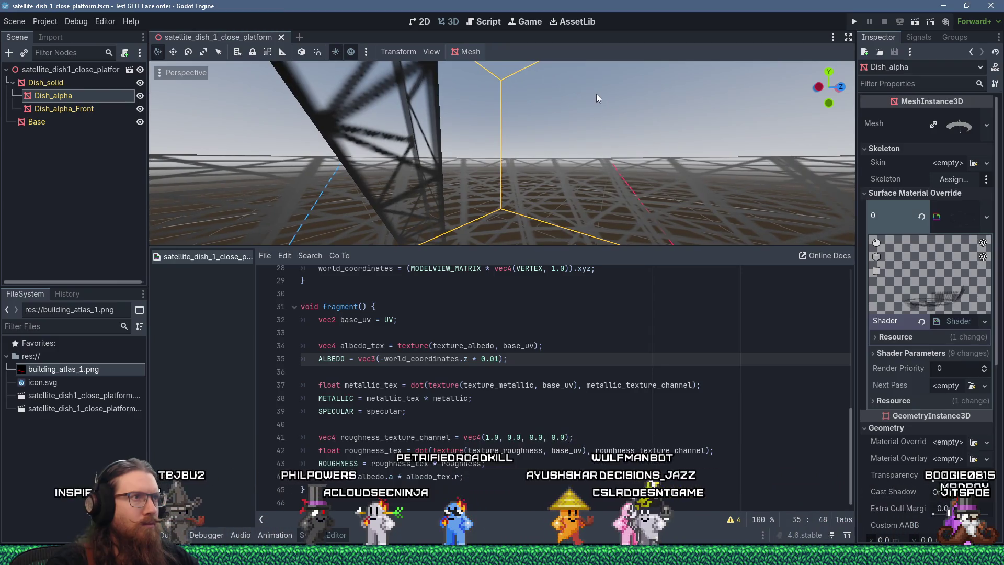
{"action": "scroll", "coordinate": [393, 139], "scroll_direction": "up", "scroll_amount": 2}
{"action": "scroll", "coordinate": [393, 140], "scroll_direction": "down", "scroll_amount": 2}
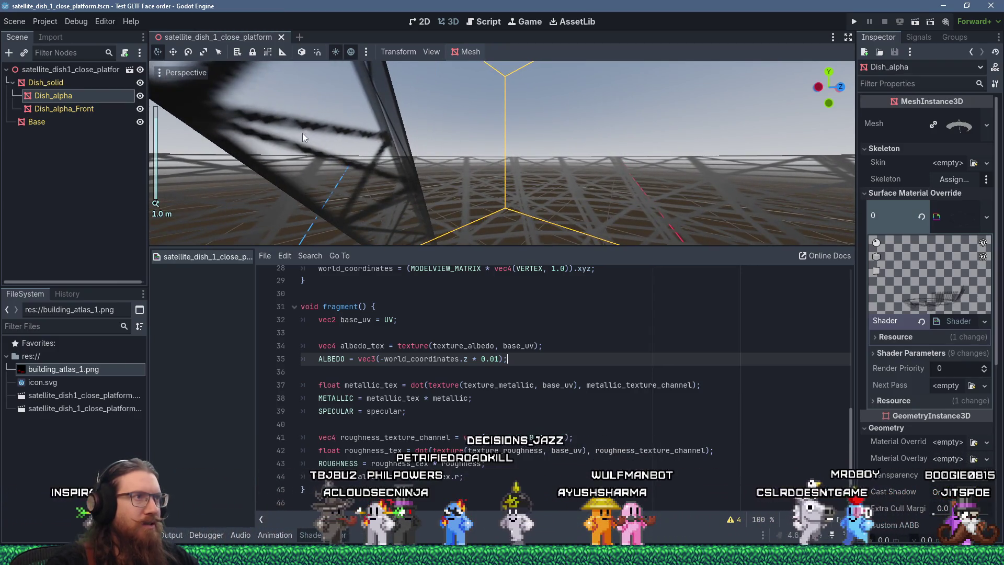
{"action": "mouse_move", "coordinate": [344, 134]}
{"action": "middle_mouse_down"}
{"action": "mouse_move", "coordinate": [444, 133]}
{"action": "mouse_move", "coordinate": [448, 103]}
{"action": "mouse_move", "coordinate": [321, 157]}
{"action": "mouse_move", "coordinate": [330, 137]}
{"action": "mouse_move", "coordinate": [474, 140]}
{"action": "mouse_move", "coordinate": [310, 184]}
{"action": "mouse_move", "coordinate": [187, 173]}
{"action": "mouse_move", "coordinate": [832, 169]}
{"action": "mouse_move", "coordinate": [156, 173]}
{"action": "mouse_move", "coordinate": [379, 204]}
{"action": "mouse_move", "coordinate": [501, 170]}
{"action": "mouse_move", "coordinate": [582, 179]}
{"action": "middle_mouse_up"}
{"action": "scroll", "coordinate": [610, 186], "scroll_direction": "down", "scroll_amount": 10}
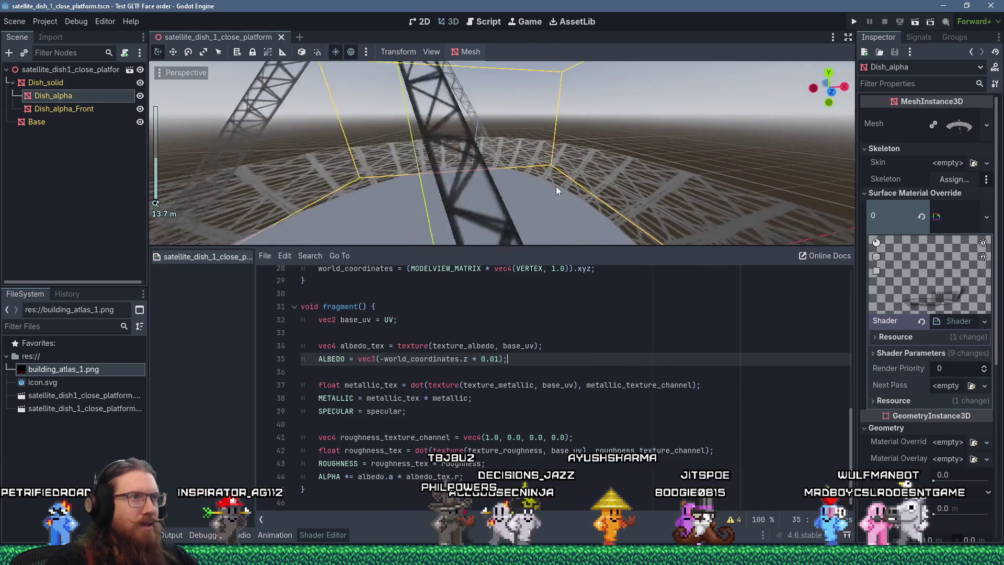
{"action": "scroll", "coordinate": [563, 196], "scroll_direction": "up", "scroll_amount": 8}
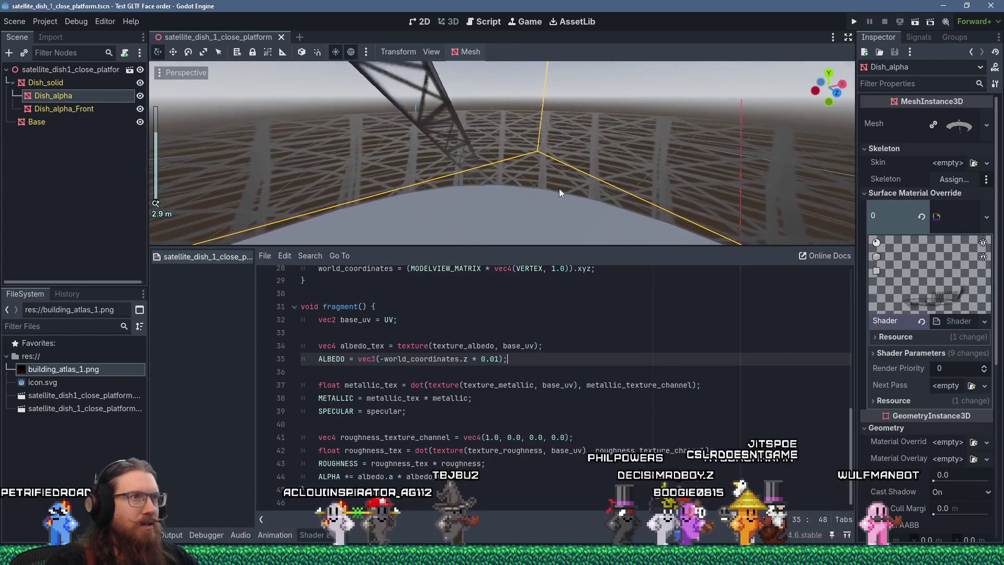
{"action": "mouse_move", "coordinate": [559, 193]}
{"action": "middle_mouse_down"}
{"action": "mouse_move", "coordinate": [523, 157]}
{"action": "mouse_move", "coordinate": [526, 139]}
{"action": "mouse_move", "coordinate": [522, 165]}
{"action": "middle_mouse_up"}
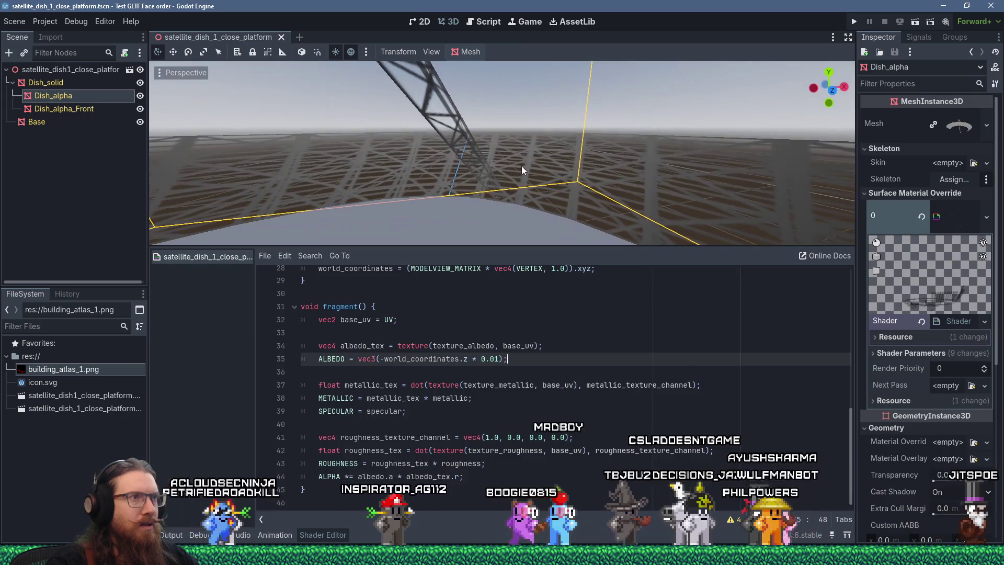
{"action": "key", "text": "alt+Tab"}
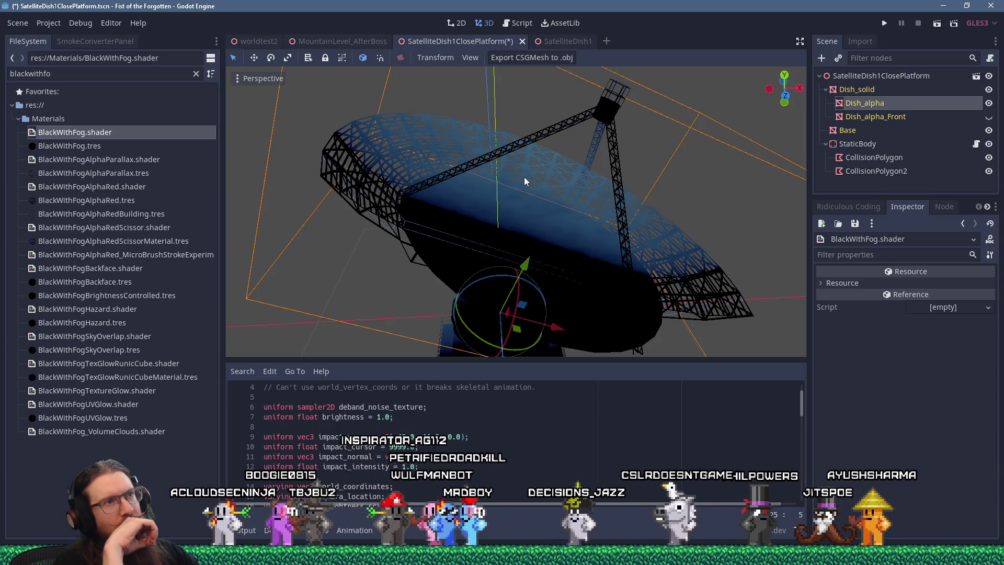
{"action": "key", "text": "alt+Tab"}
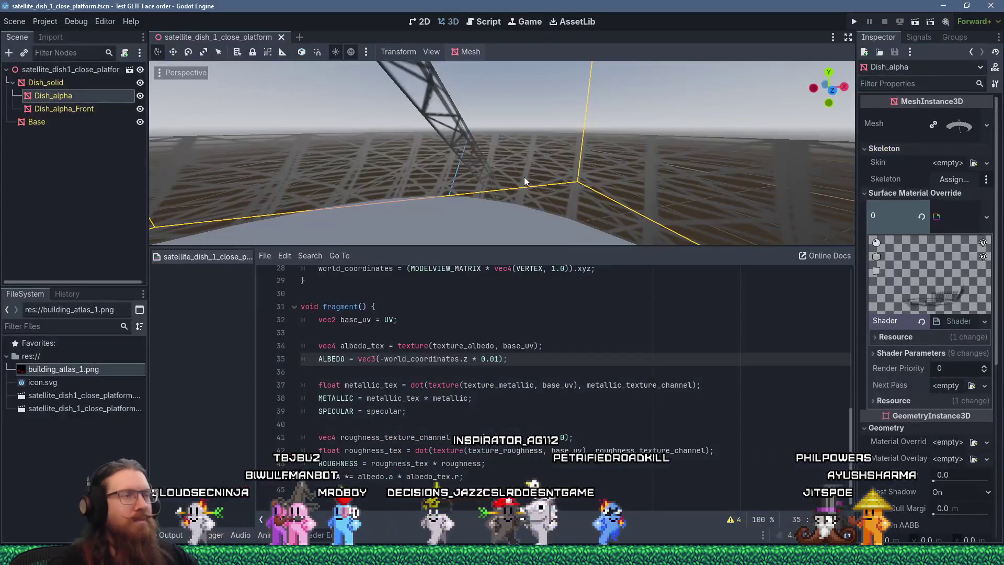
{"action": "mouse_move", "coordinate": [524, 177]}
{"action": "middle_mouse_down"}
{"action": "mouse_move", "coordinate": [559, 143]}
{"action": "mouse_move", "coordinate": [552, 83]}
{"action": "mouse_move", "coordinate": [462, 113]}
{"action": "mouse_move", "coordinate": [233, 117]}
{"action": "mouse_move", "coordinate": [375, 160]}
{"action": "mouse_move", "coordinate": [315, 145]}
{"action": "mouse_move", "coordinate": [287, 165]}
{"action": "mouse_move", "coordinate": [314, 167]}
{"action": "middle_mouse_up"}
{"action": "scroll", "coordinate": [375, 160], "scroll_direction": "up", "scroll_amount": 5}
{"action": "key", "text": "alt+Tab"}
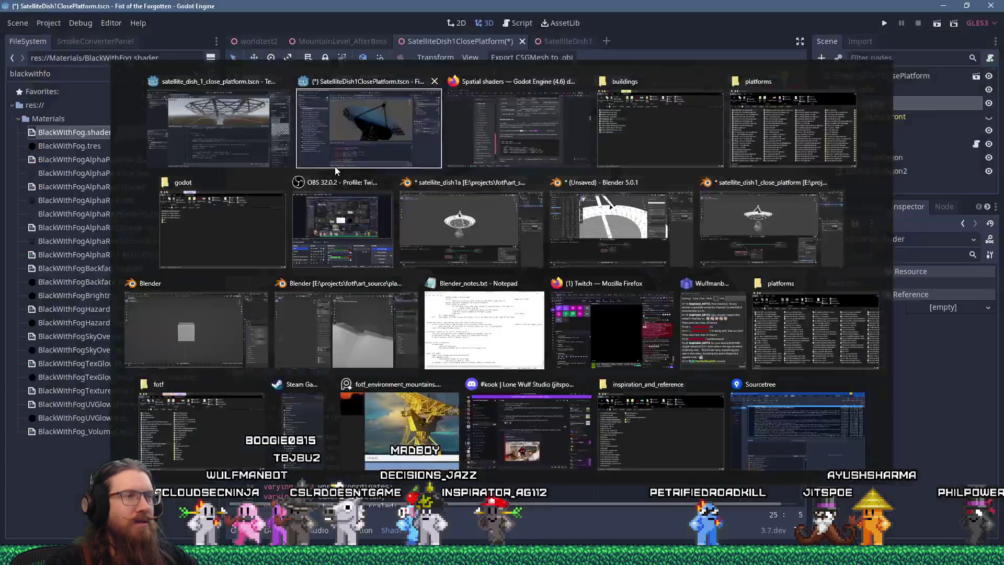
Step: Examine the original dish's support struts and lattice underside, then return to the test project window
{"action": "mouse_move", "coordinate": [547, 201]}
{"action": "middle_mouse_down"}
{"action": "mouse_move", "coordinate": [481, 194]}
{"action": "mouse_move", "coordinate": [350, 142]}
{"action": "middle_mouse_up"}
{"action": "scroll", "coordinate": [397, 147], "scroll_direction": "up", "scroll_amount": 5}
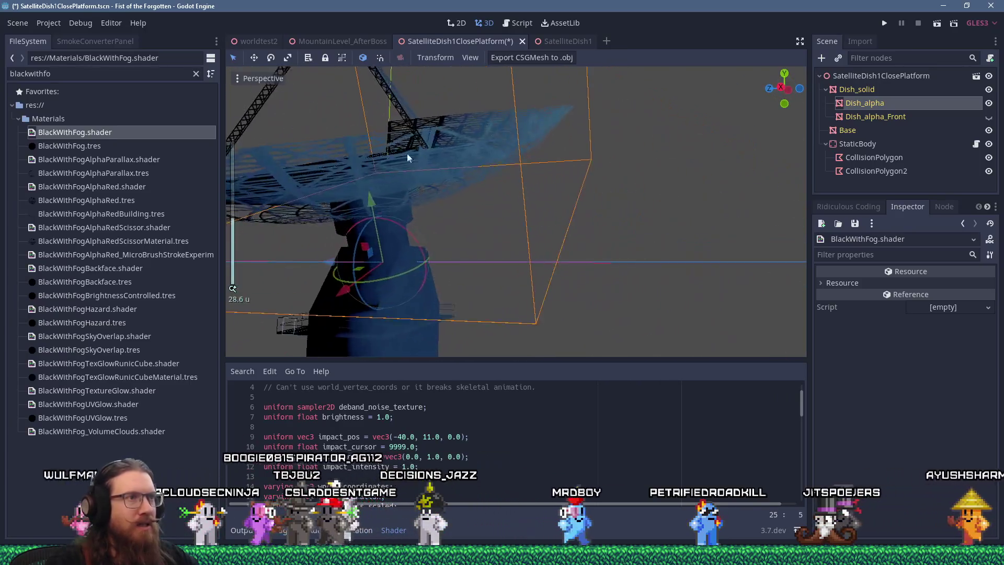
{"action": "mouse_move", "coordinate": [412, 137]}
{"action": "middle_mouse_down"}
{"action": "mouse_move", "coordinate": [366, 119]}
{"action": "mouse_move", "coordinate": [416, 145]}
{"action": "mouse_move", "coordinate": [410, 178]}
{"action": "mouse_move", "coordinate": [394, 163]}
{"action": "mouse_move", "coordinate": [422, 201]}
{"action": "mouse_move", "coordinate": [380, 116]}
{"action": "mouse_move", "coordinate": [393, 183]}
{"action": "middle_mouse_up"}
{"action": "mouse_move", "coordinate": [439, 234]}
{"action": "middle_mouse_down"}
{"action": "mouse_move", "coordinate": [665, 240]}
{"action": "mouse_move", "coordinate": [459, 161]}
{"action": "mouse_move", "coordinate": [485, 159]}
{"action": "mouse_move", "coordinate": [459, 152]}
{"action": "mouse_move", "coordinate": [441, 176]}
{"action": "mouse_move", "coordinate": [436, 147]}
{"action": "mouse_move", "coordinate": [635, 199]}
{"action": "mouse_move", "coordinate": [585, 209]}
{"action": "mouse_move", "coordinate": [634, 230]}
{"action": "mouse_move", "coordinate": [641, 253]}
{"action": "mouse_move", "coordinate": [628, 242]}
{"action": "middle_mouse_up"}
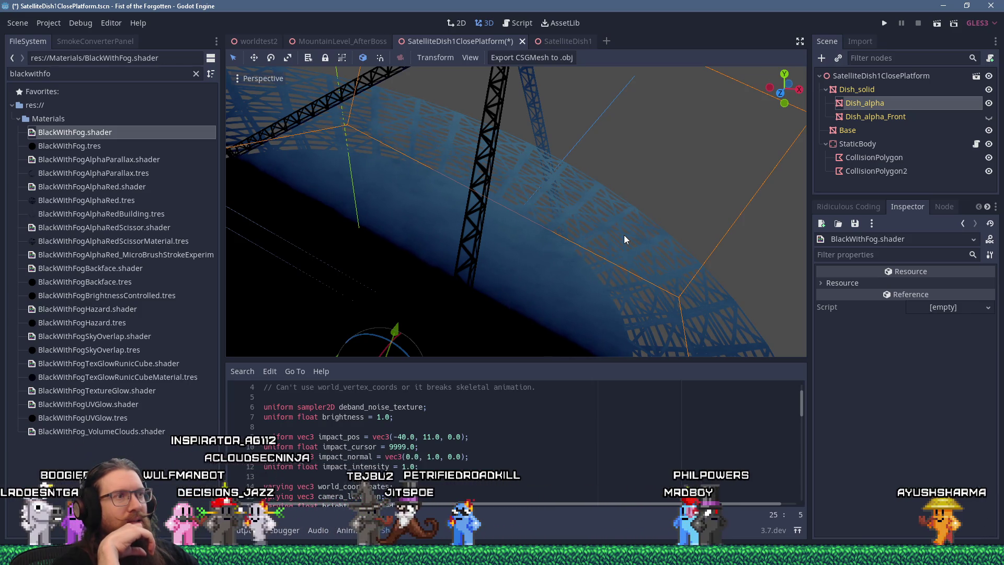
{"action": "key", "text": "alt+Tab"}
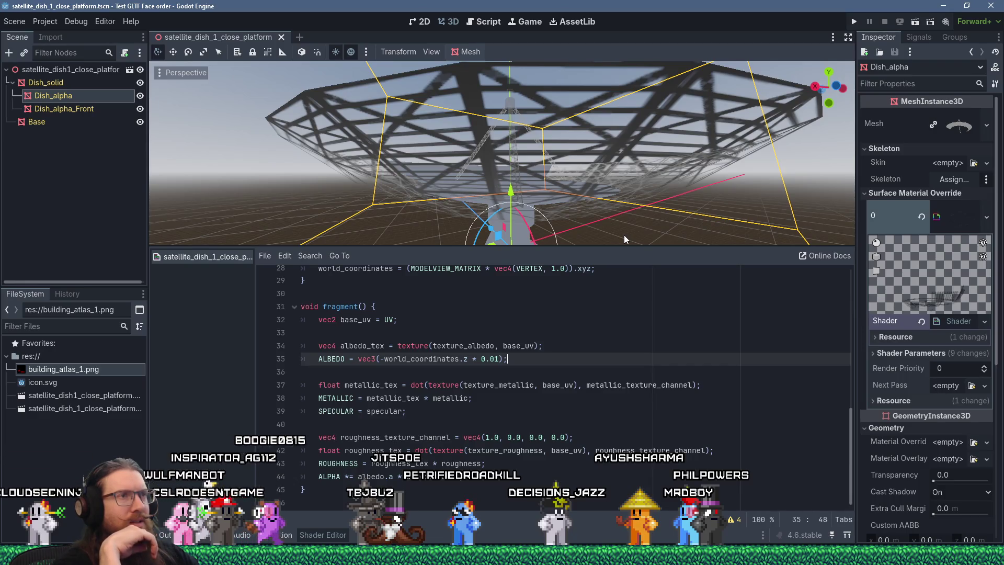
Step: Save the satellite dish scene
{"action": "mouse_move", "coordinate": [601, 237]}
{"action": "middle_mouse_down"}
{"action": "mouse_move", "coordinate": [539, 155]}
{"action": "mouse_move", "coordinate": [544, 182]}
{"action": "mouse_move", "coordinate": [629, 190]}
{"action": "mouse_move", "coordinate": [492, 175]}
{"action": "mouse_move", "coordinate": [648, 175]}
{"action": "mouse_move", "coordinate": [602, 164]}
{"action": "mouse_move", "coordinate": [575, 195]}
{"action": "middle_mouse_up"}
{"action": "scroll", "coordinate": [647, 175], "scroll_direction": "down", "scroll_amount": 3}
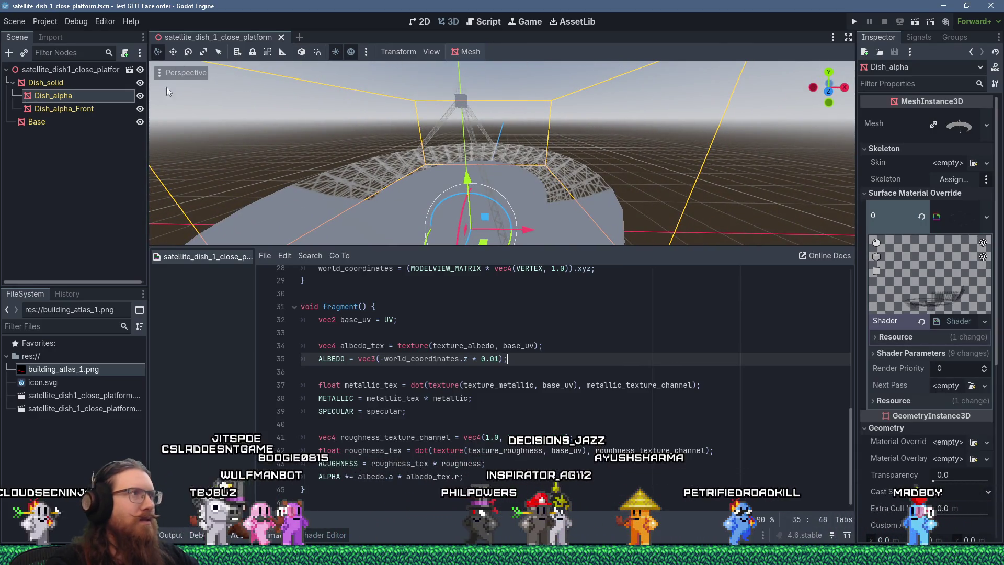
{"action": "left_click", "coordinate": [14, 22]}
{"action": "left_click", "coordinate": [38, 106]}
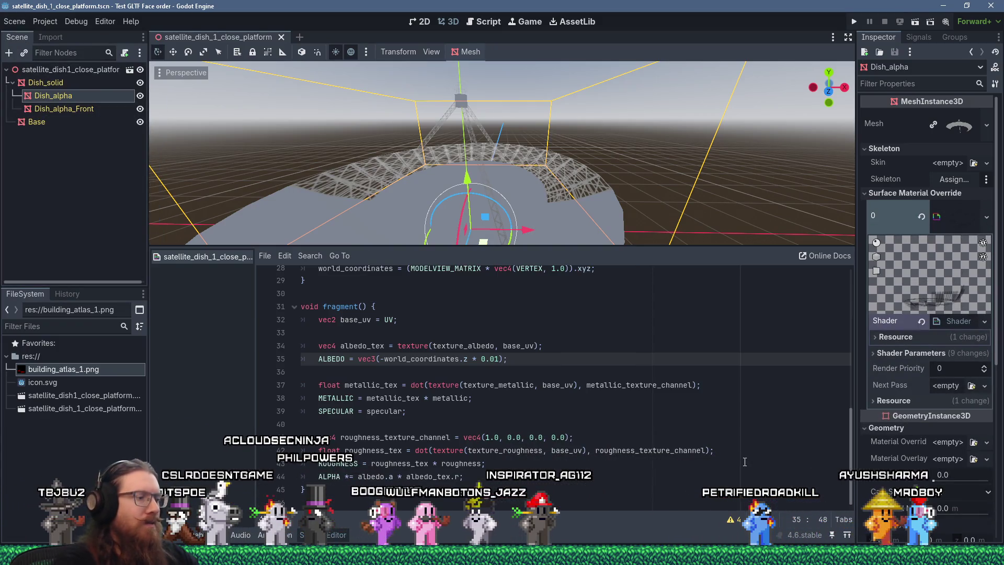
Step: Open the e:\programs\godot folder in File Explorer using the Run prompt
{"action": "key", "text": "super+r"}
{"action": "type", "text": "e:\\projects\\"}
{"action": "key", "text": "BackSpace"}
{"action": "key", "text": "BackSpace"}
{"action": "key", "text": "BackSpace"}
{"action": "type", "text": "grams\\"}
{"action": "type", "text": "godot"}
{"action": "key", "text": "Return"}
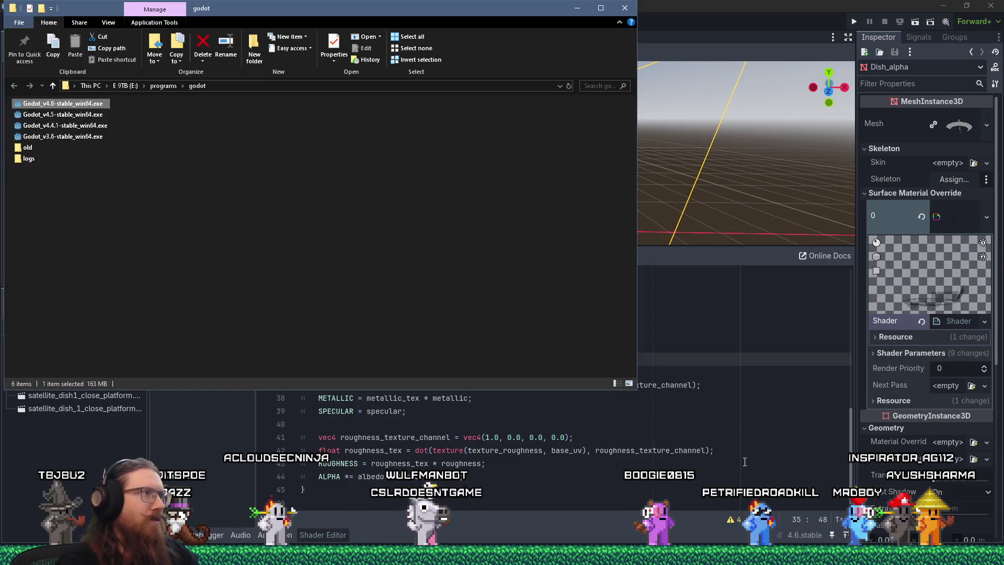
Step: Launch Godot_v3.6-stable_win64.exe to open the Godot 3.6 Project Manager
{"action": "double_click", "coordinate": [98, 137]}
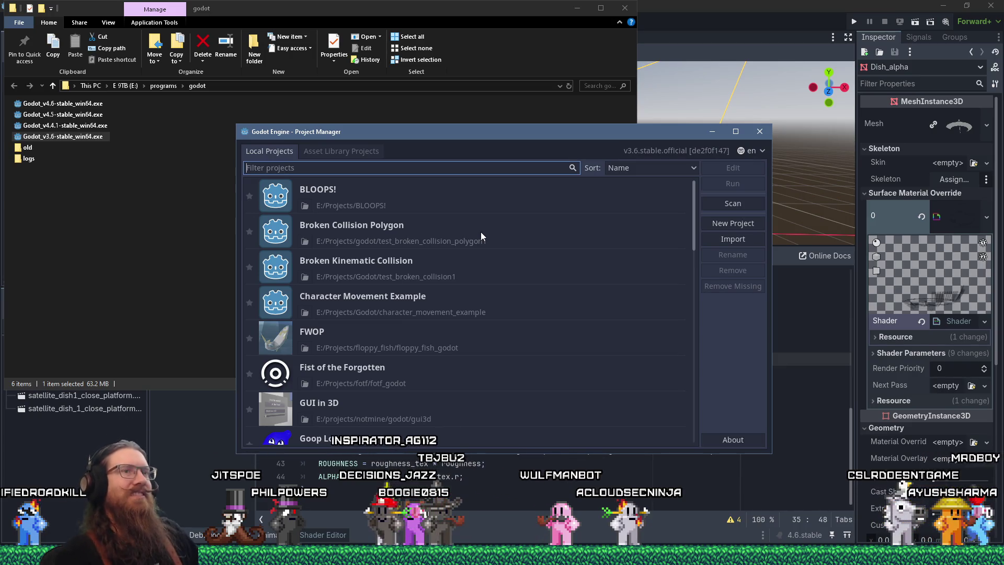
Step: Create and open project 'Test GLTF Face Order Godot 3' in its own folder under e:\projects\godot
{"action": "left_click", "coordinate": [720, 224]}
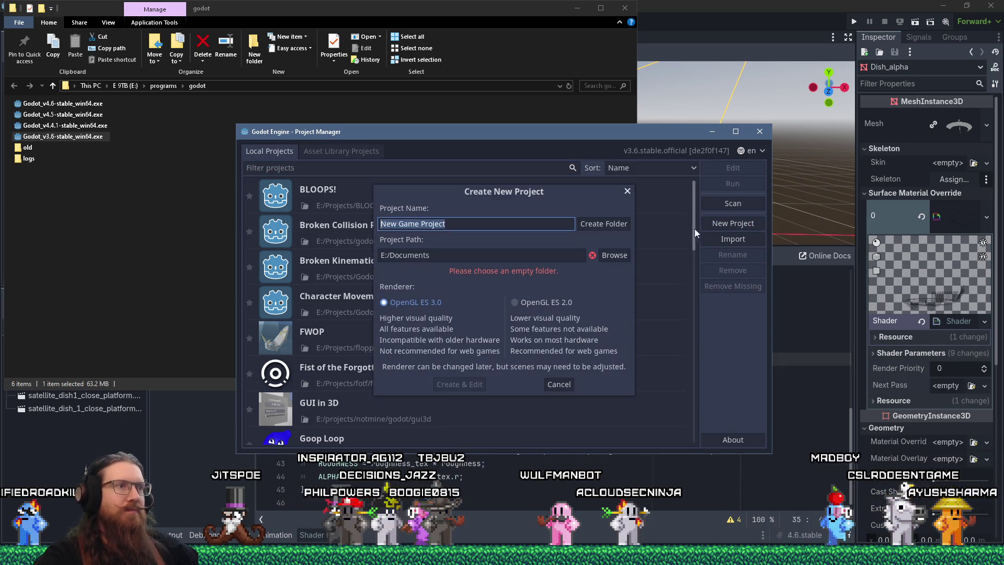
{"action": "key", "text": "Tab"}
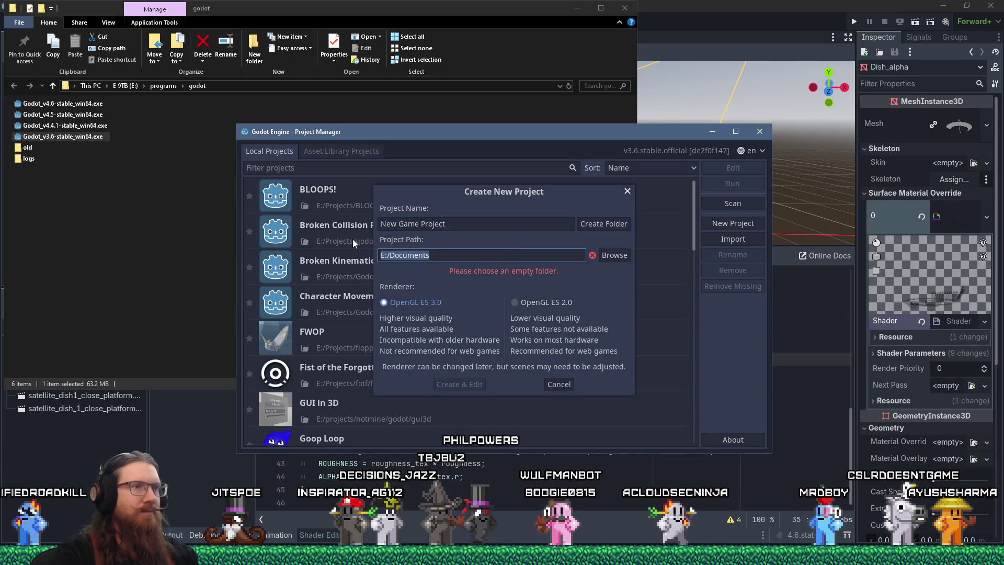
{"action": "type", "text": "e:\\"}
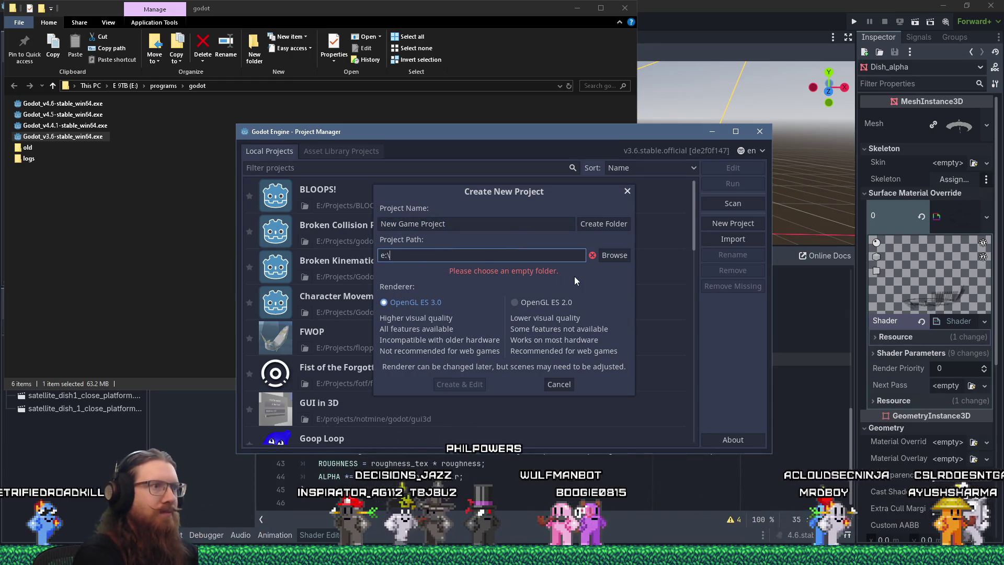
{"action": "type", "text": "projects\\godot"}
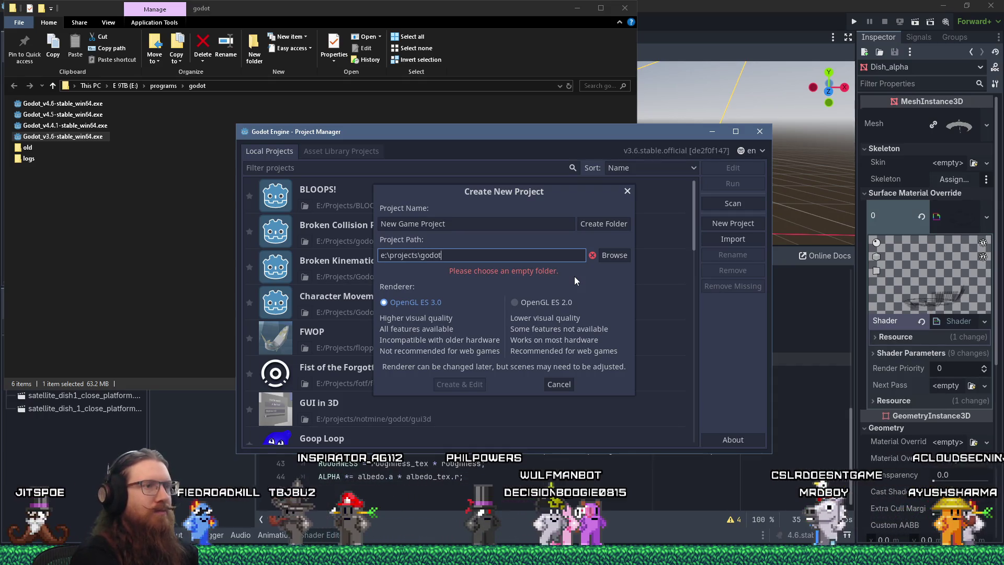
{"action": "key", "text": "shift+Tab"}
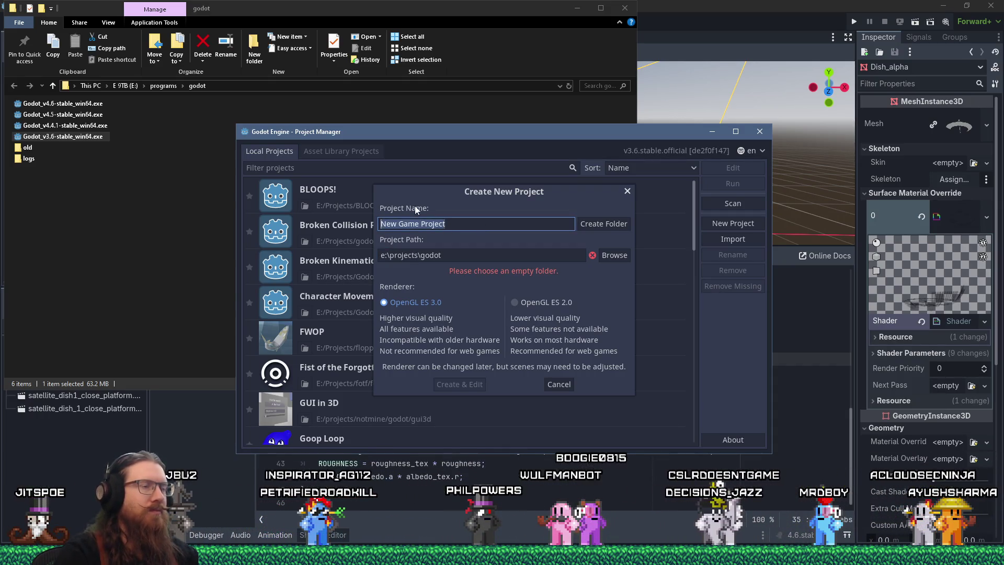
{"action": "type", "text": "Test"}
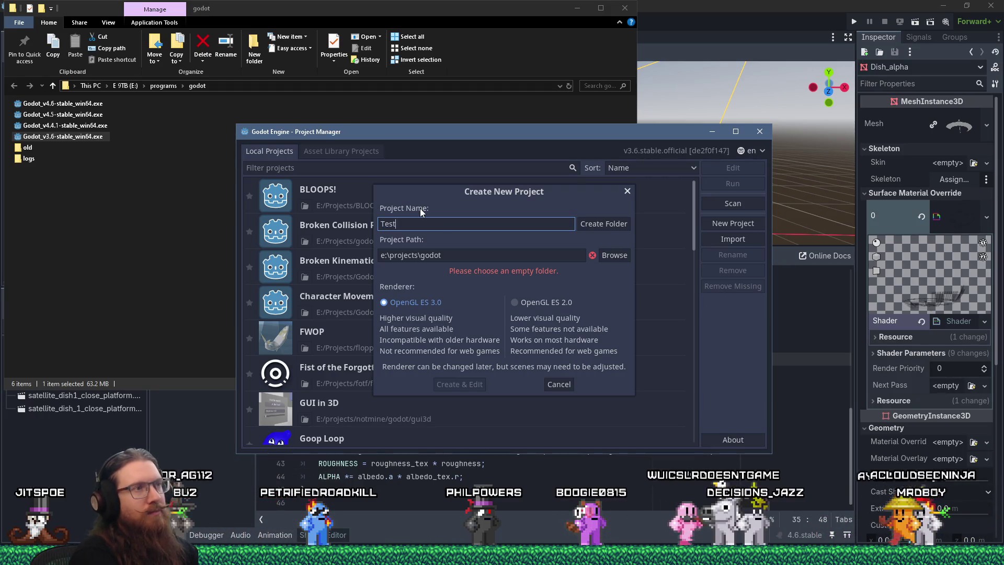
{"action": "type", "text": "e "}
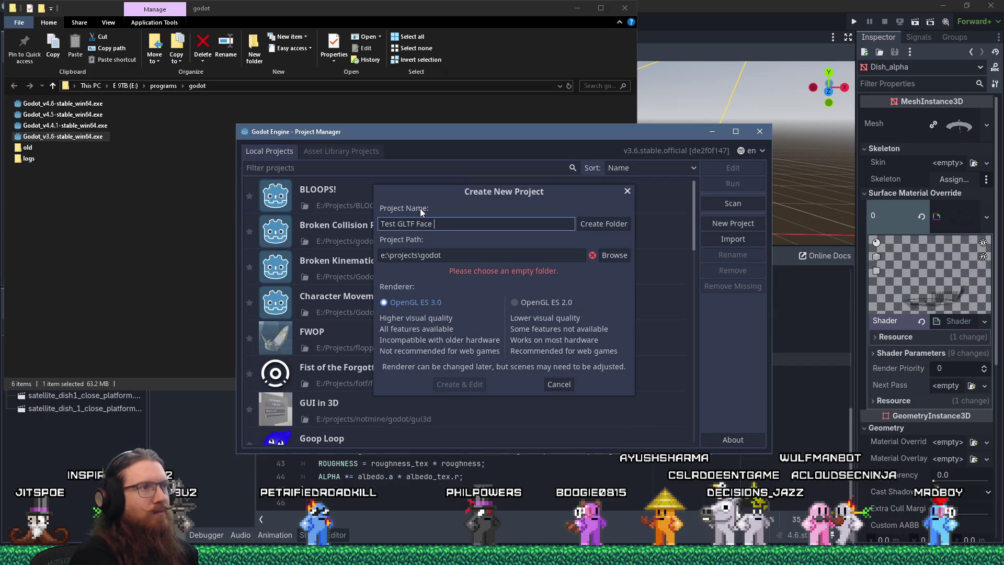
{"action": "type", "text": "ORdrder Godt"}
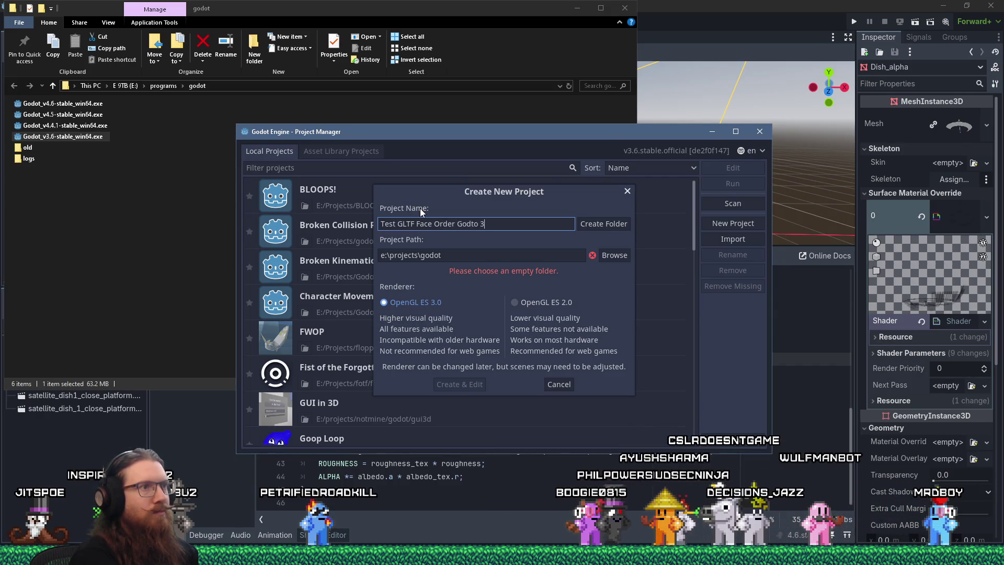
{"action": "key", "text": "BackSpace"}
{"action": "type", "text": "ot 3"}
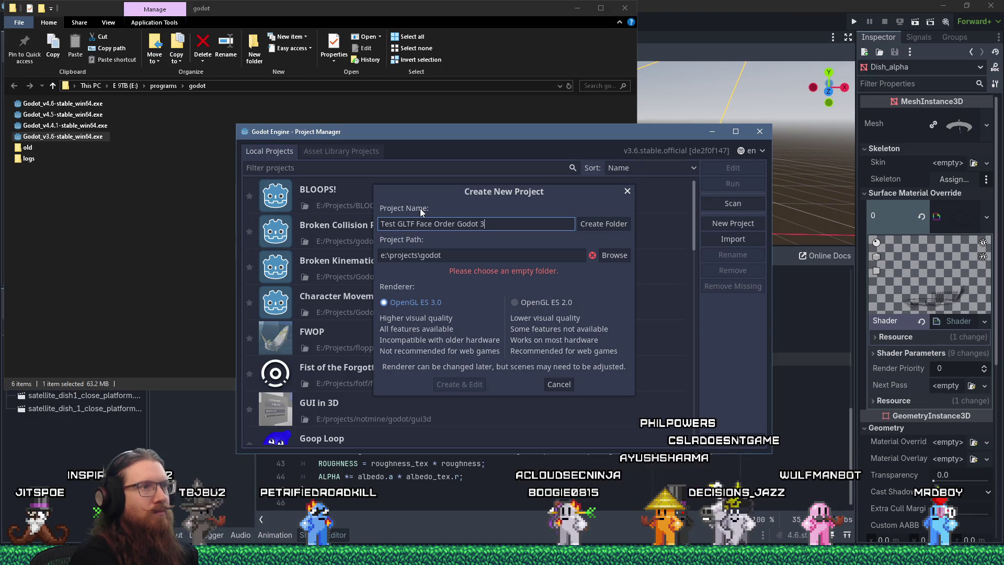
{"action": "left_click", "coordinate": [615, 225]}
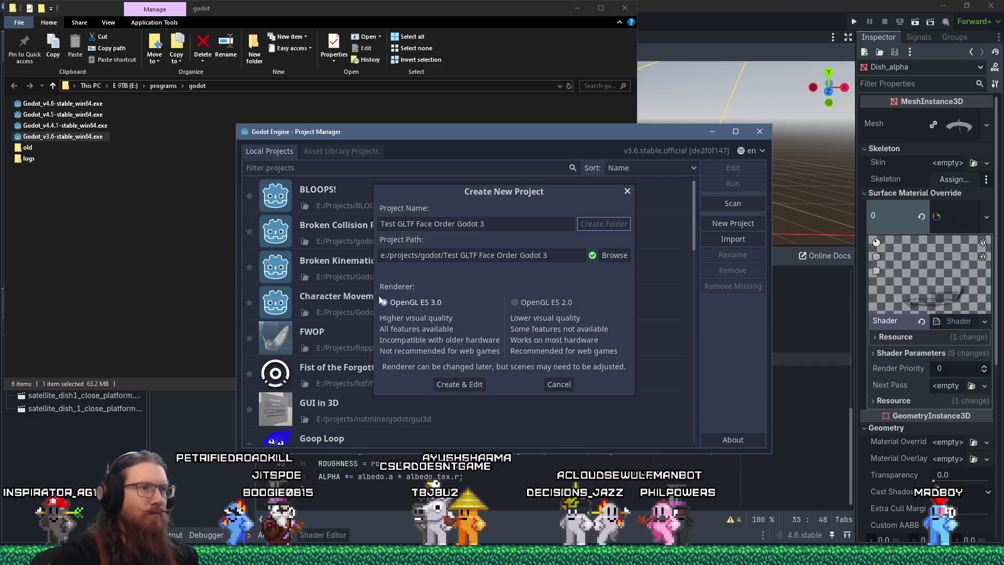
{"action": "left_click", "coordinate": [460, 380]}
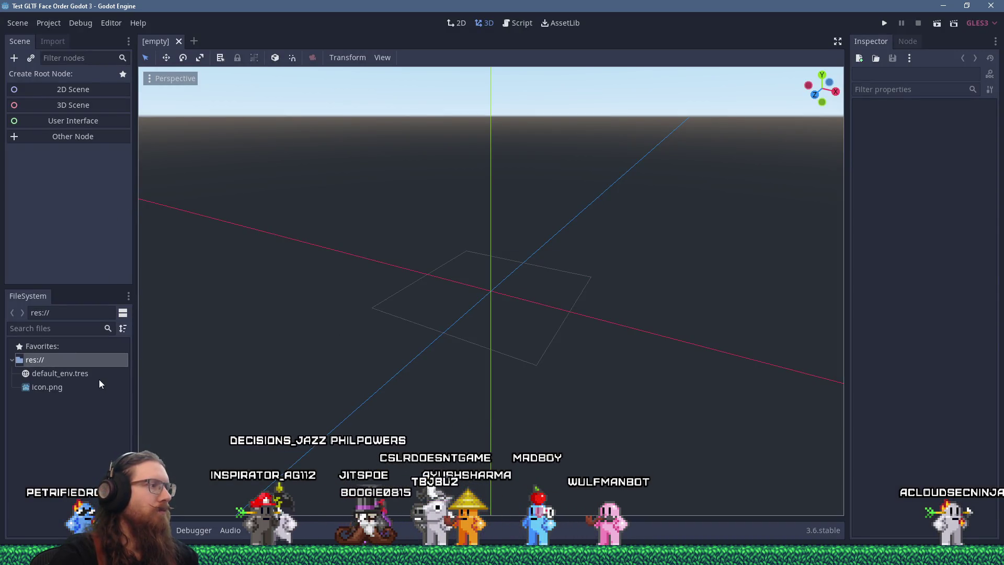
Step: Import building_atlas_1.png from the buildings textures folder into res://
{"action": "key", "text": "alt+Tab"}
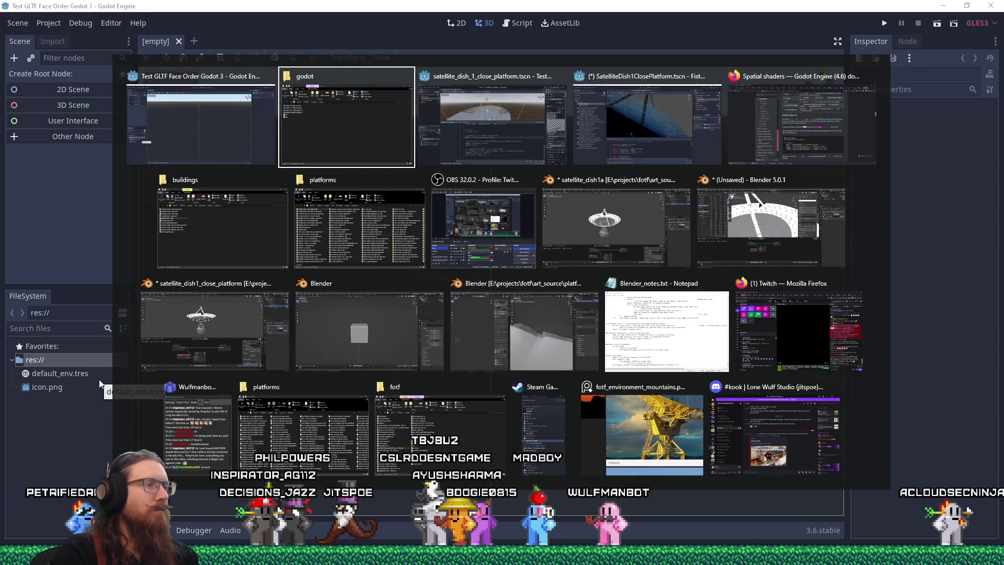
{"action": "left_click", "coordinate": [238, 244]}
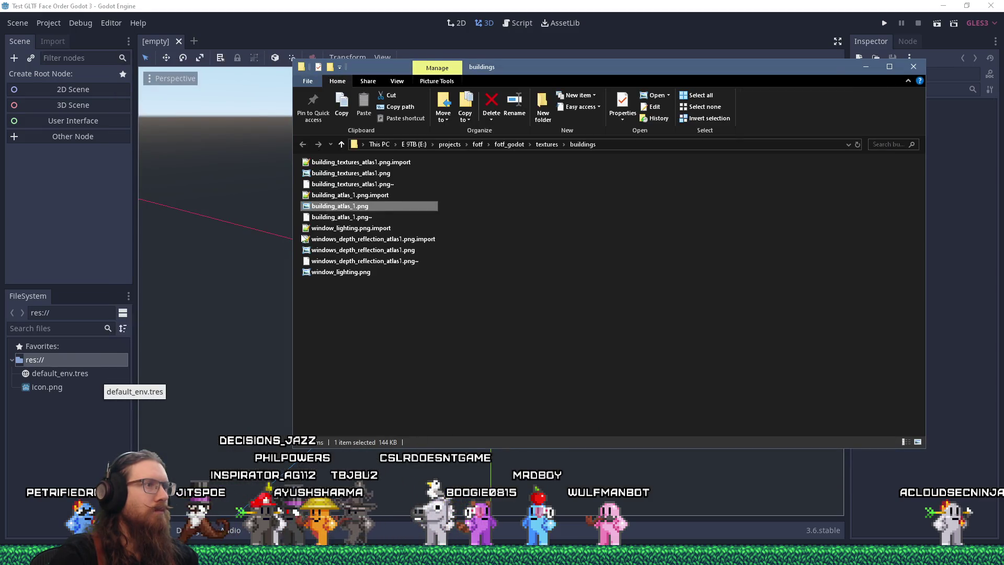
{"action": "left_click_drag", "start_coordinate": [60, 387], "coordinate": [51, 404]}
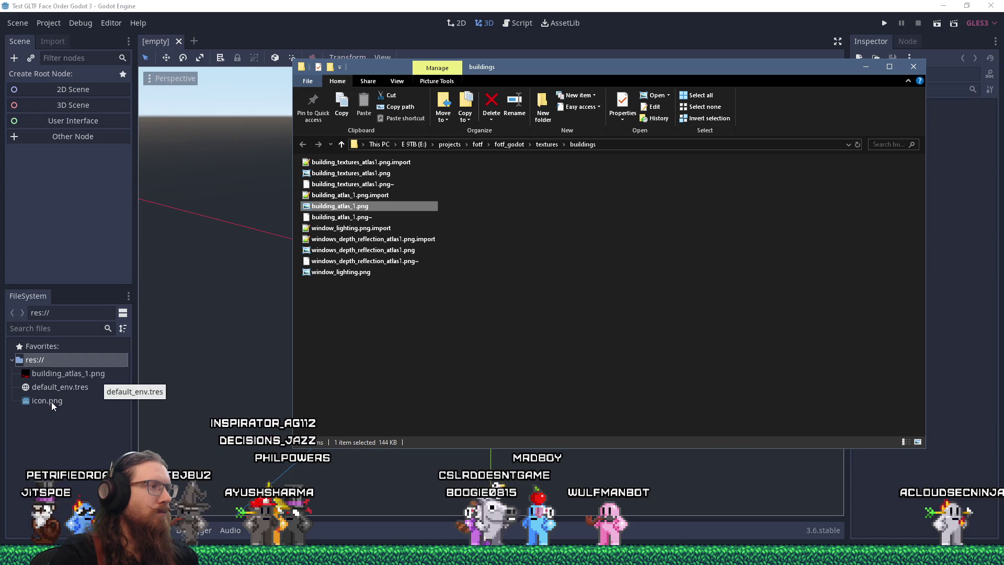
{"action": "left_click", "coordinate": [347, 34]}
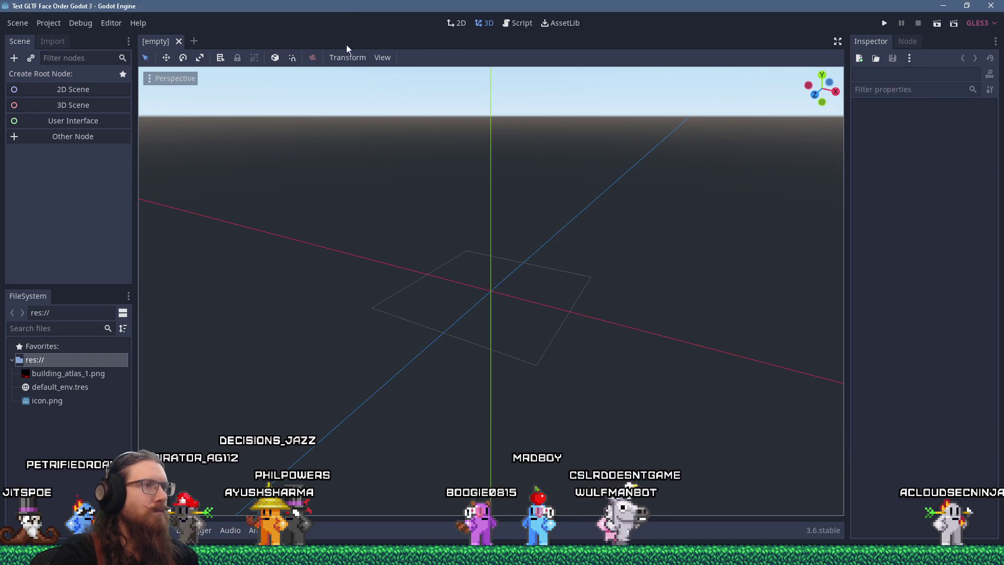
Step: Import satellite_dish1_close_platform.glb into res:// and select it in the FileSystem dock
{"action": "key", "text": "alt+Tab"}
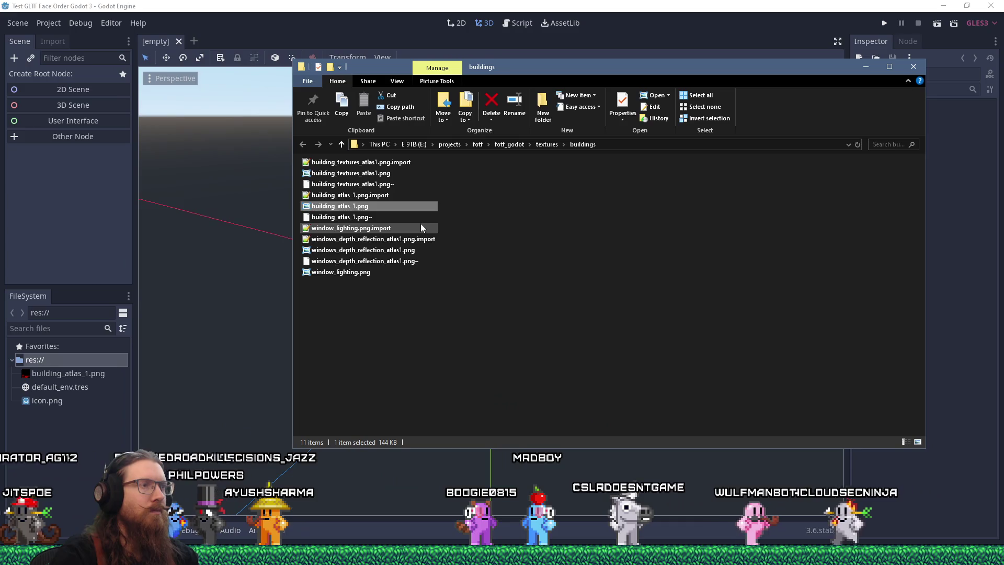
{"action": "key", "text": "alt+Tab"}
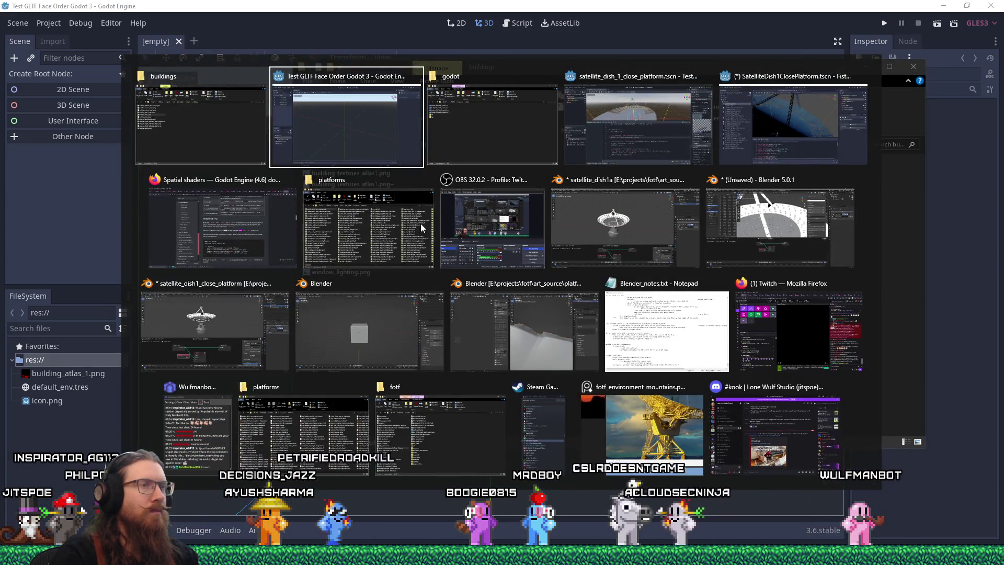
{"action": "left_click", "coordinate": [410, 239]}
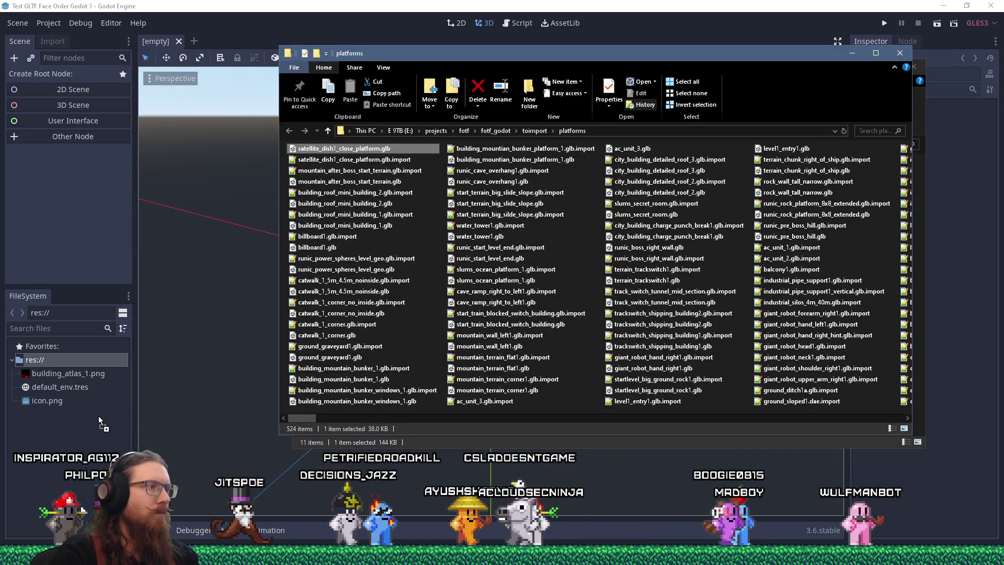
{"action": "left_click_drag", "start_coordinate": [99, 416], "coordinate": [99, 416]}
{"action": "key", "text": "alt+Tab"}
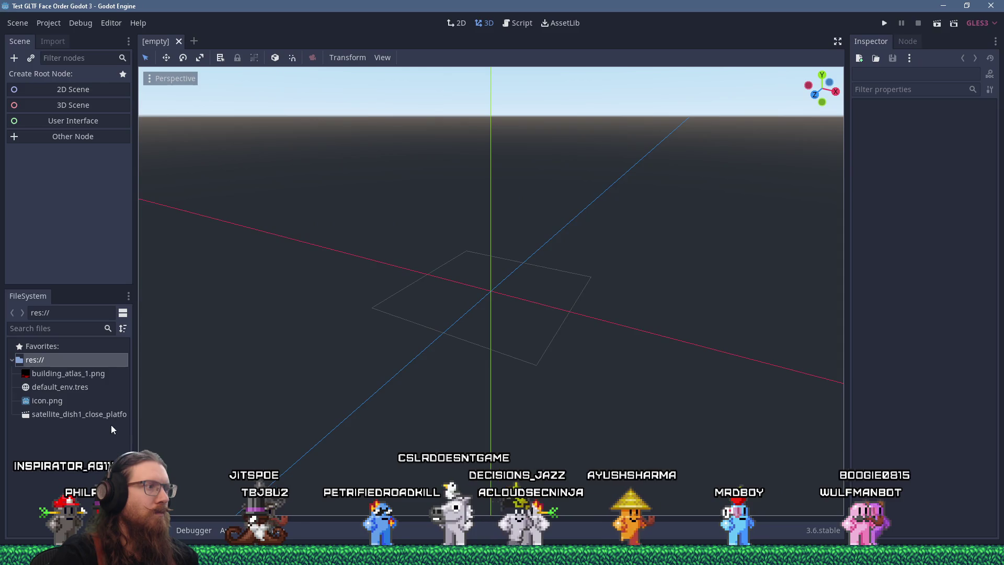
{"action": "left_click", "coordinate": [105, 419]}
Step: Create a New Inherited Scene from the satellite dish glb and view the dish front
{"action": "right_click", "coordinate": [105, 416]}
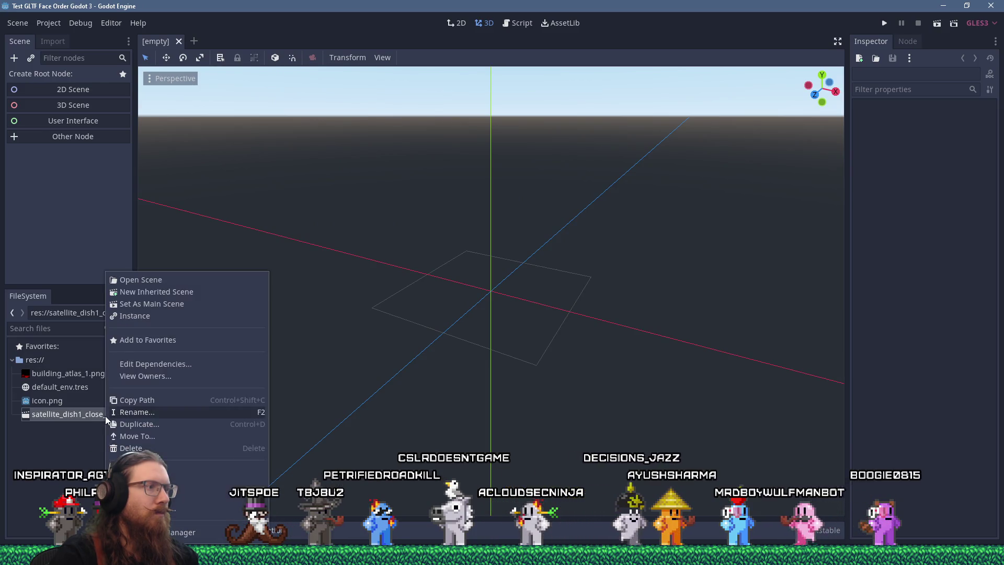
{"action": "left_click", "coordinate": [168, 296]}
{"action": "scroll", "coordinate": [296, 312], "scroll_direction": "down", "scroll_amount": 3}
{"action": "mouse_move", "coordinate": [296, 311]}
{"action": "middle_mouse_down"}
{"action": "mouse_move", "coordinate": [410, 305]}
{"action": "mouse_move", "coordinate": [440, 320]}
{"action": "mouse_move", "coordinate": [582, 280]}
{"action": "mouse_move", "coordinate": [558, 314]}
{"action": "middle_mouse_up"}
{"action": "scroll", "coordinate": [441, 313], "scroll_direction": "down", "scroll_amount": 2}
{"action": "scroll", "coordinate": [441, 299], "scroll_direction": "up", "scroll_amount": 1}
{"action": "scroll", "coordinate": [558, 313], "scroll_direction": "up", "scroll_amount": 4}
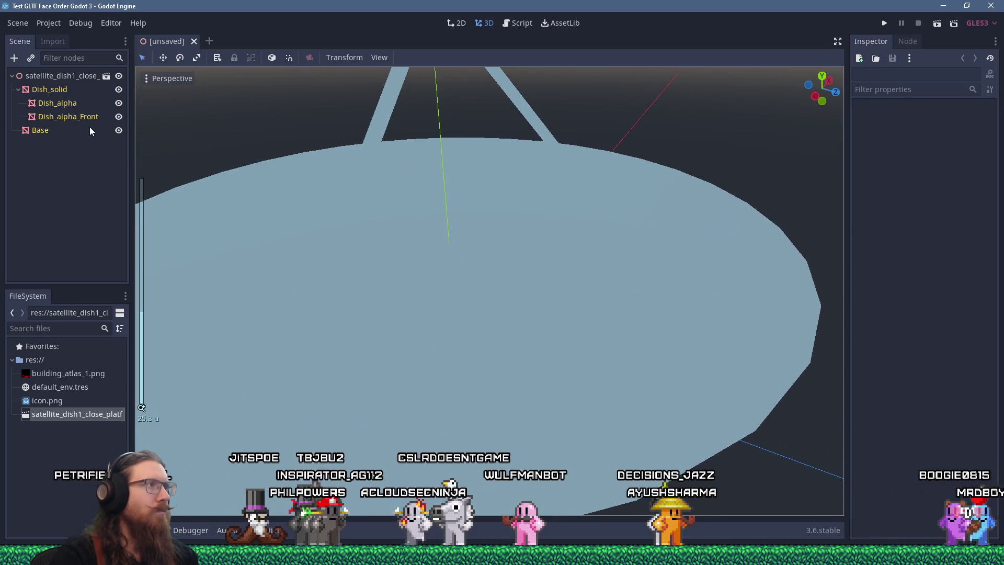
Step: Select Dish_alpha and show the choices for its material slot 0
{"action": "left_click", "coordinate": [68, 103]}
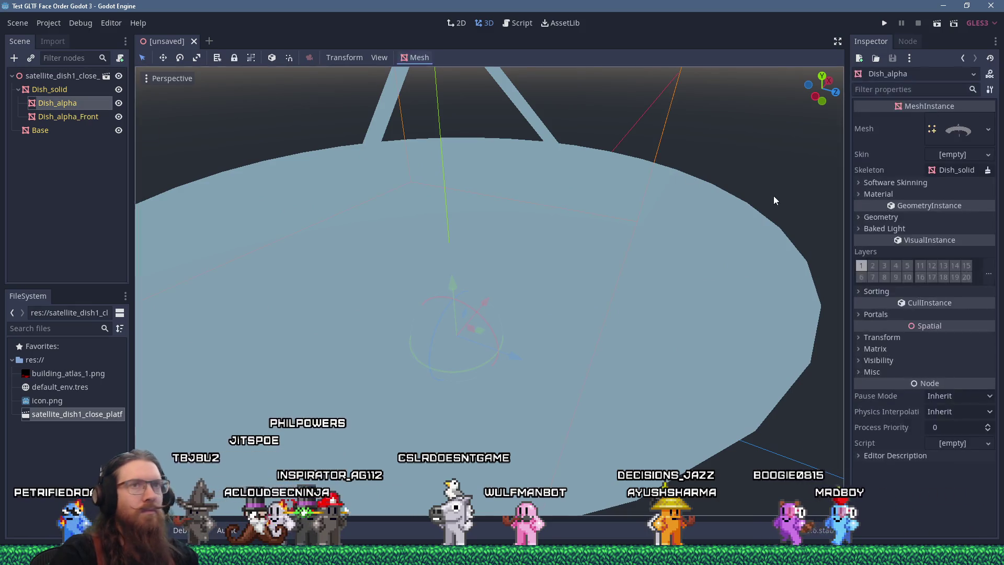
{"action": "left_click", "coordinate": [876, 194]}
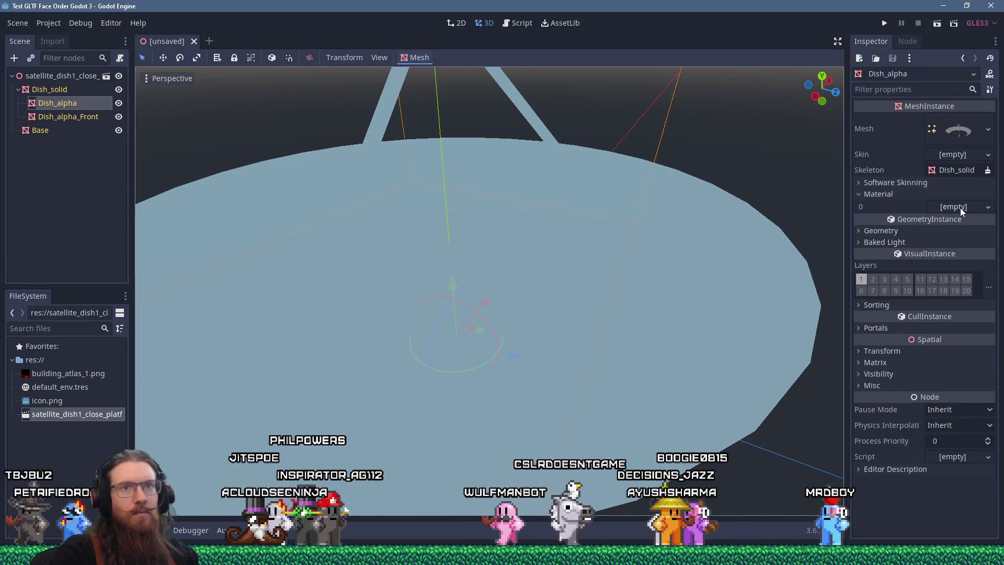
{"action": "left_click", "coordinate": [959, 209]}
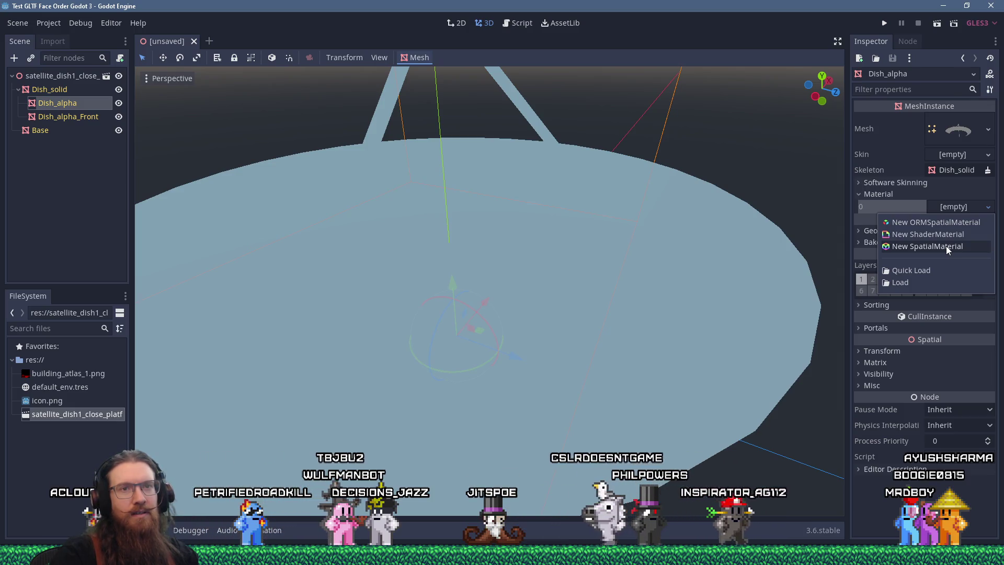
Step: Give slot 0 a new SpatialMaterial with building_atlas_1.png as its albedo texture
{"action": "left_click", "coordinate": [946, 246]}
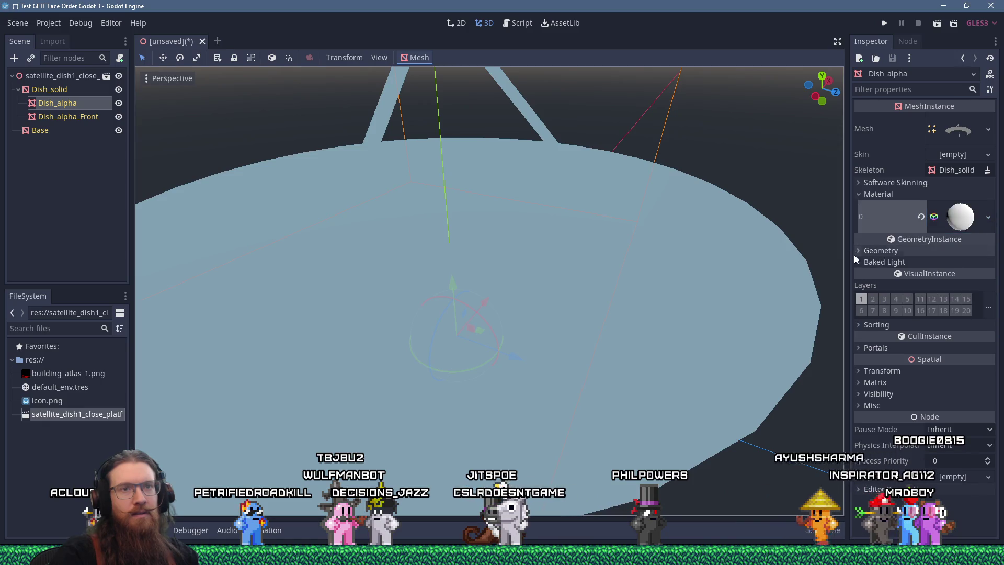
{"action": "left_click", "coordinate": [988, 216]}
{"action": "left_click", "coordinate": [965, 217]}
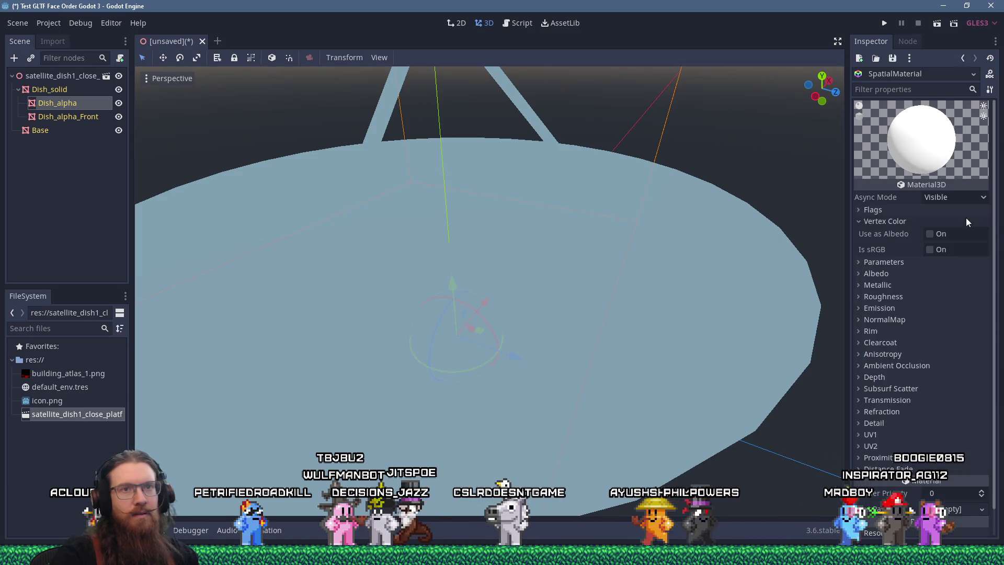
{"action": "left_click", "coordinate": [879, 274]}
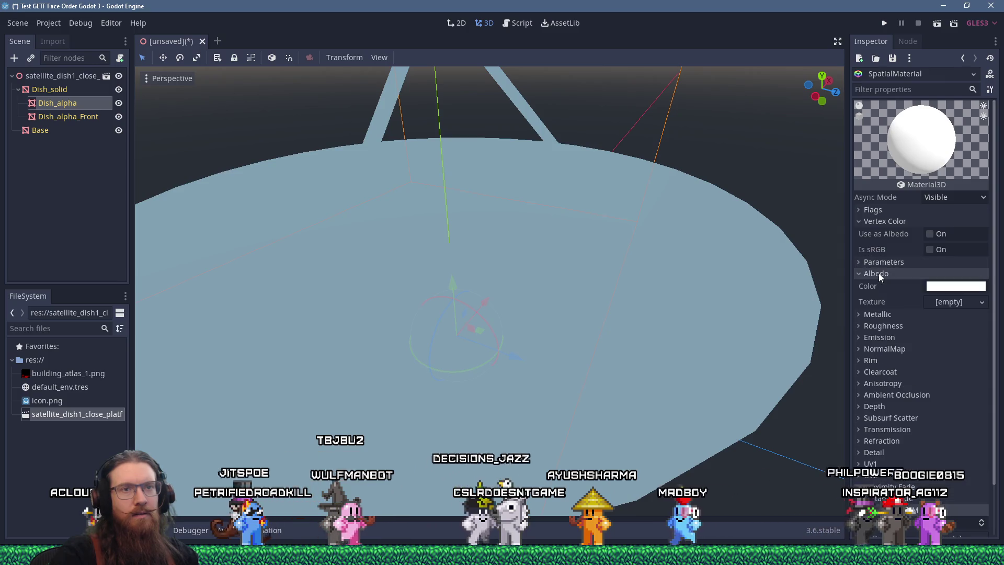
{"action": "left_click", "coordinate": [982, 302]}
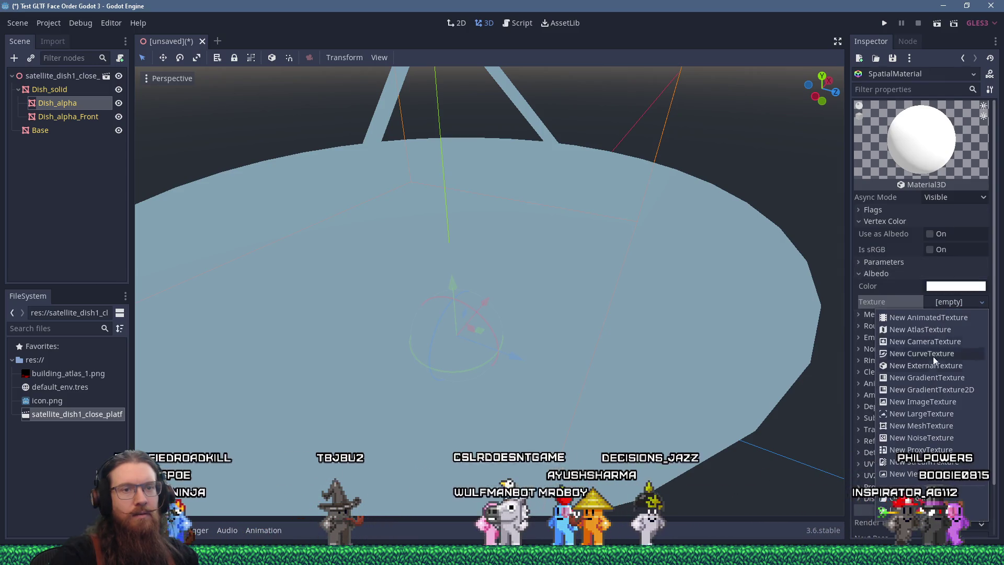
{"action": "left_click", "coordinate": [910, 510]}
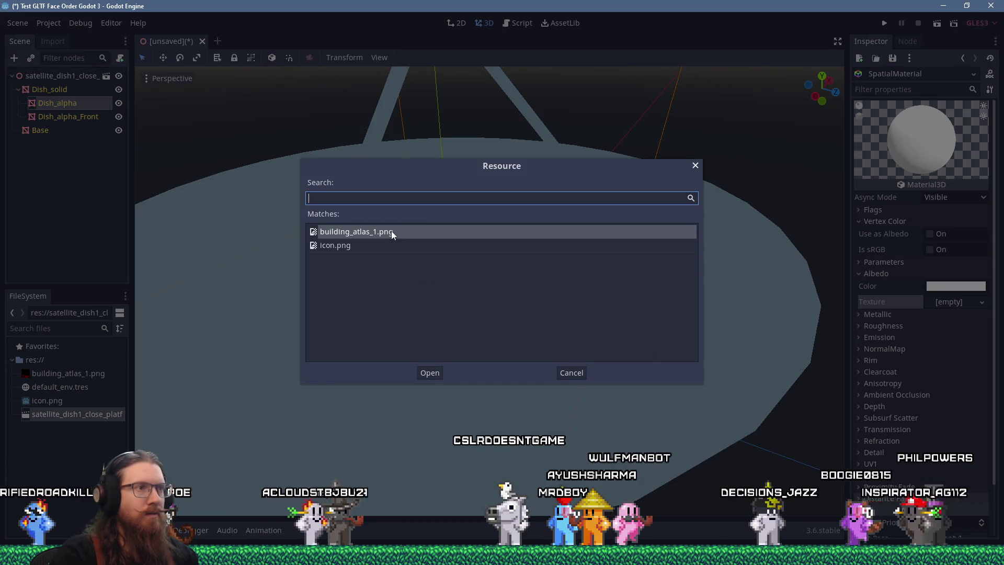
{"action": "double_click", "coordinate": [392, 230]}
Step: Inspect the red-lattice dish, expand the material's Flags, then reselect Dish_alpha
{"action": "mouse_move", "coordinate": [602, 247]}
{"action": "middle_mouse_down"}
{"action": "mouse_move", "coordinate": [505, 243]}
{"action": "mouse_move", "coordinate": [522, 247]}
{"action": "mouse_move", "coordinate": [527, 300]}
{"action": "mouse_move", "coordinate": [535, 275]}
{"action": "mouse_move", "coordinate": [494, 263]}
{"action": "mouse_move", "coordinate": [502, 264]}
{"action": "middle_mouse_up"}
{"action": "scroll", "coordinate": [504, 267], "scroll_direction": "up", "scroll_amount": 6}
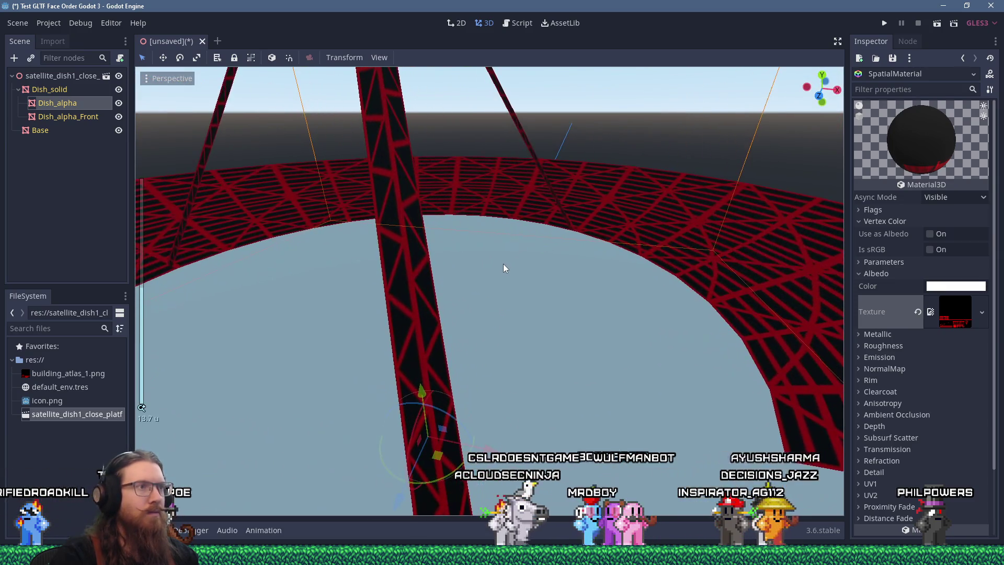
{"action": "scroll", "coordinate": [525, 264], "scroll_direction": "down", "scroll_amount": 7}
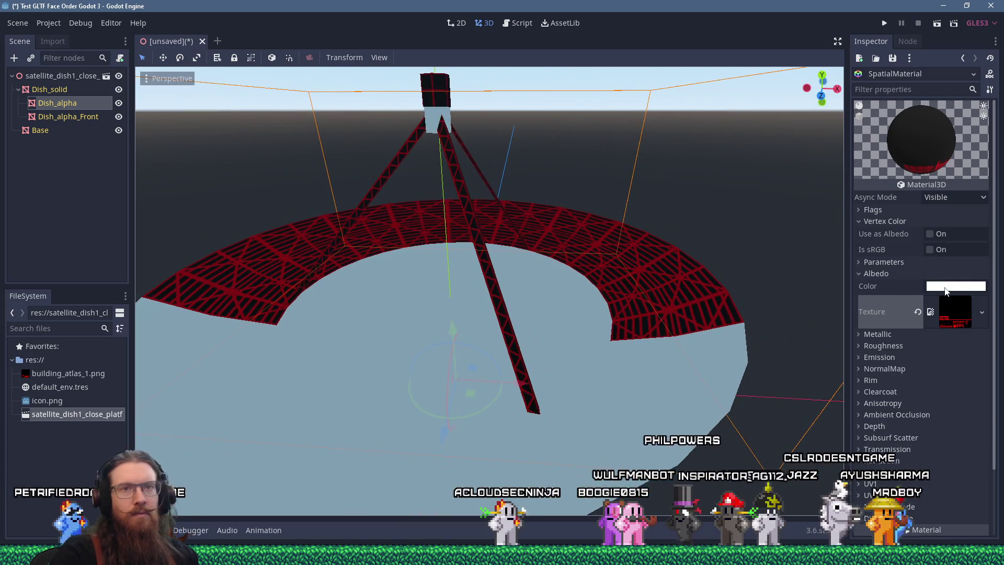
{"action": "left_click", "coordinate": [958, 199]}
{"action": "left_click", "coordinate": [958, 199]}
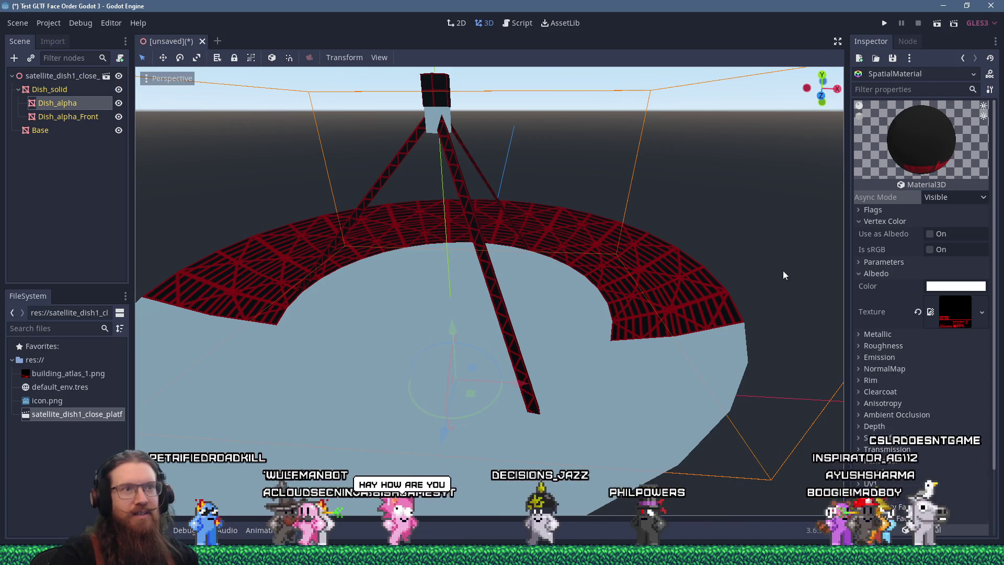
{"action": "middle_click_drag", "start_coordinate": [642, 267], "coordinate": [647, 271]}
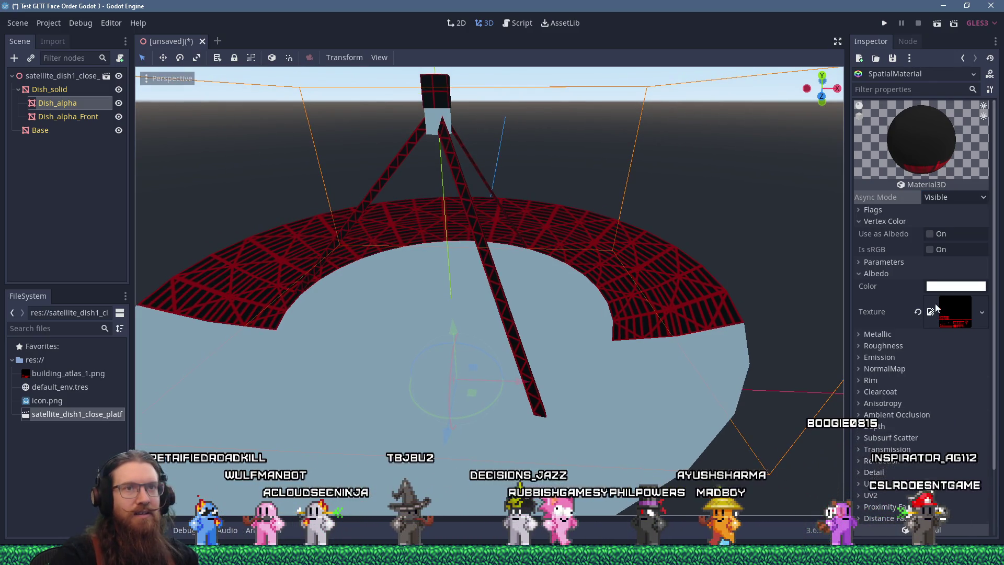
{"action": "left_click", "coordinate": [889, 211]}
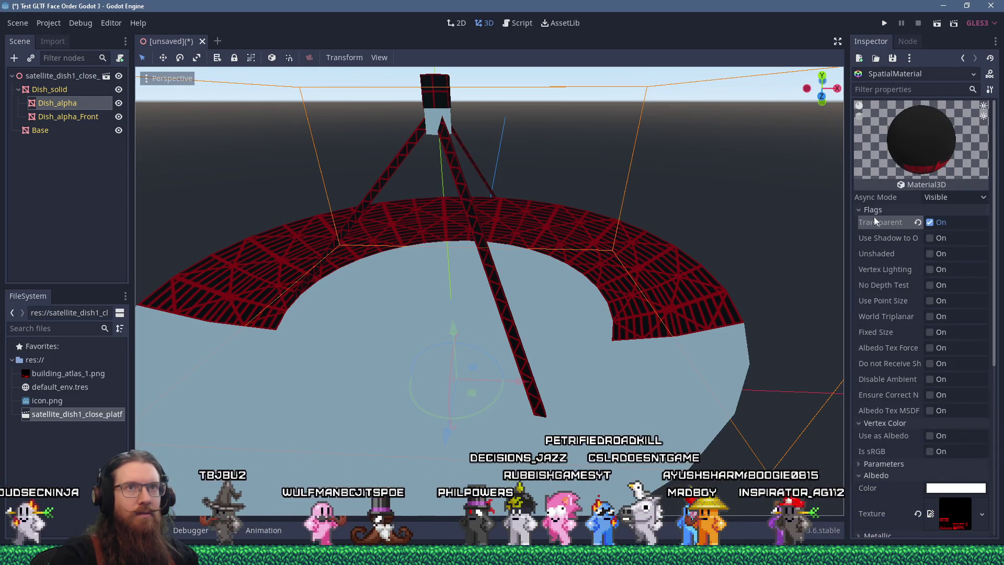
{"action": "scroll", "coordinate": [920, 251], "scroll_direction": "down", "scroll_amount": 5}
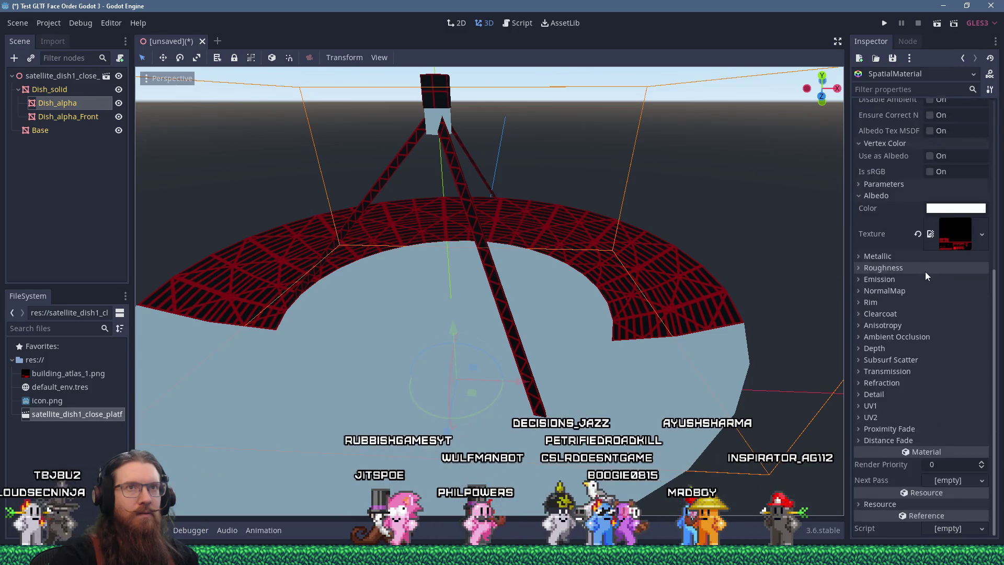
{"action": "scroll", "coordinate": [925, 271], "scroll_direction": "up", "scroll_amount": 5}
{"action": "scroll", "coordinate": [926, 275], "scroll_direction": "down", "scroll_amount": 5}
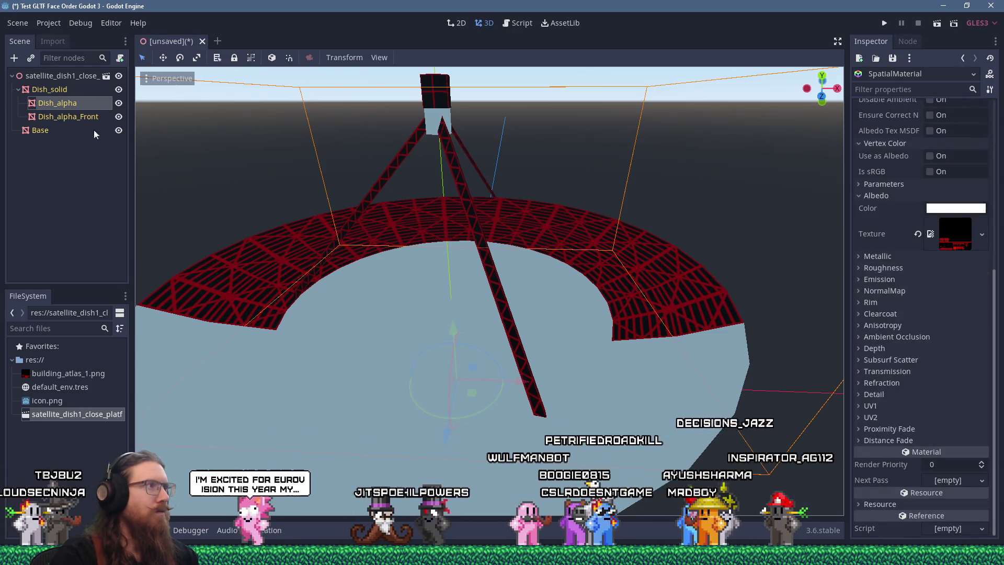
{"action": "left_click", "coordinate": [71, 105]}
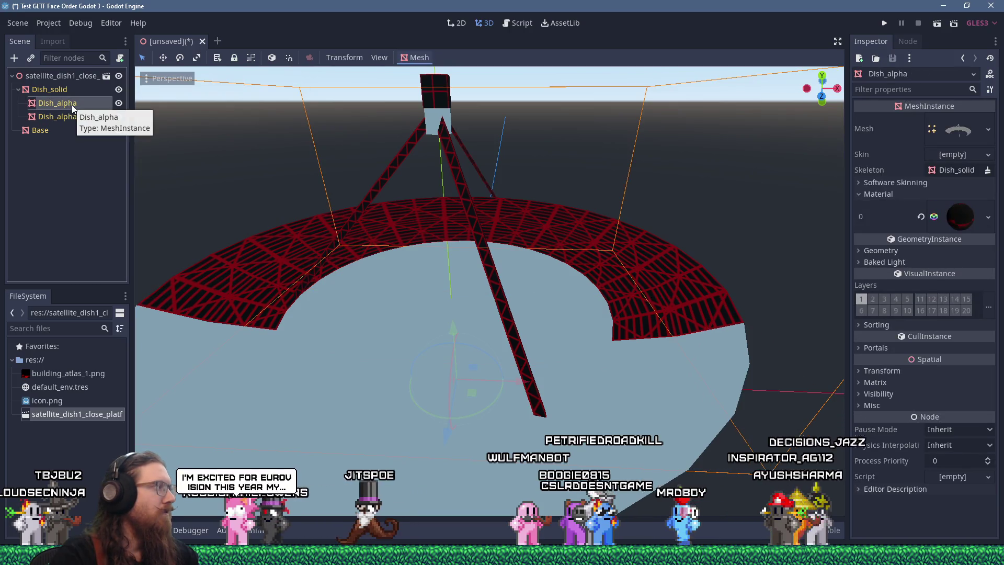